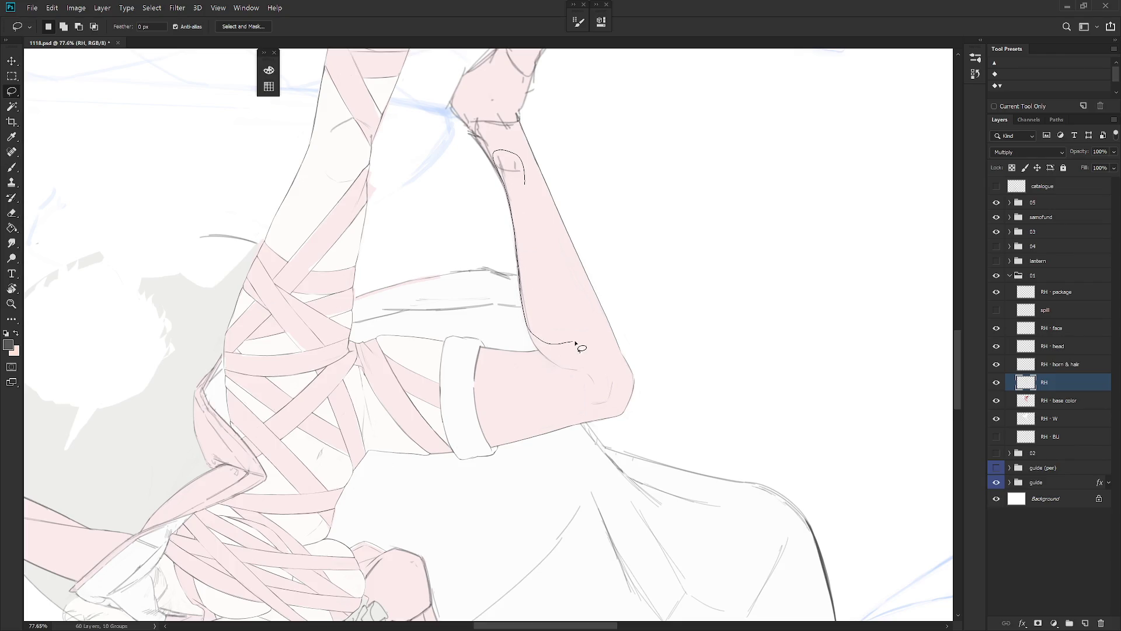
Step: Deselect, pick the thin brush, and rotate the canvas to bring the bent leg's foot into view
key("ctrl+d")
key("b")
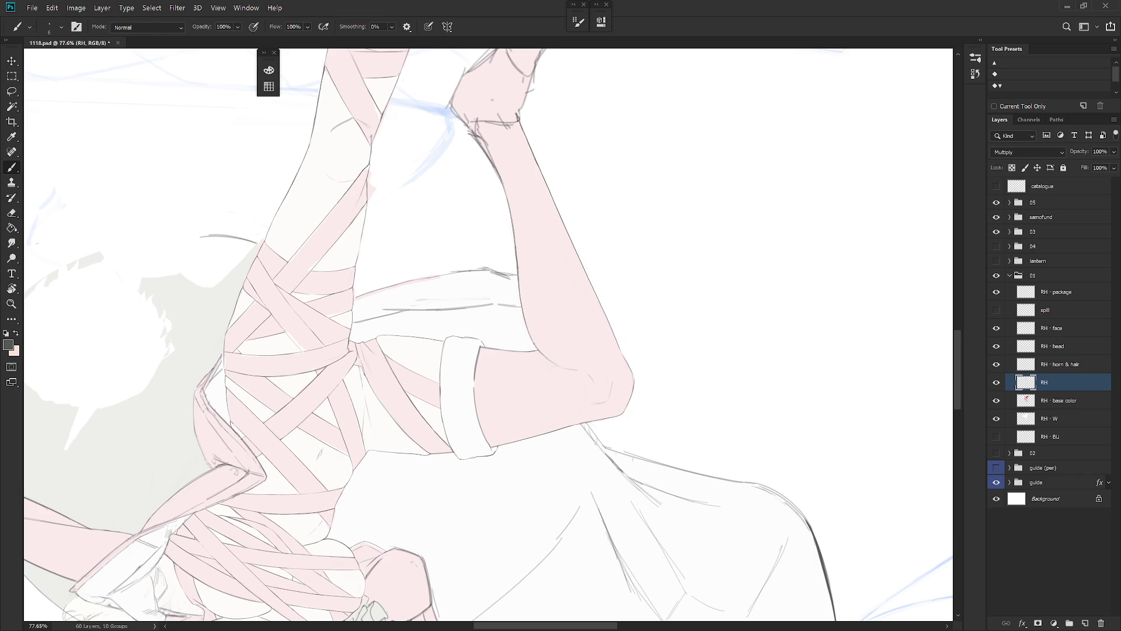
key("e")
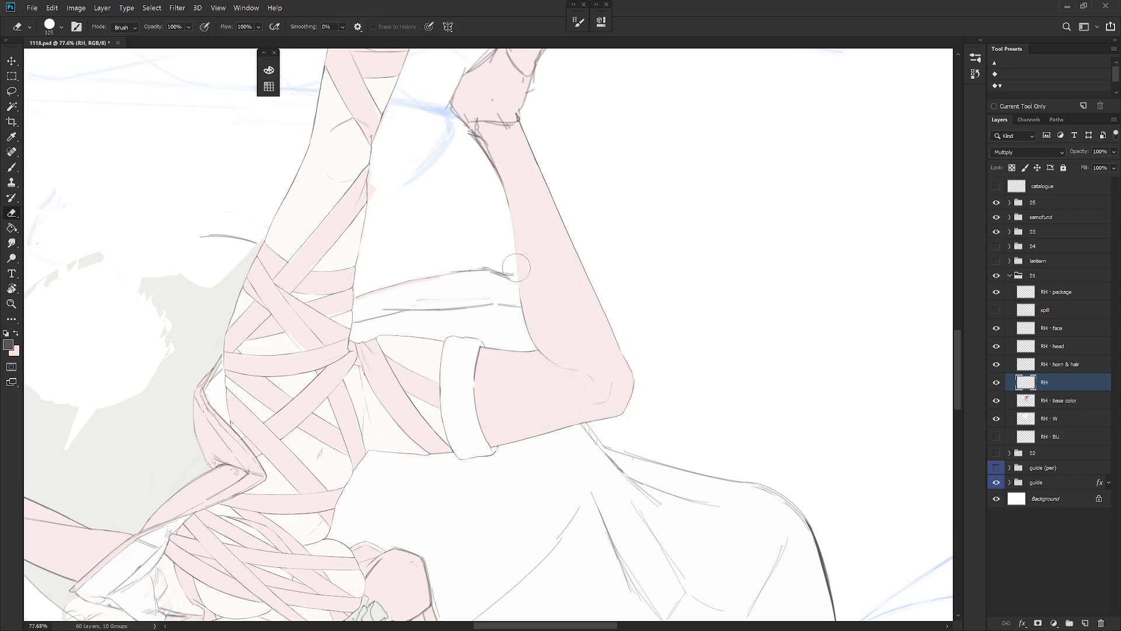
key("b")
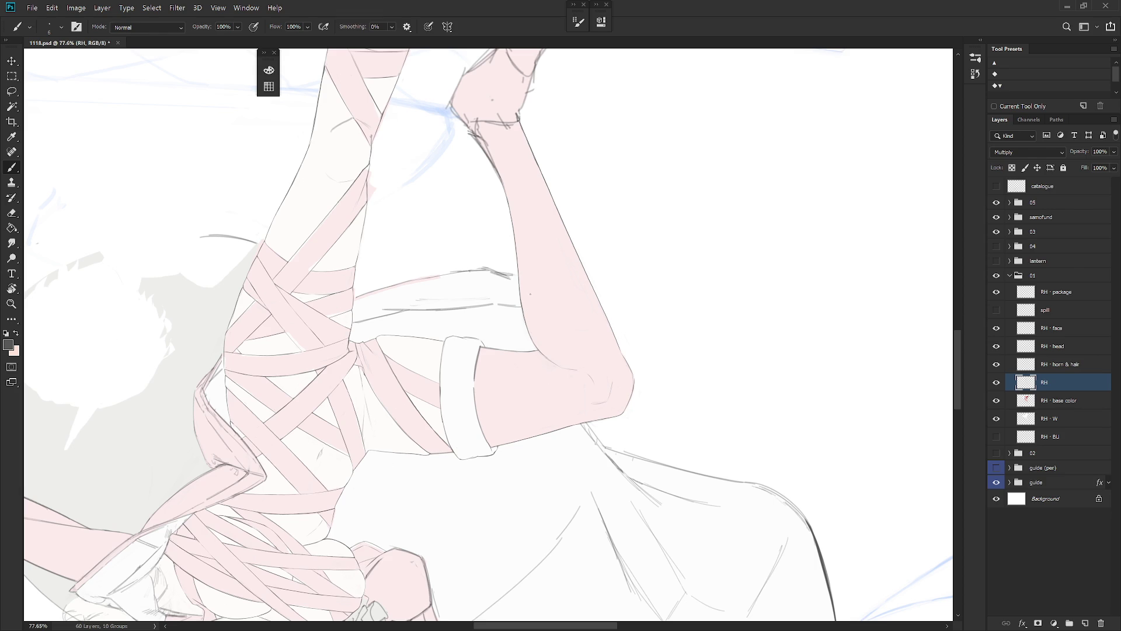
mouse_move(529, 294)
left_mouse_down()
mouse_move(587, 434)
mouse_move(542, 365)
mouse_move(547, 351)
left_mouse_up()
key("e")
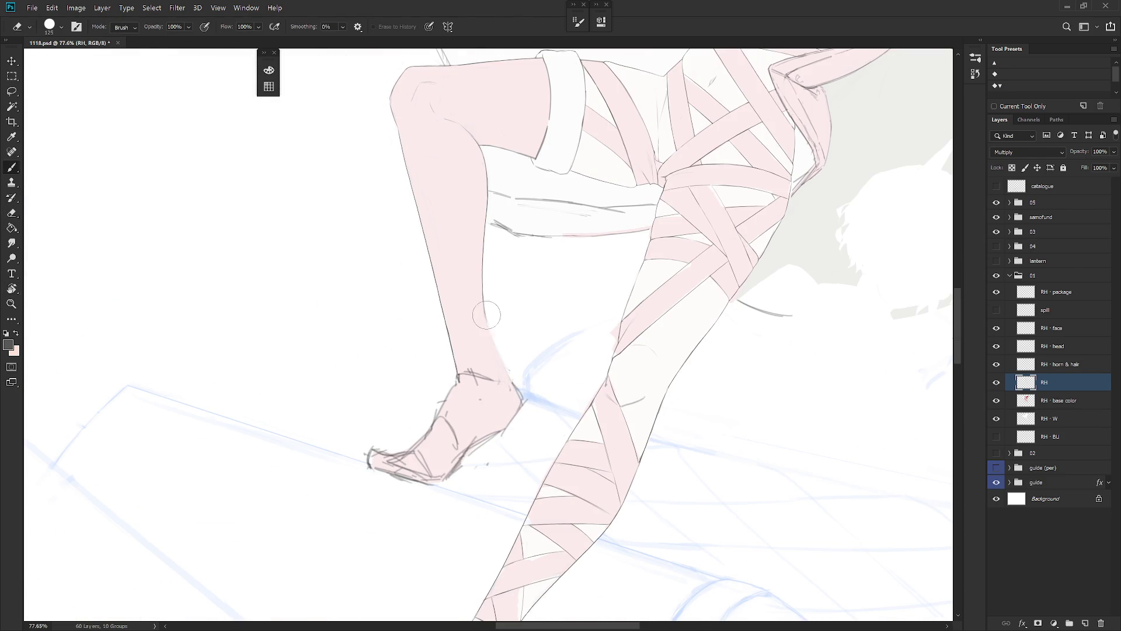
key("b")
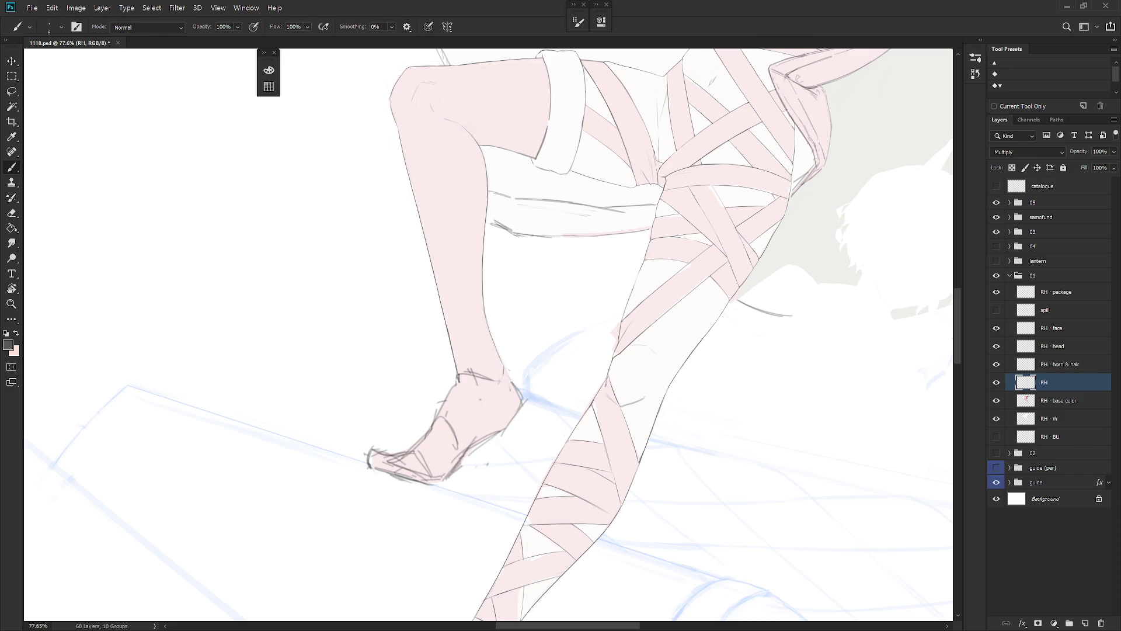
Step: Erase a section of the ankle outline and redraw it as a short stroke closing the gap
key("e")
left_click_drag(517, 387, 518, 394)
key("b")
key("e")
key("b")
left_click_drag(506, 371, 515, 388)
left_click_drag(643, 409, 655, 291)
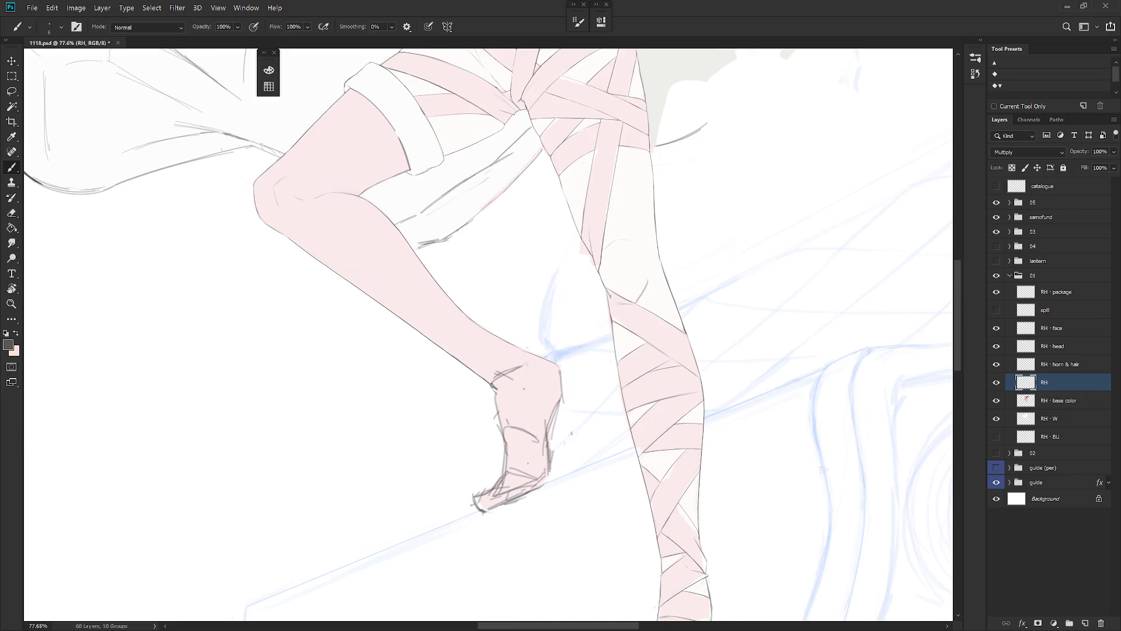
key("ctrl+minus")
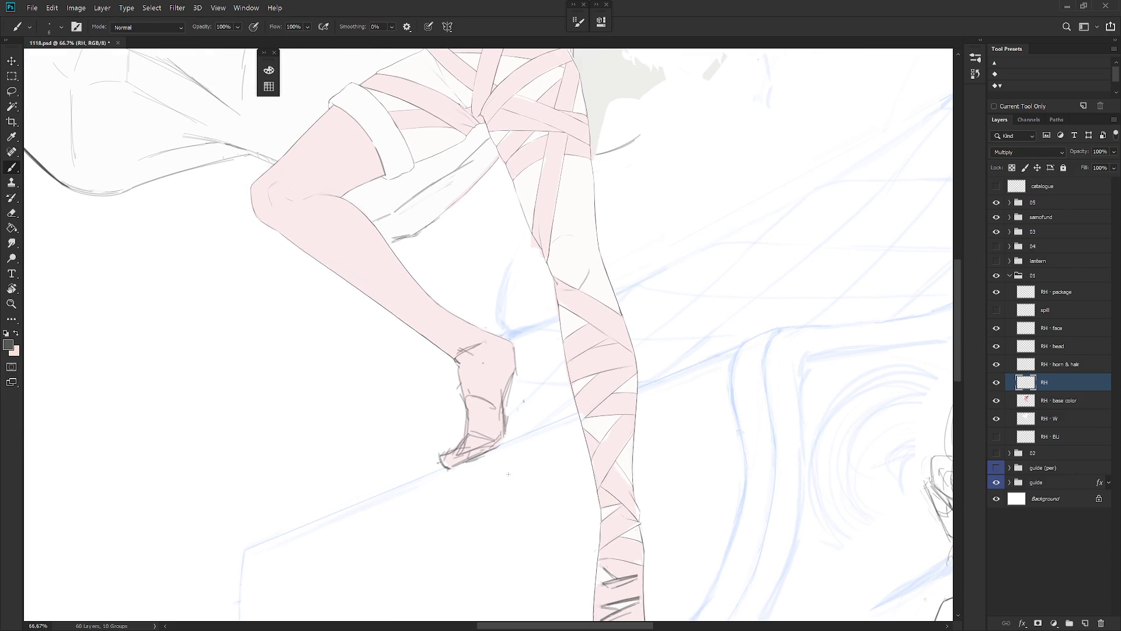
Step: Lasso the sketched foot and rotate it about -8.4° with Free Transform
key("l")
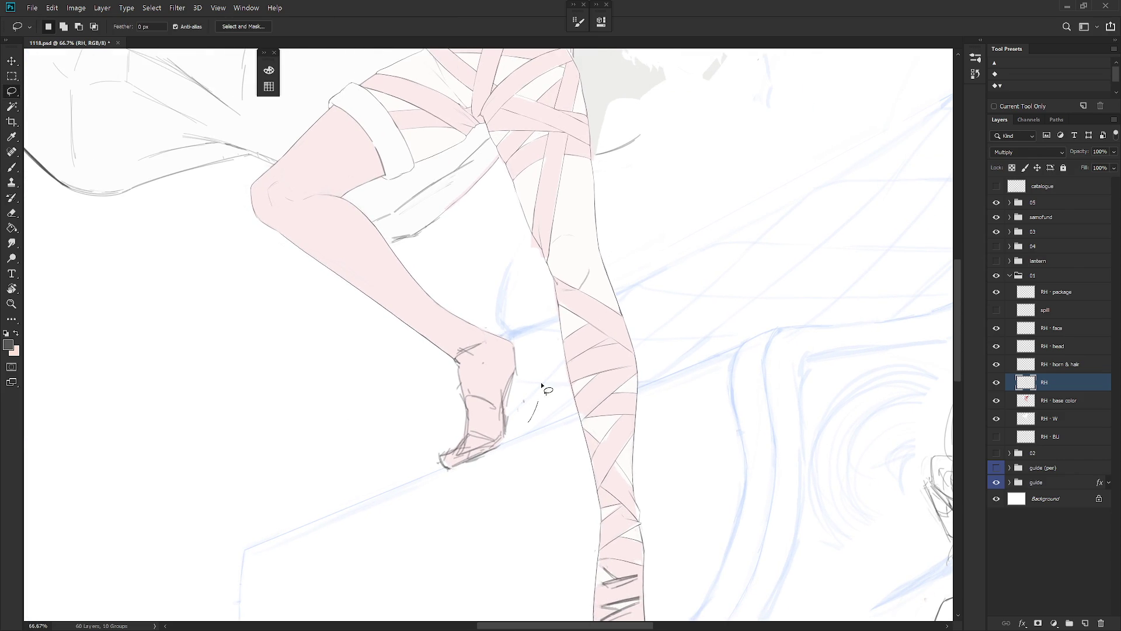
scroll(555, 380, "down", 10)
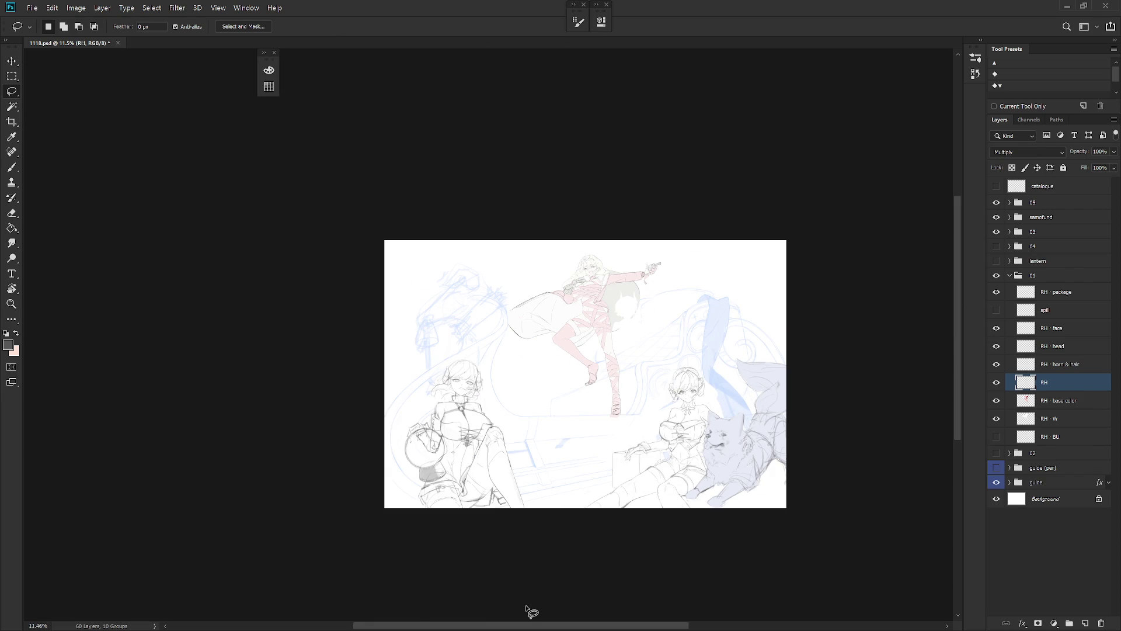
scroll(604, 407, "up", 5)
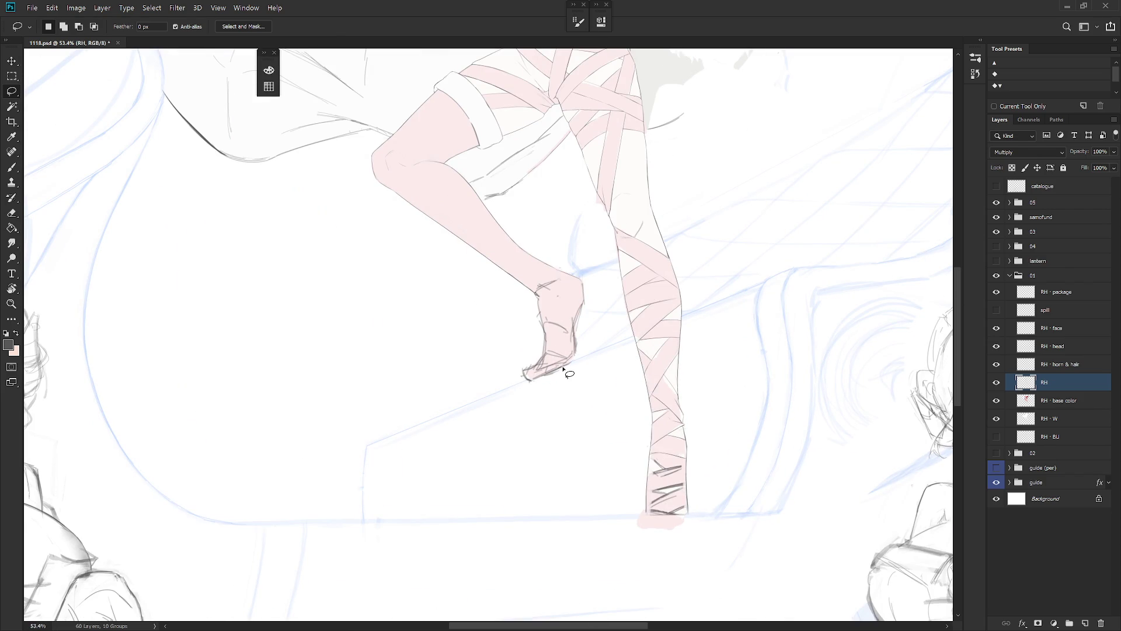
mouse_move(577, 366)
left_mouse_down()
mouse_move(590, 279)
mouse_move(562, 269)
mouse_move(537, 304)
mouse_move(520, 408)
mouse_move(574, 379)
left_mouse_up()
key("ctrl+t")
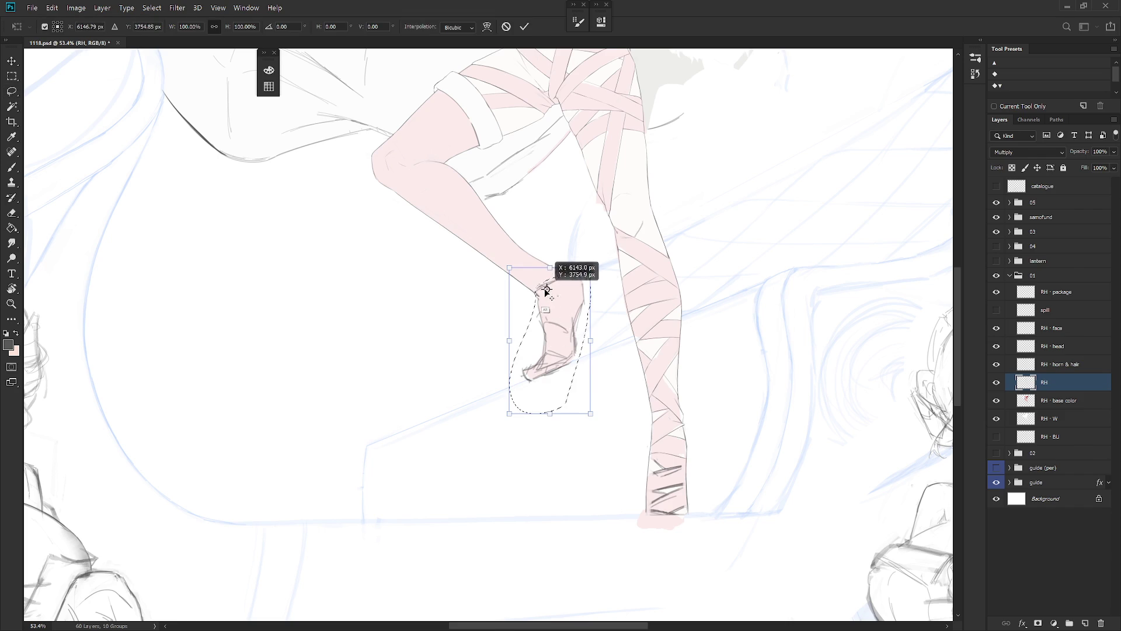
left_click_drag(545, 290, 537, 297)
left_click_drag(601, 421, 628, 414)
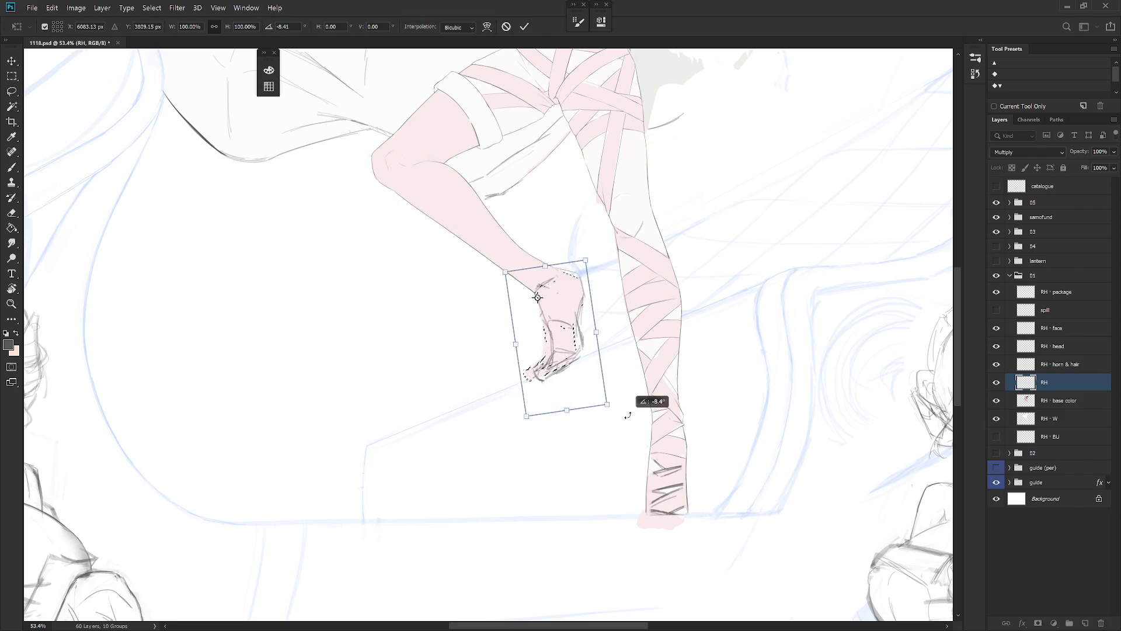
key("Return")
key("ctrl+d")
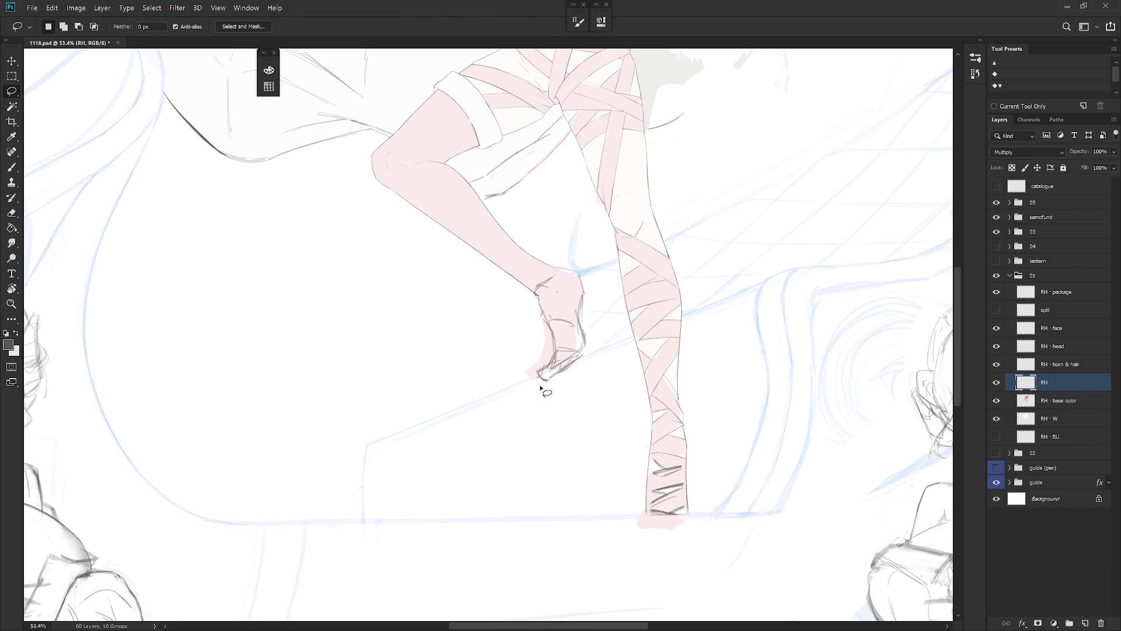
Step: Lasso the lower foot and delete its pink fill on the RH · base color layer
mouse_move(540, 387)
left_mouse_down()
mouse_move(530, 380)
mouse_move(593, 358)
mouse_move(596, 369)
mouse_move(590, 378)
mouse_move(585, 346)
mouse_move(525, 313)
mouse_move(537, 386)
left_mouse_up()
left_click(585, 380)
left_click(1062, 403)
key("Delete")
Step: Deselect, return to the RH line layer, and erase the lower foot's sketch lines
key("ctrl+d")
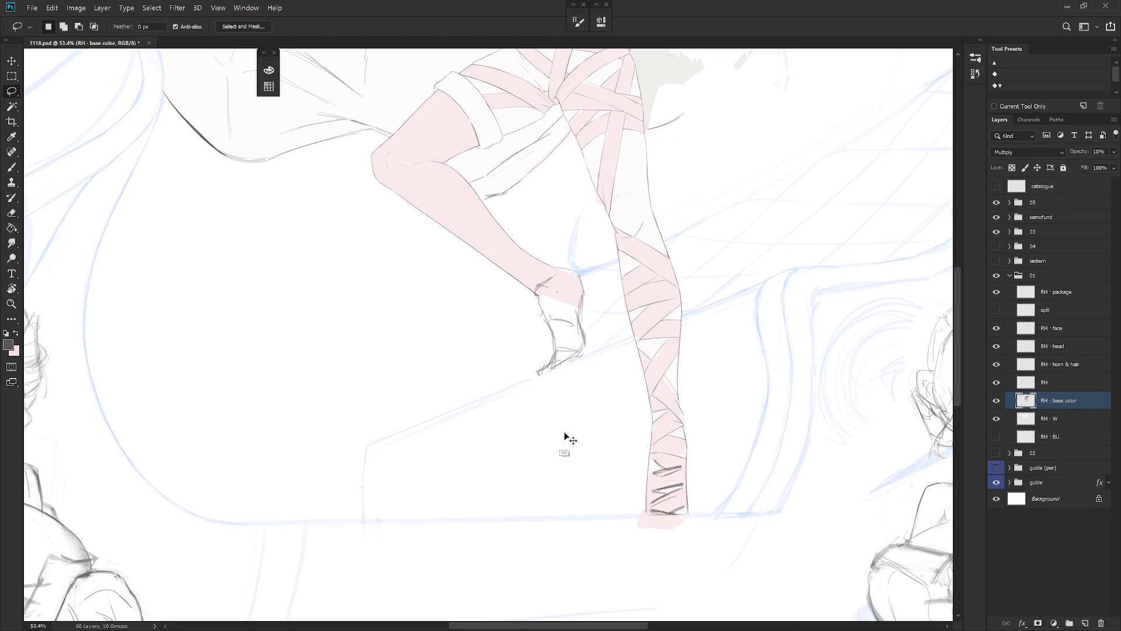
left_click(1046, 383)
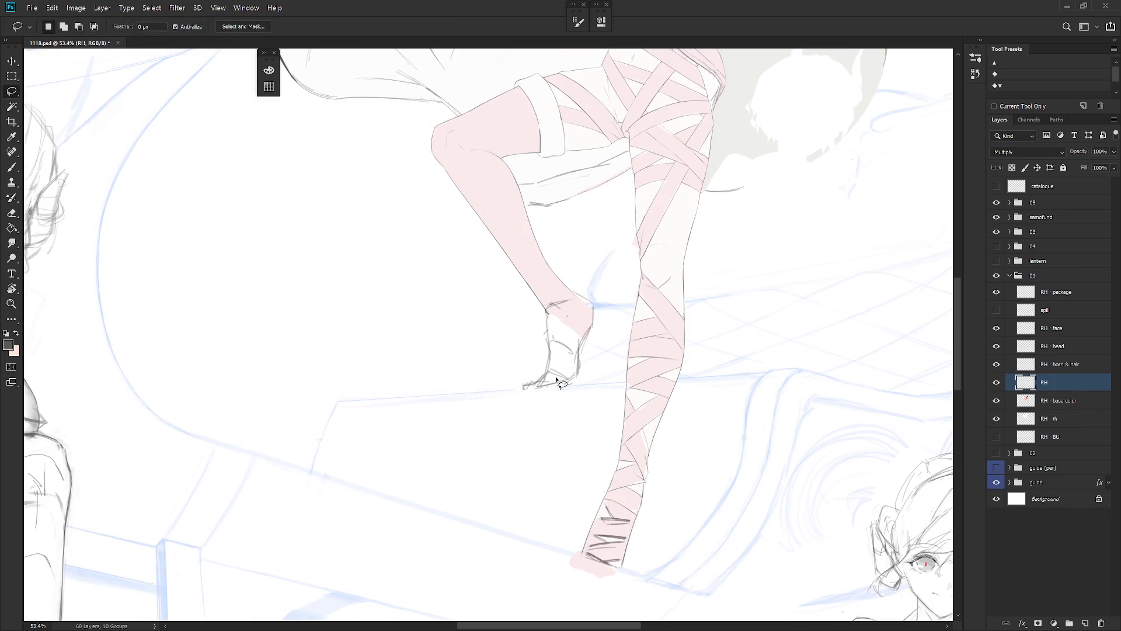
key("e")
mouse_move(547, 307)
left_mouse_down()
mouse_move(549, 350)
mouse_move(547, 315)
mouse_move(548, 346)
mouse_move(572, 304)
left_mouse_up()
key("b")
key("r")
key("e")
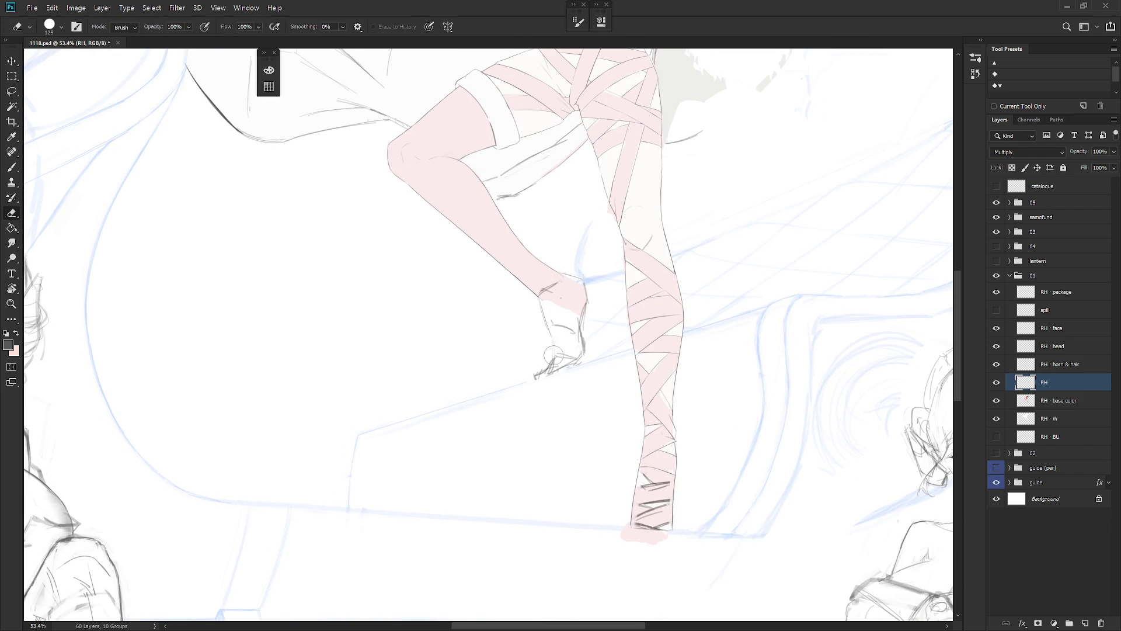
key("b")
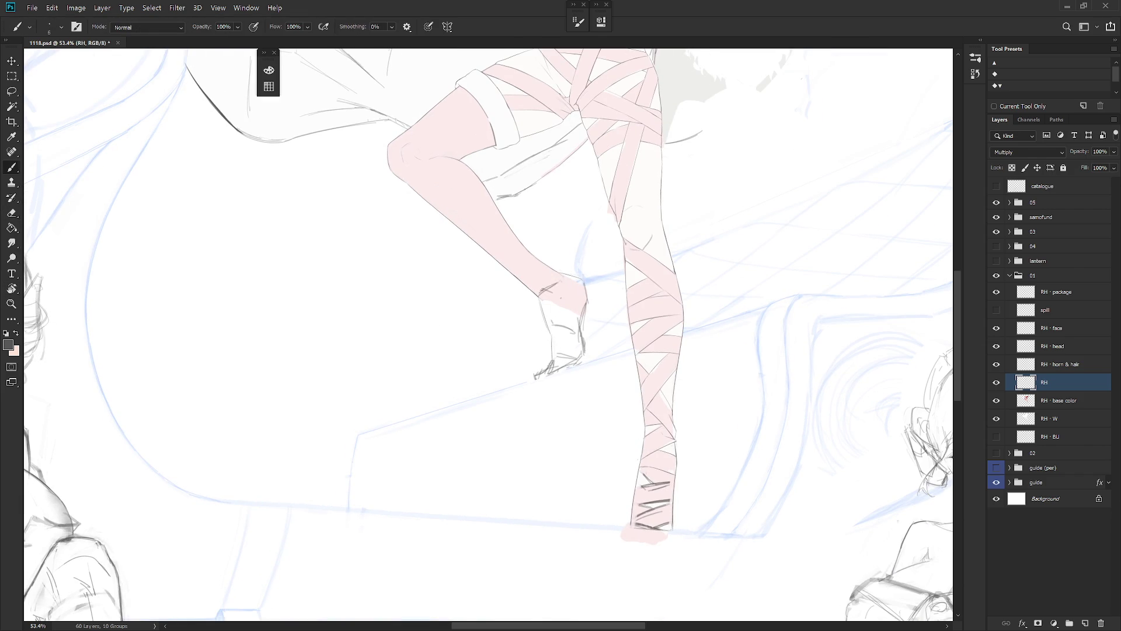
Step: Erase the leftover pencil strokes at the toe tip
key("e")
left_click_drag(546, 367, 545, 367)
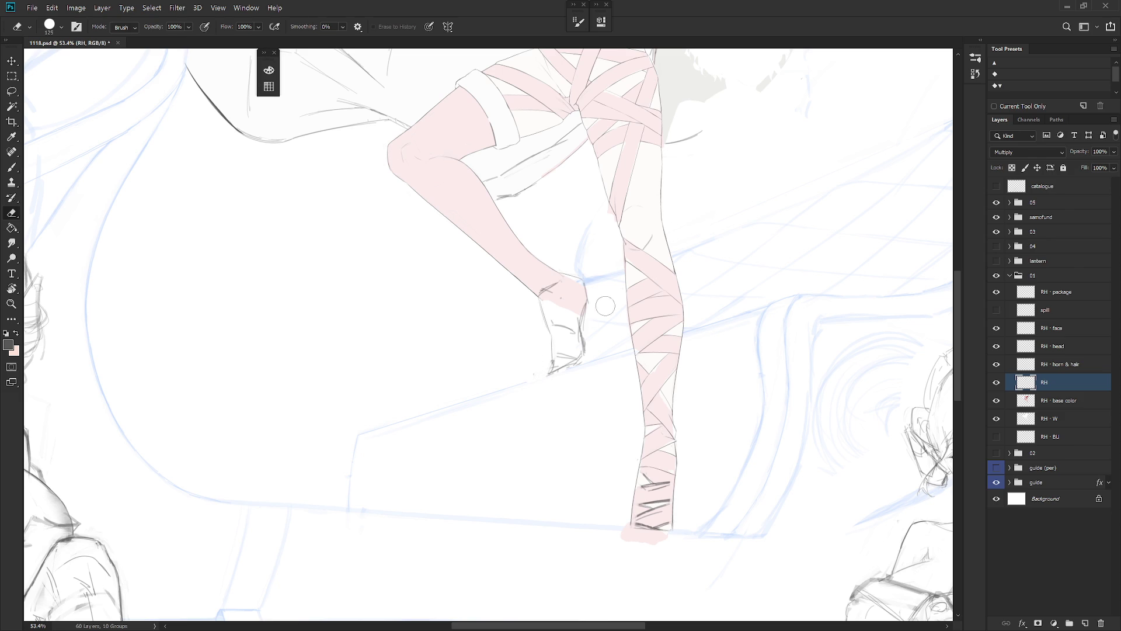
key("b")
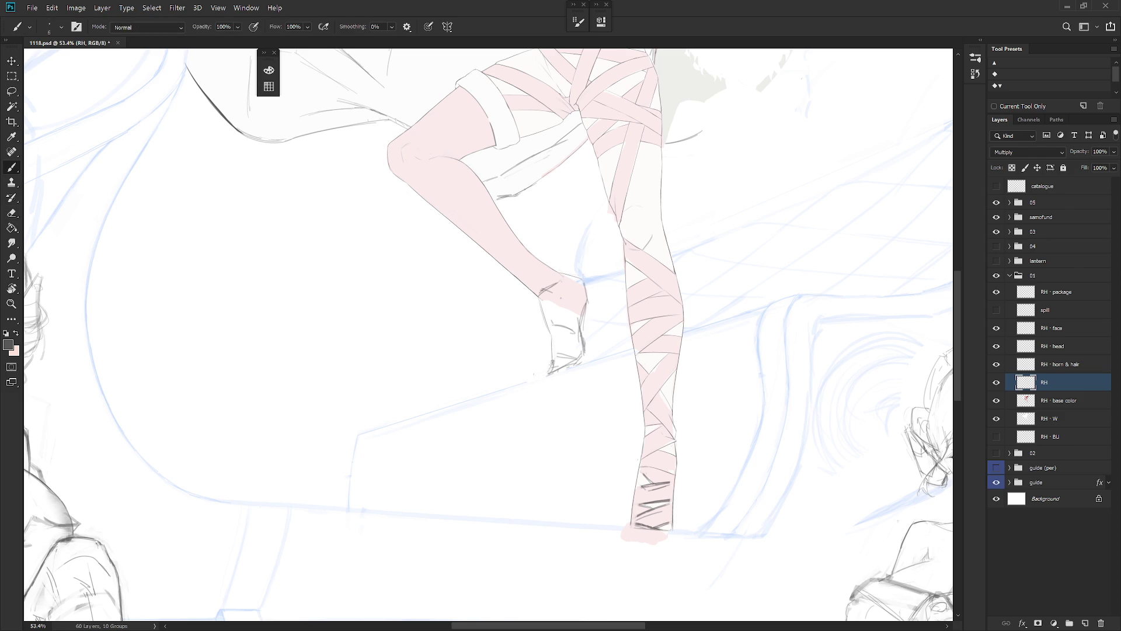
key("e")
left_click_drag(543, 373, 543, 374)
key("b")
Step: Erase sketch marks at the sole, ankle and right edge, then draw a thin right-edge line
key("e")
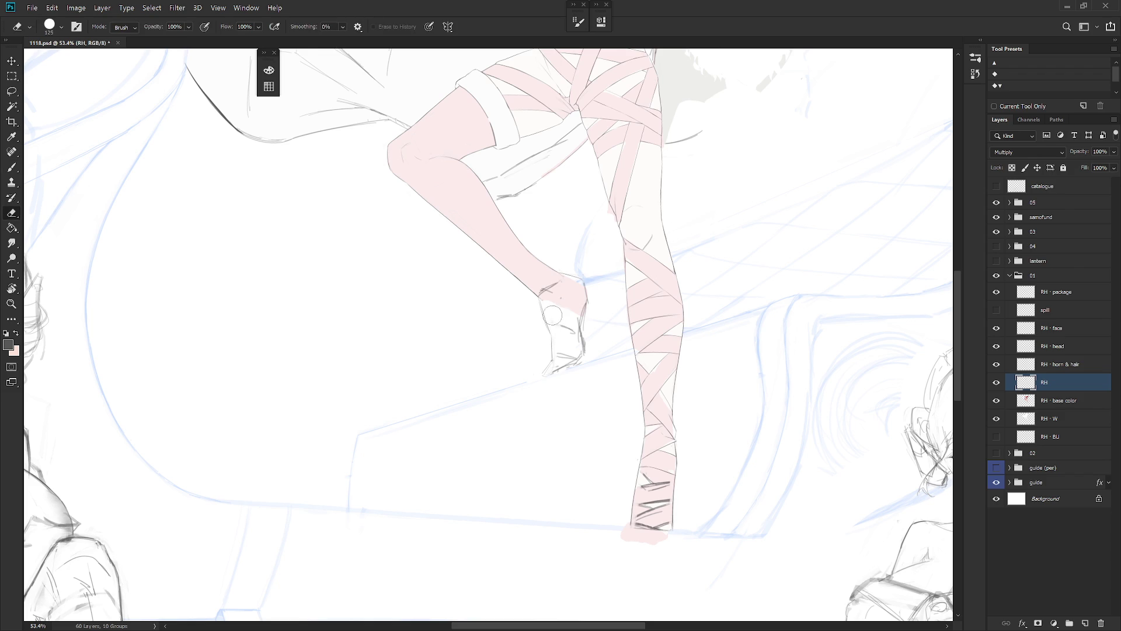
mouse_move(572, 342)
left_mouse_down()
mouse_move(561, 367)
mouse_move(573, 321)
mouse_move(582, 349)
mouse_move(558, 364)
mouse_move(583, 358)
left_mouse_up()
left_click_drag(551, 282, 545, 293)
key("b")
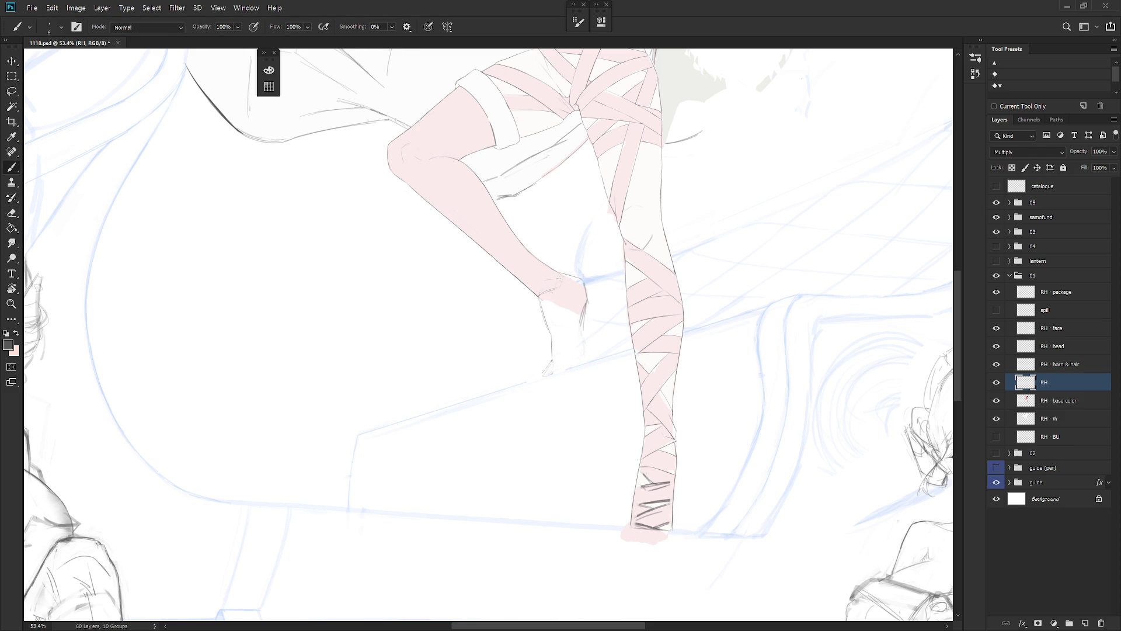
key("e")
mouse_move(583, 304)
left_mouse_down()
mouse_move(576, 325)
mouse_move(585, 299)
left_mouse_up()
key("b")
left_click_drag(581, 352, 583, 361)
scroll(605, 339, "down", 5)
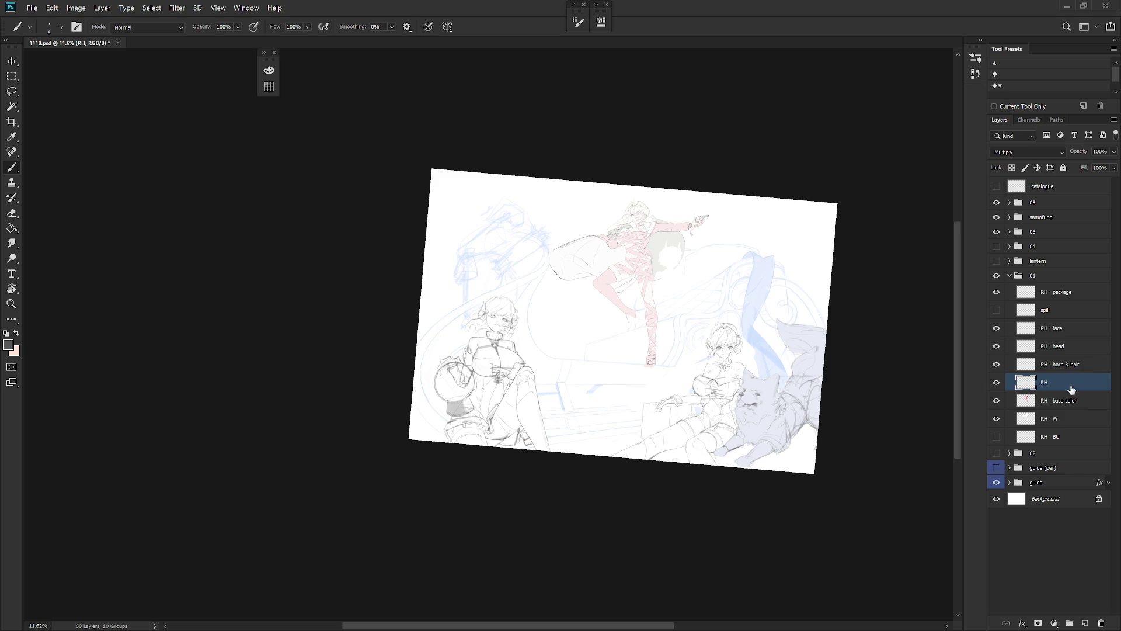
Step: Reset the view rotation, zoom in, and add short pencil lines along the foot's right side and toes
key("Escape")
scroll(654, 304, "up", 5)
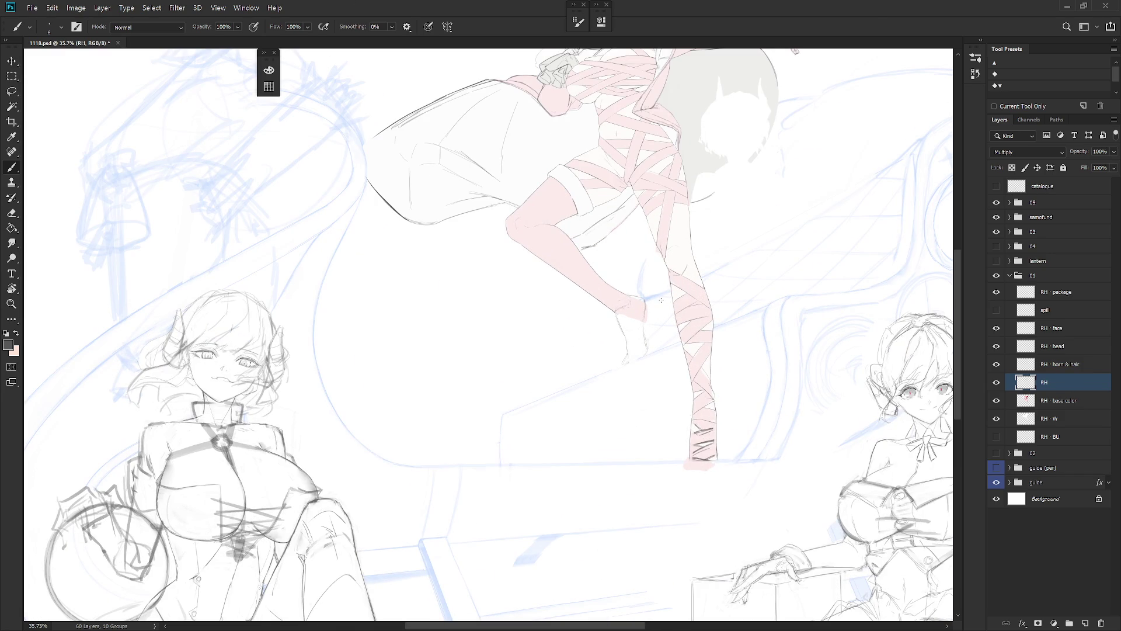
scroll(660, 303, "up", 1)
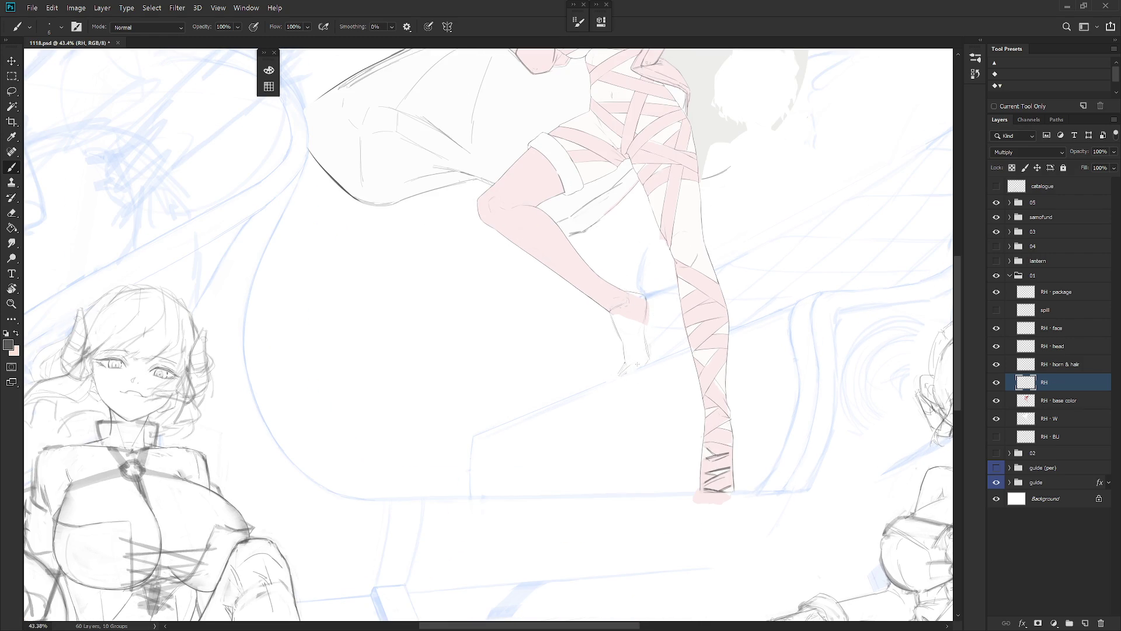
mouse_move(648, 364)
left_mouse_down()
mouse_move(632, 382)
mouse_move(622, 377)
mouse_move(638, 369)
left_mouse_up()
left_click_drag(644, 341, 648, 356)
key("e")
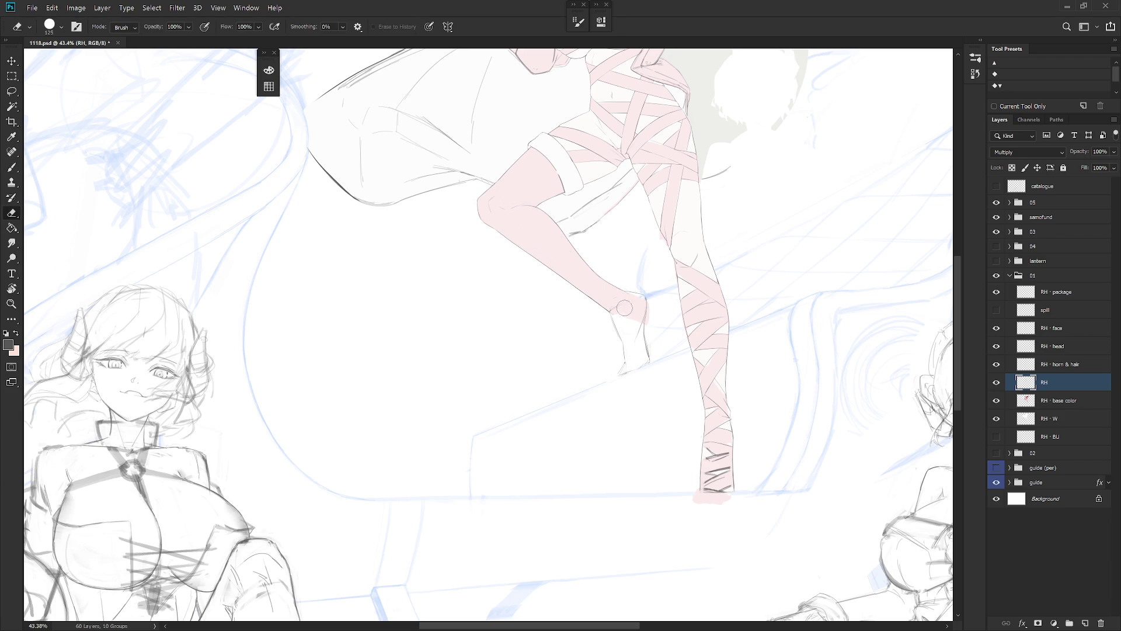
key("b")
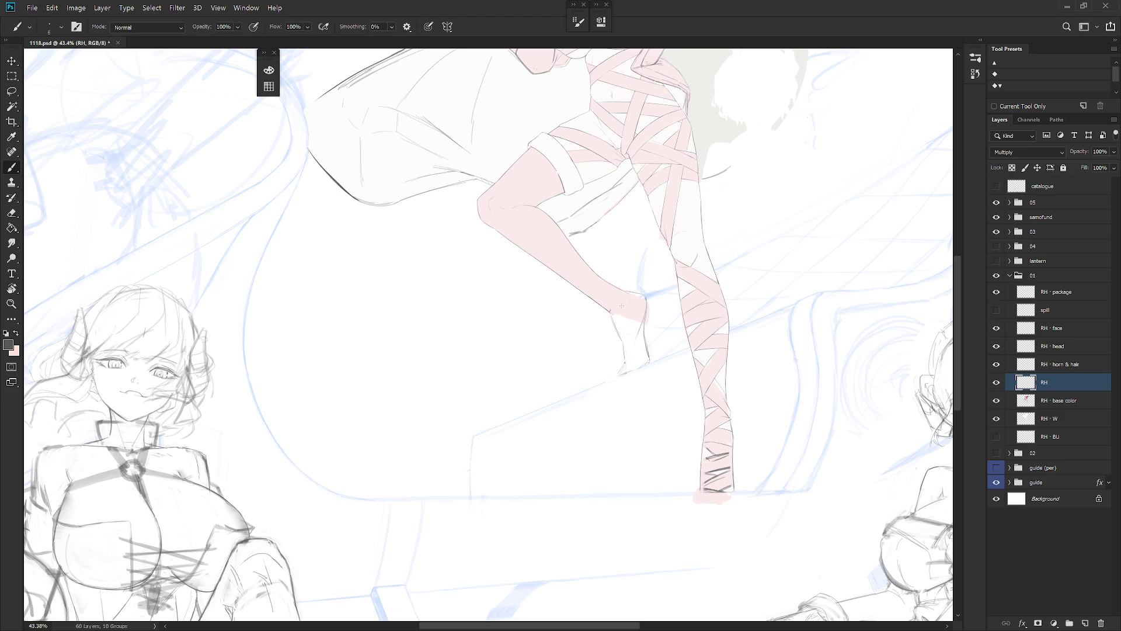
key("e")
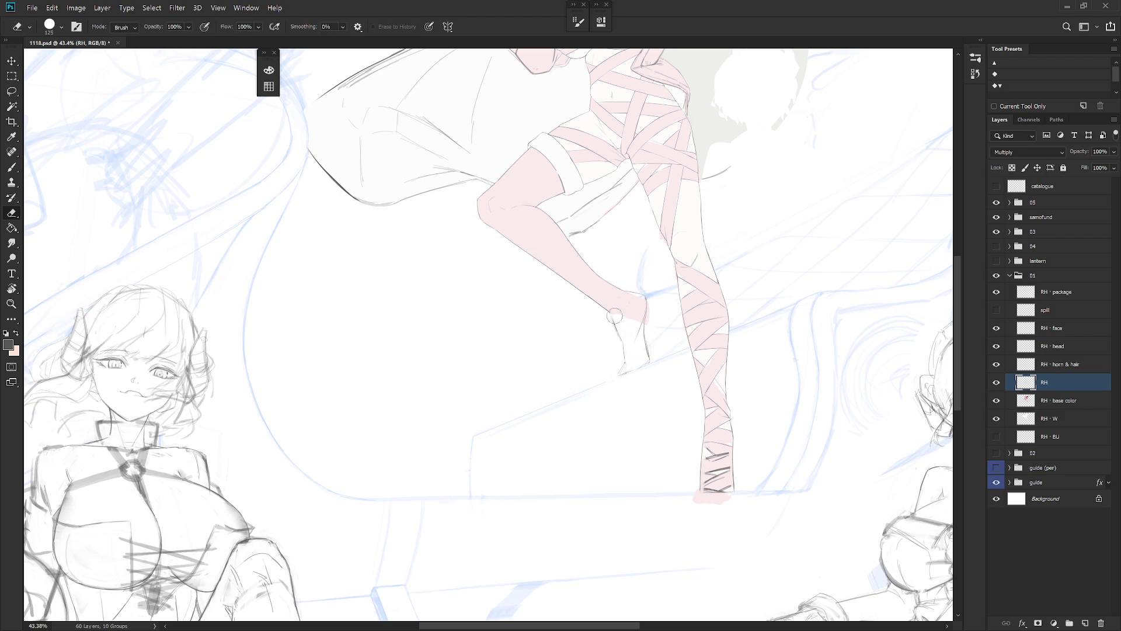
key("b")
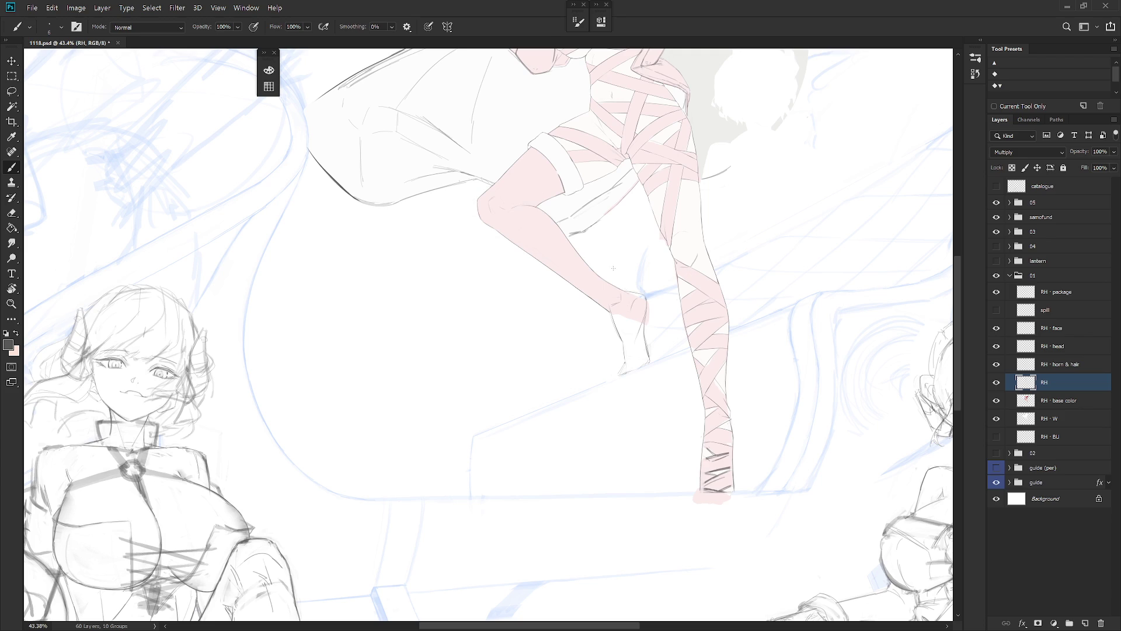
scroll(672, 362, "down", 5)
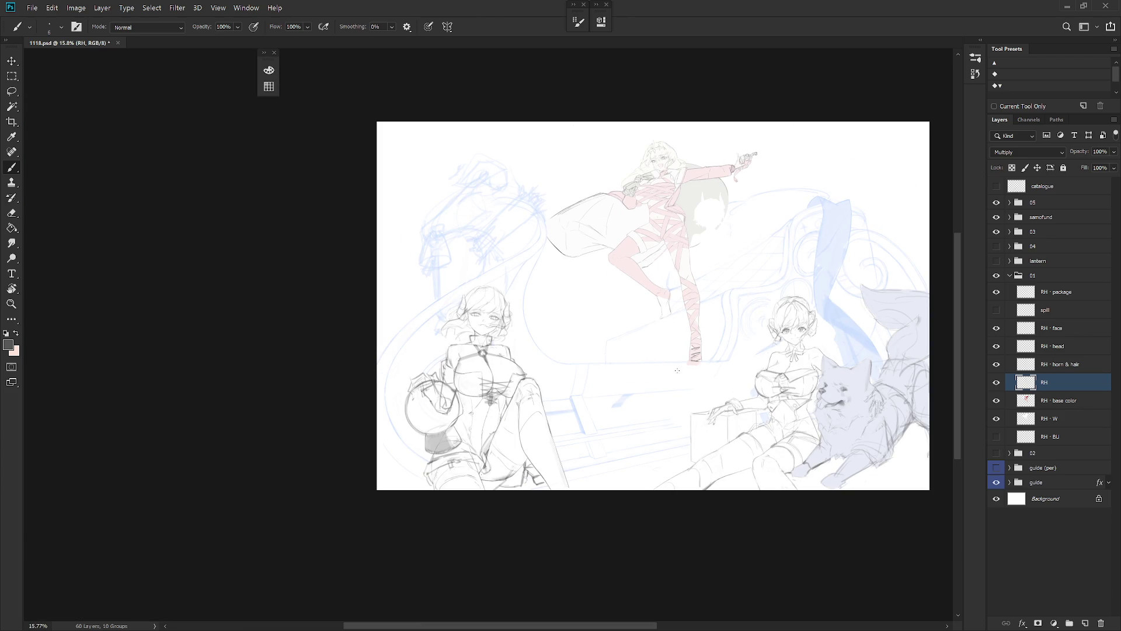
Step: Redraw the raised foot's outline on the RH layer, extending its left edge down to the bench
scroll(682, 368, "up", 5)
key("e")
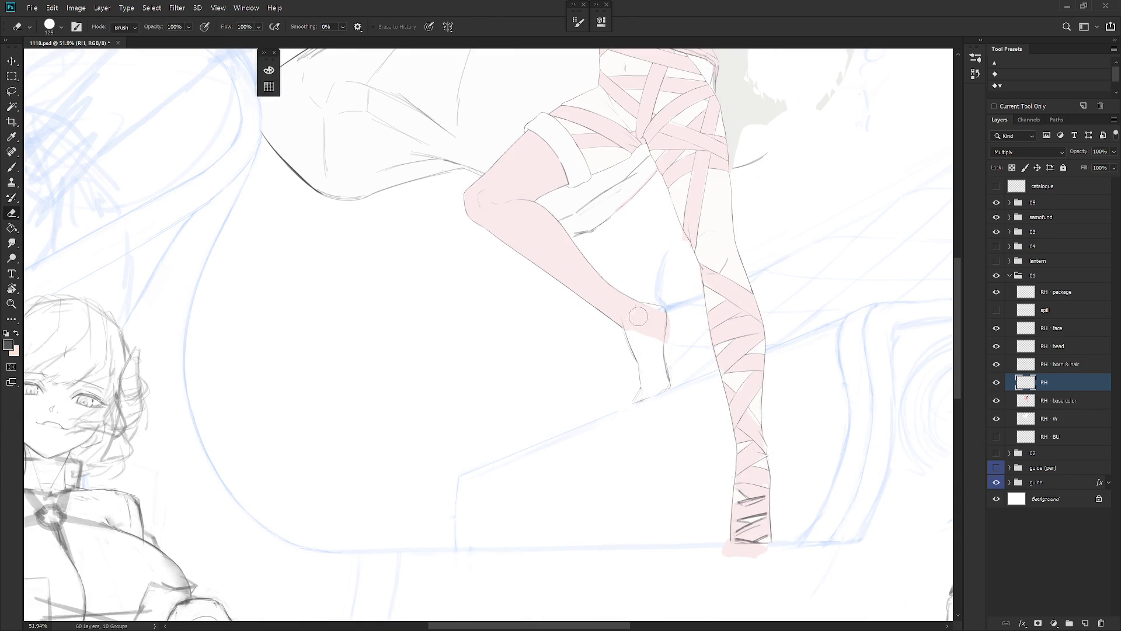
key("b")
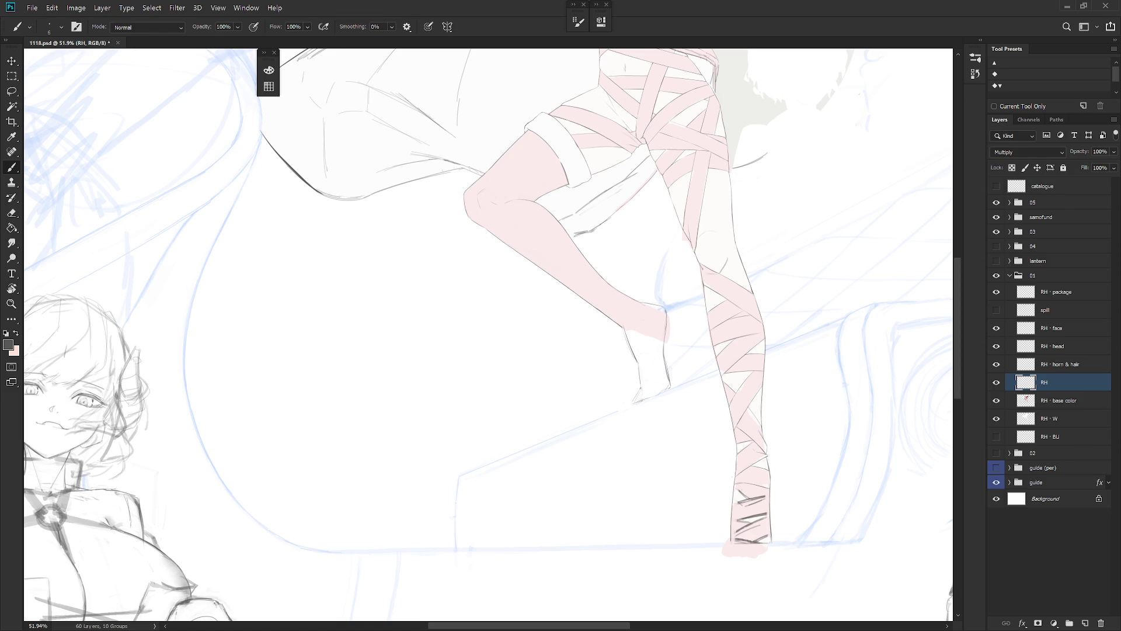
key("e")
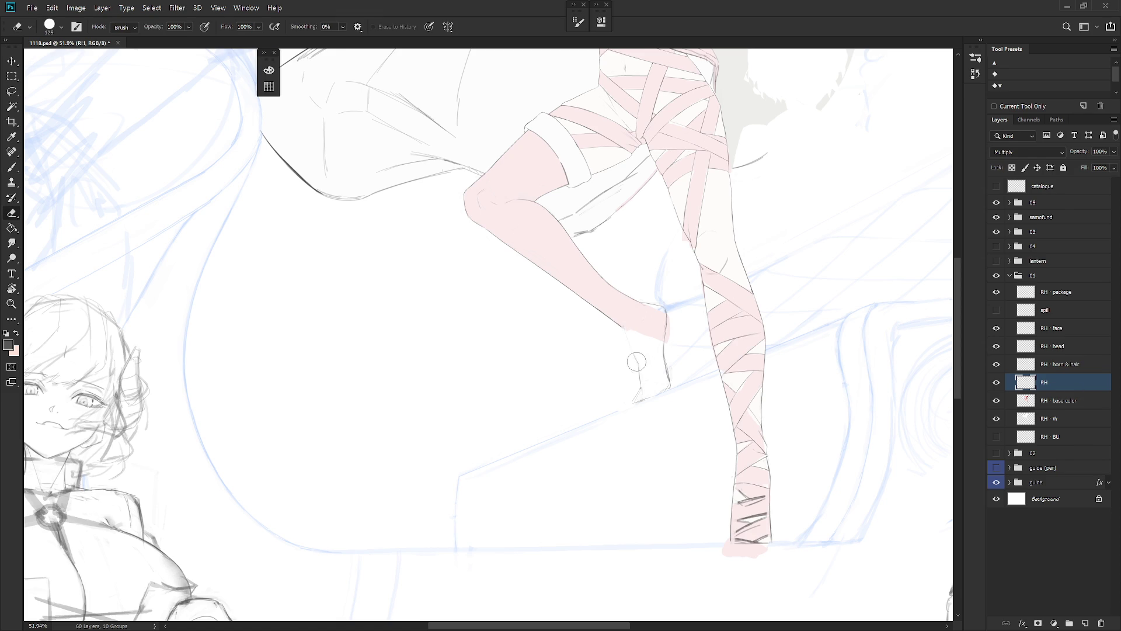
key("b")
left_click_drag(627, 335, 642, 387)
key("e")
key("b")
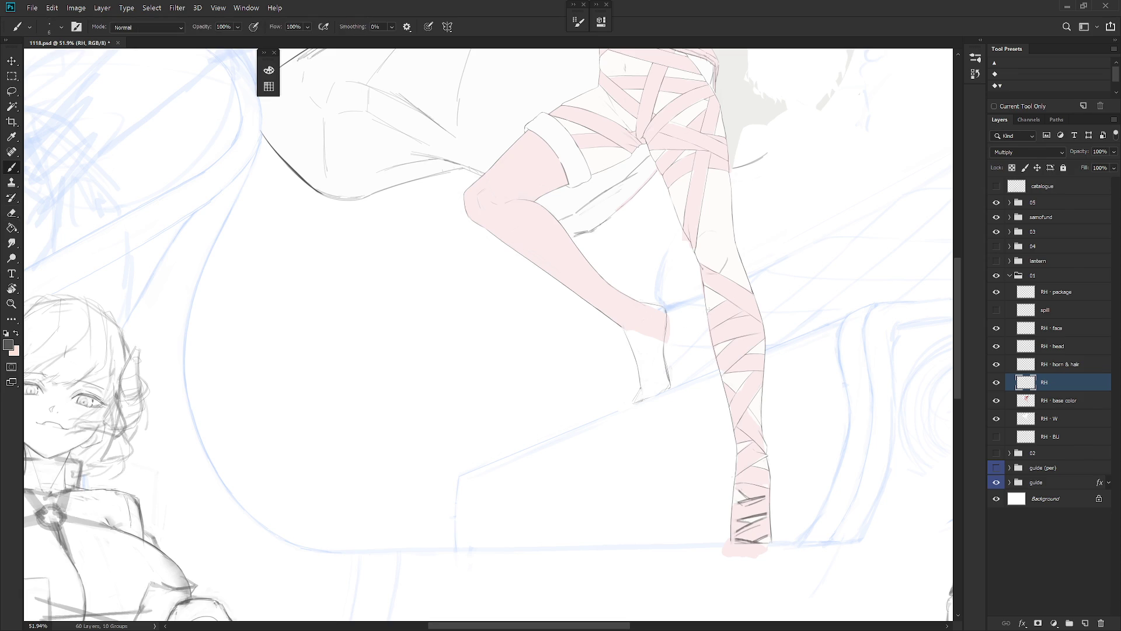
scroll(732, 332, "down", 5)
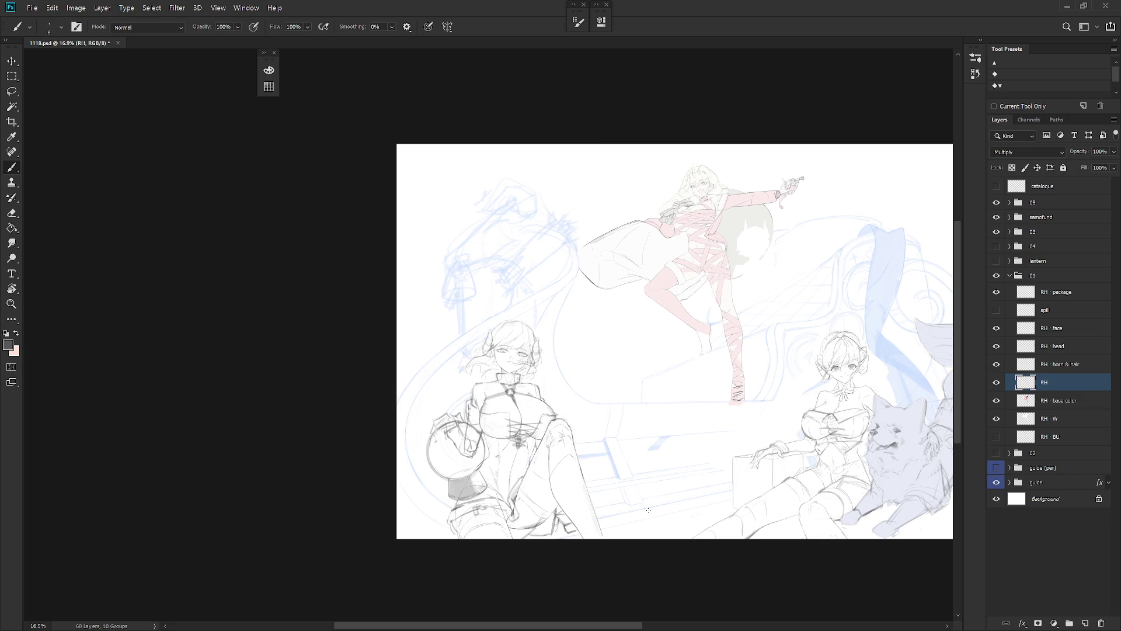
scroll(711, 345, "up", 3)
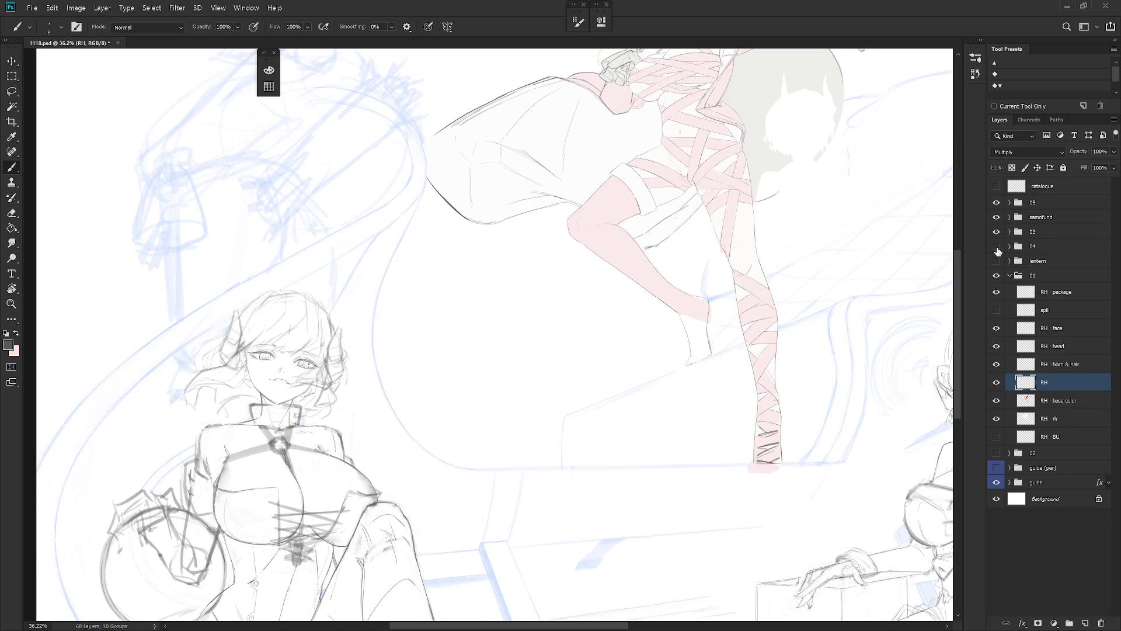
left_click(998, 247)
left_click(997, 262)
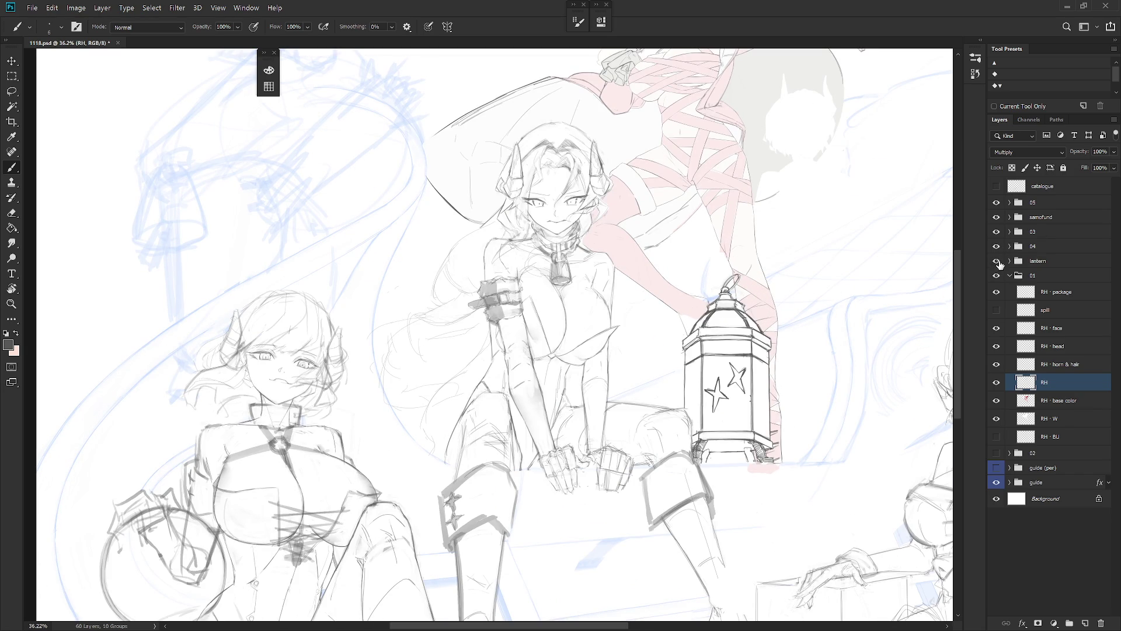
left_click(997, 261)
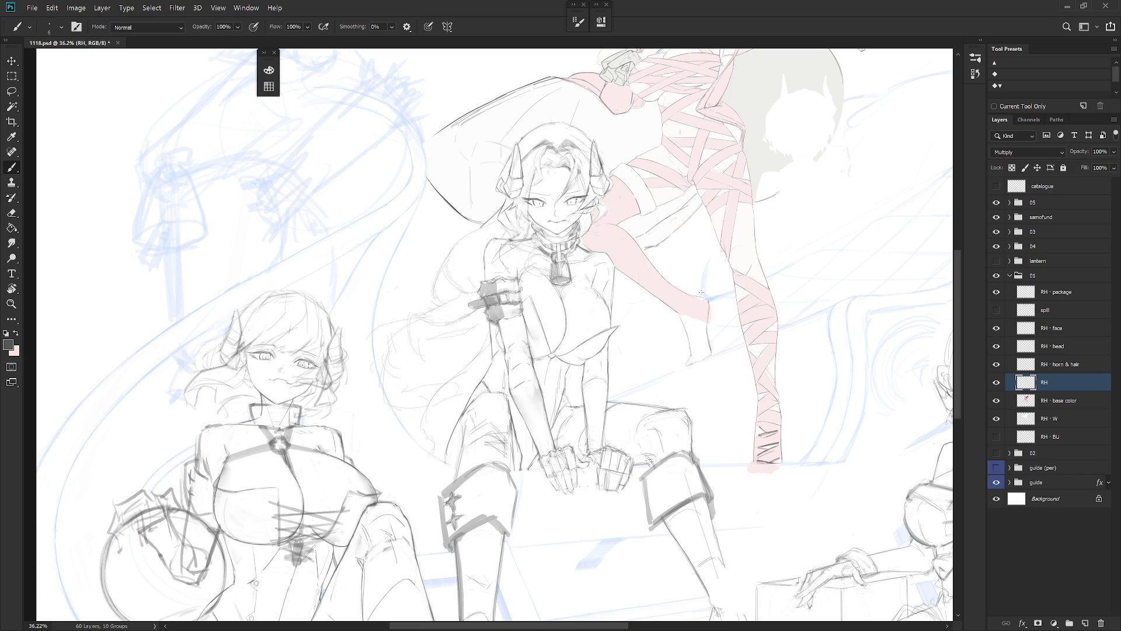
left_click(997, 246)
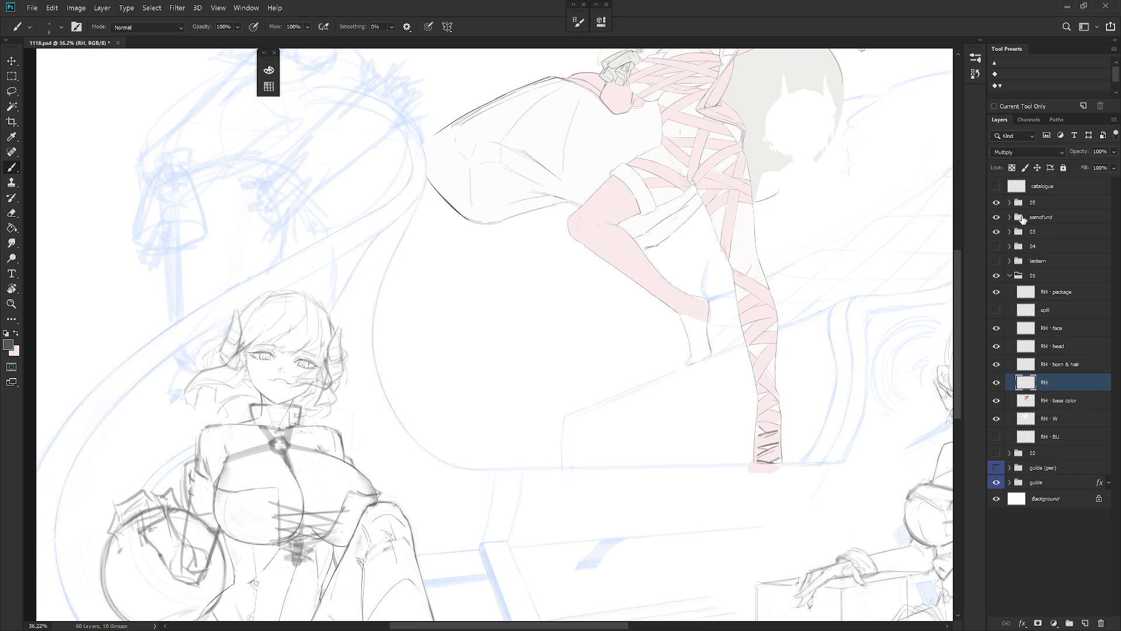
scroll(704, 337, "up", 2)
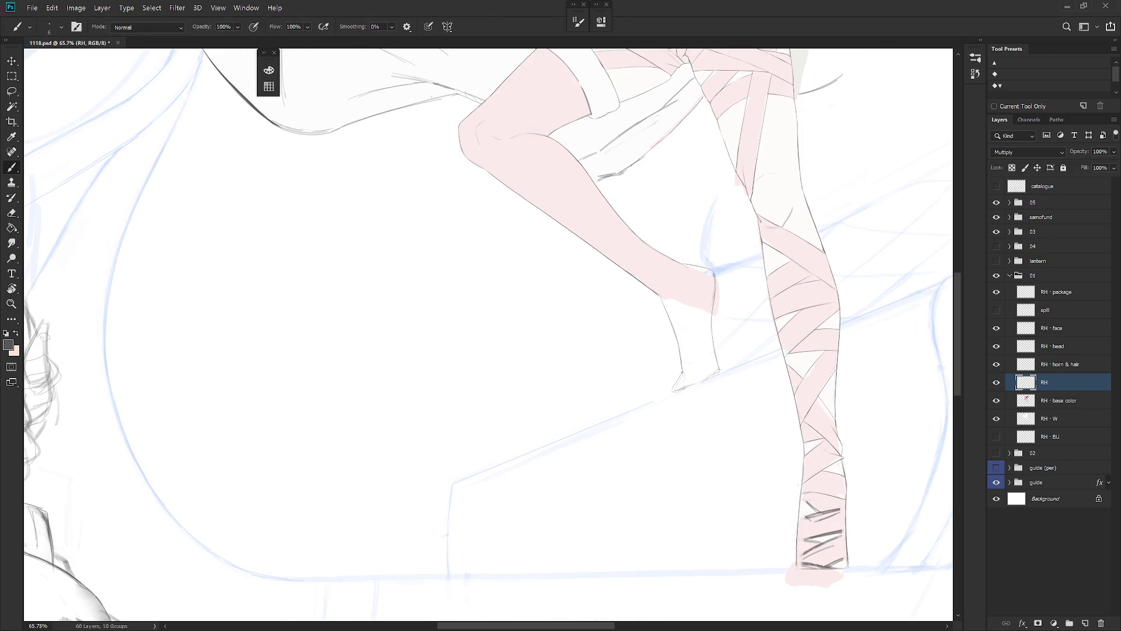
Step: Clean up the raised foot's toe lines with brush and eraser touch-ups
key("e")
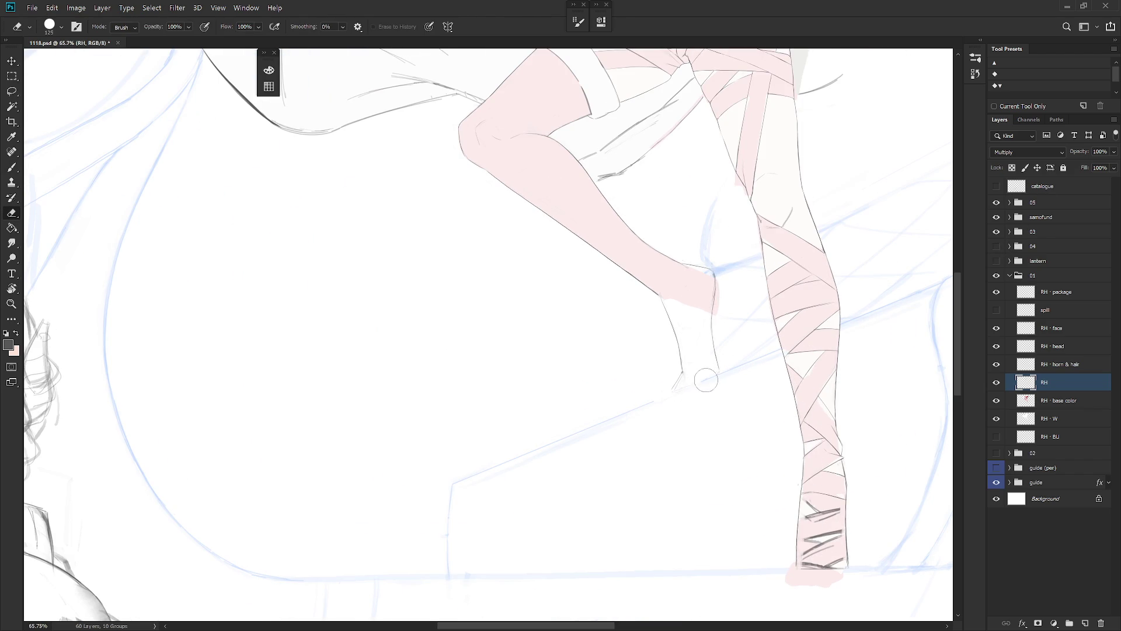
key("b")
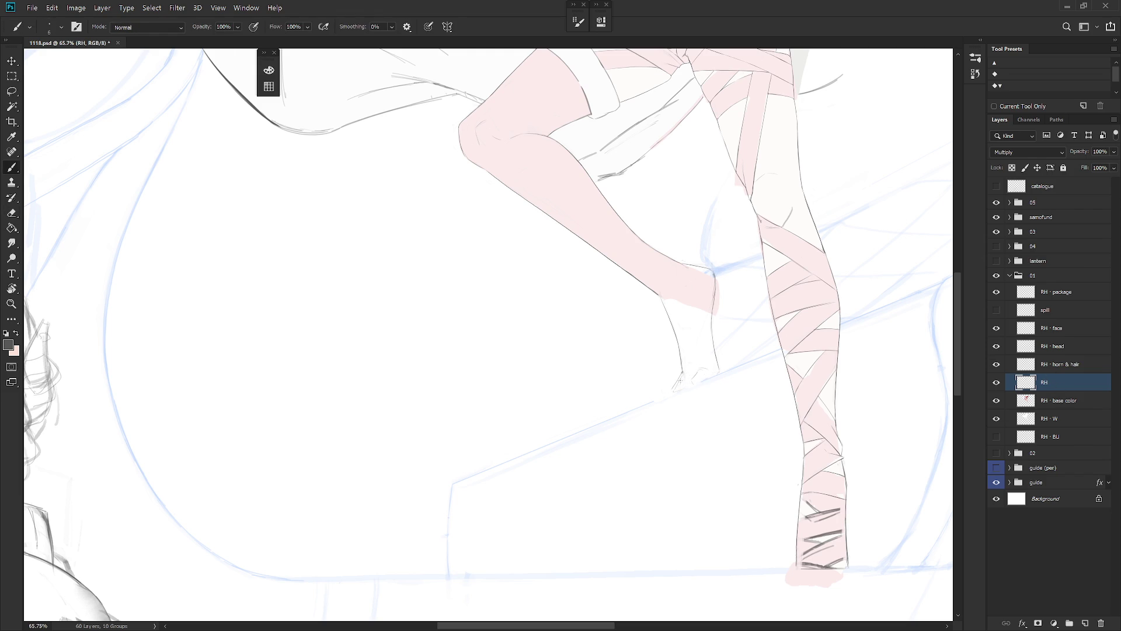
key("e")
key("b")
left_click_drag(739, 331, 724, 394)
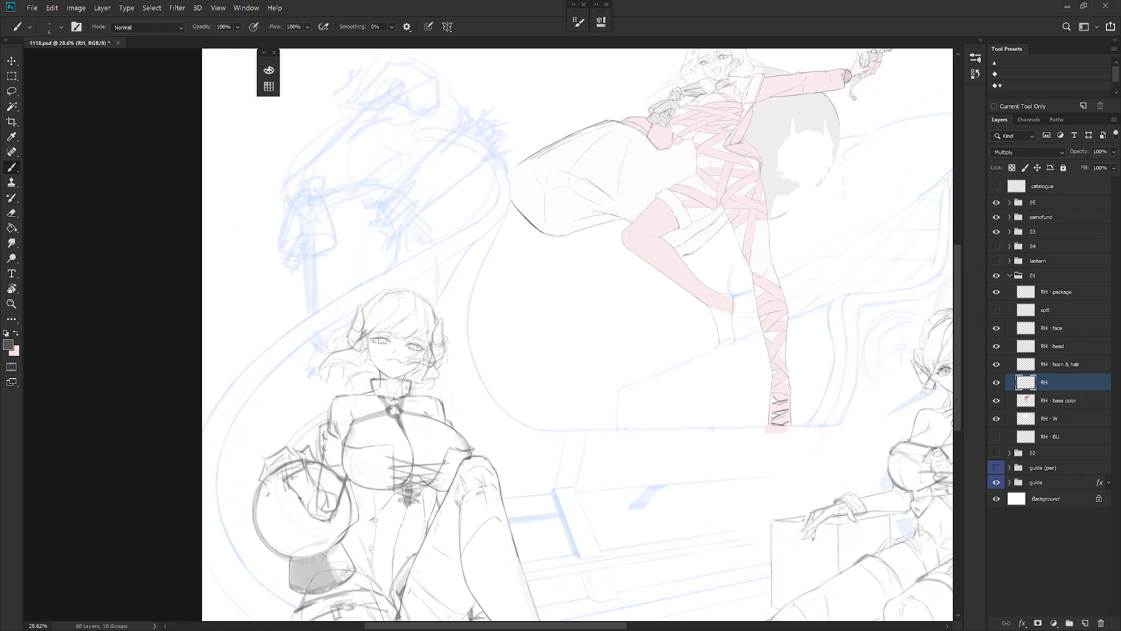
mouse_move(712, 429)
left_mouse_down()
mouse_move(722, 290)
mouse_move(741, 370)
mouse_move(709, 508)
left_mouse_up()
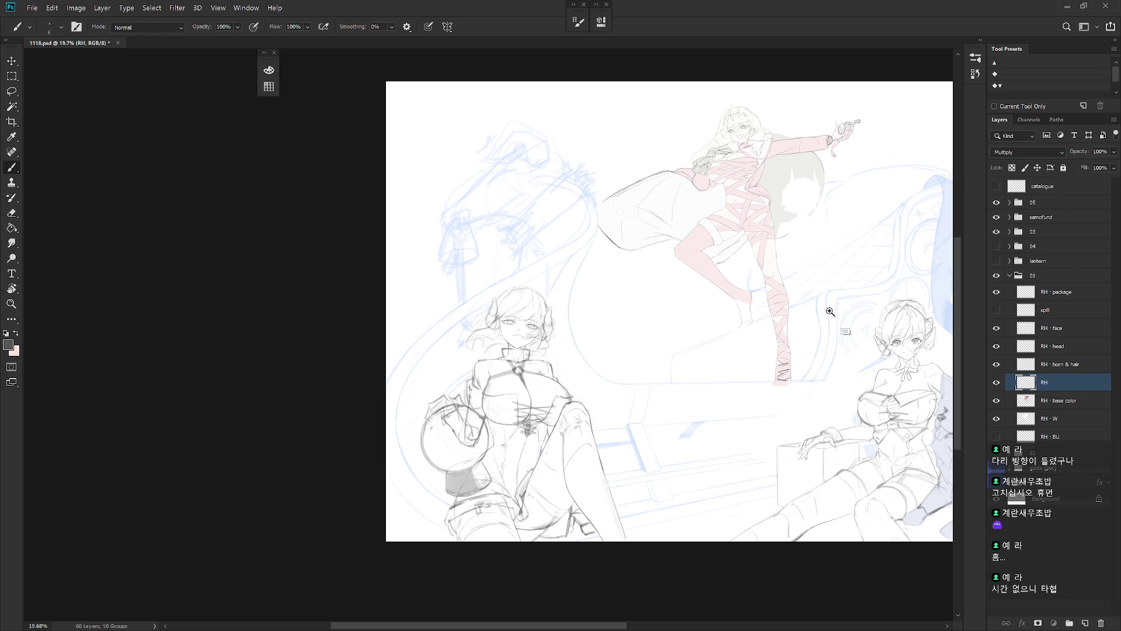
Step: Turn on the lantern sketch layer beneath the bandaged leg
scroll(756, 329, "up", 3)
left_click_drag(757, 328, 721, 365)
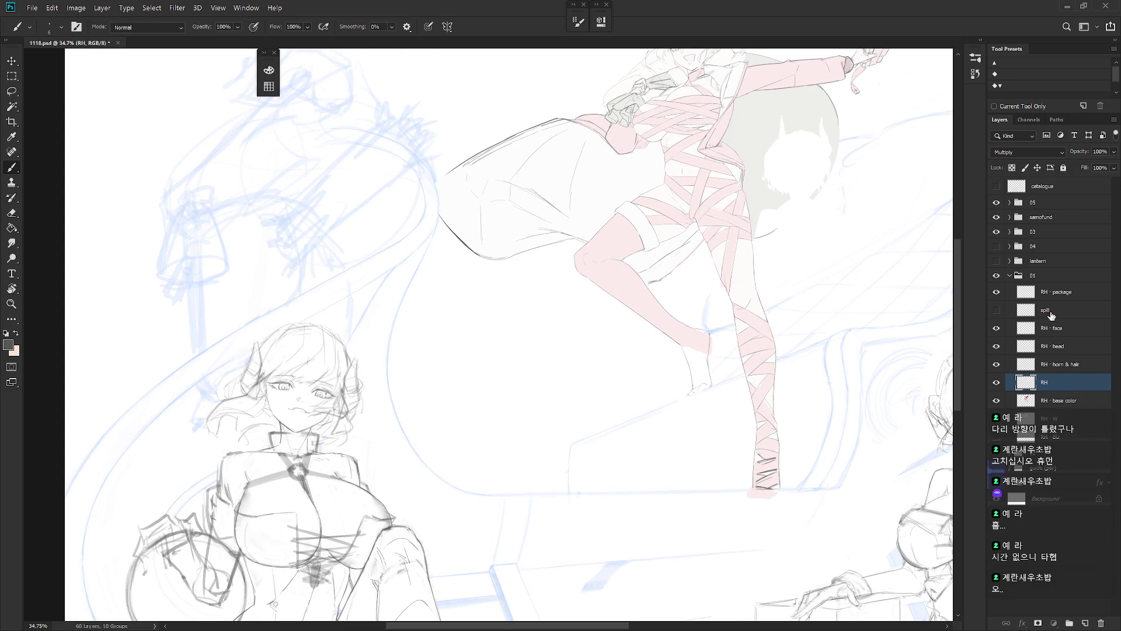
left_click(997, 261)
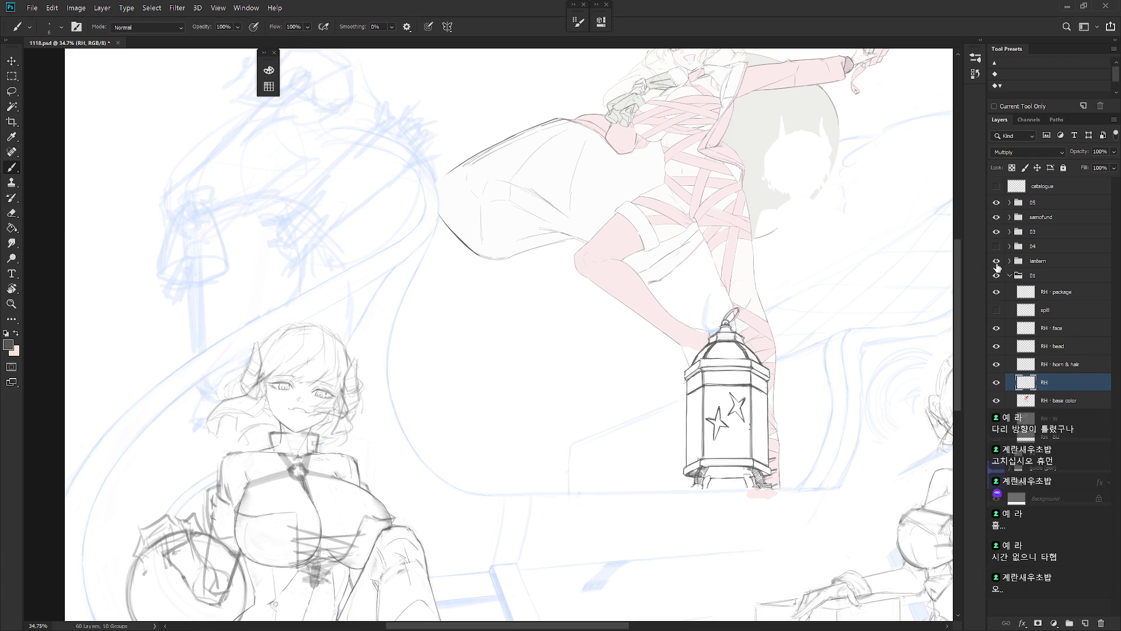
Step: Hide the lantern sketch and switch to the RH - base color layer
left_click(997, 261)
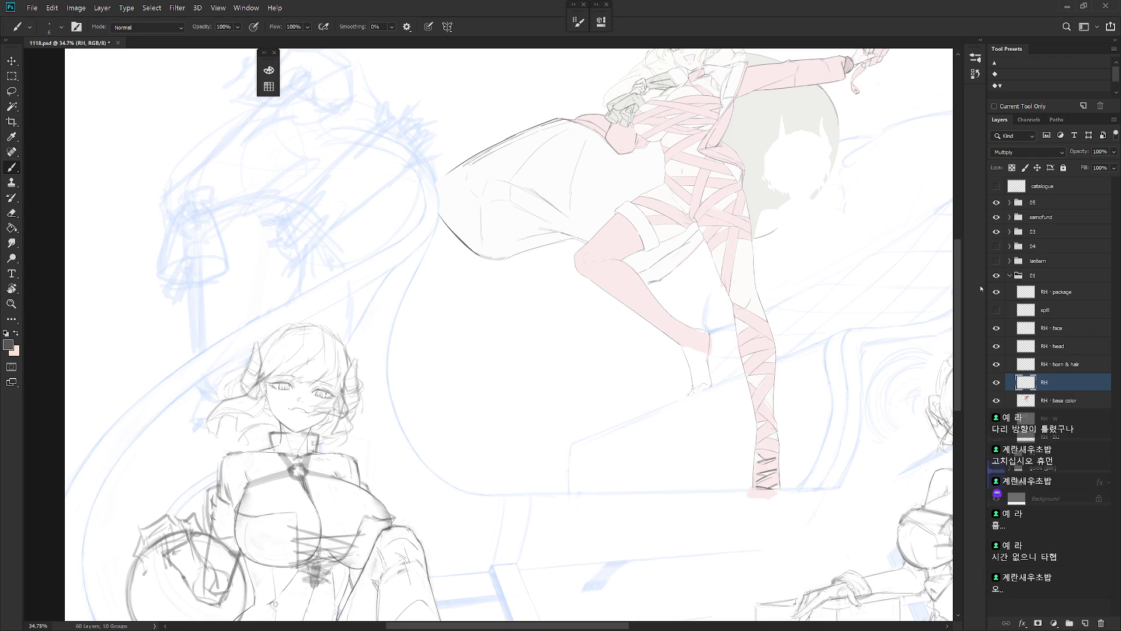
left_click(1067, 401)
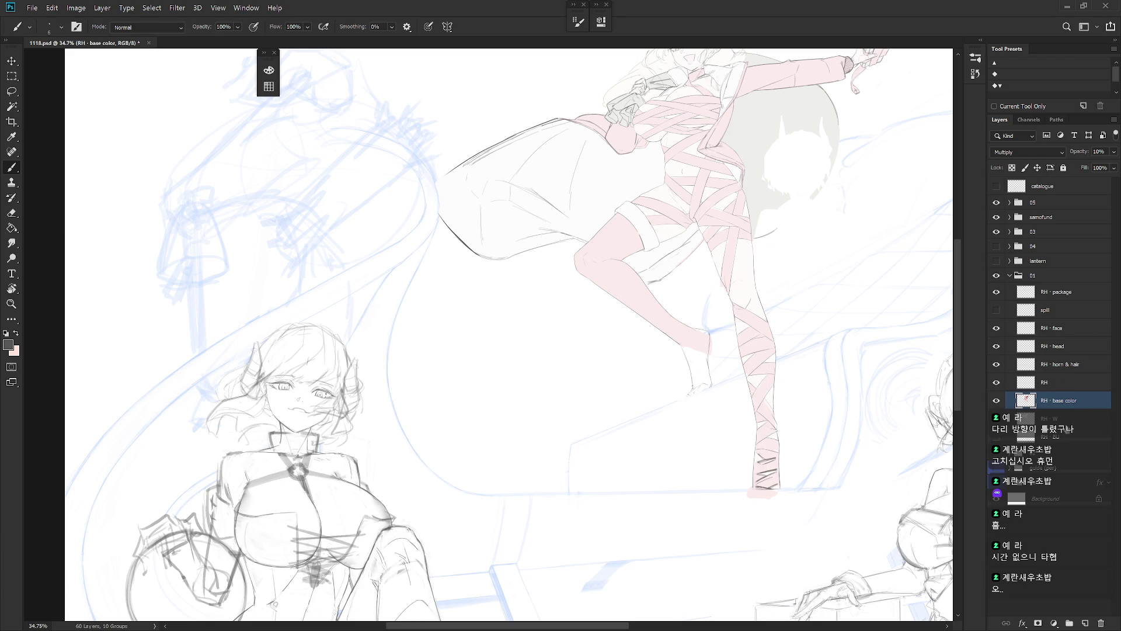
scroll(710, 342, "up", 2)
Step: Lasso around the back of the white foot and down the ankle toward the heel
key("l")
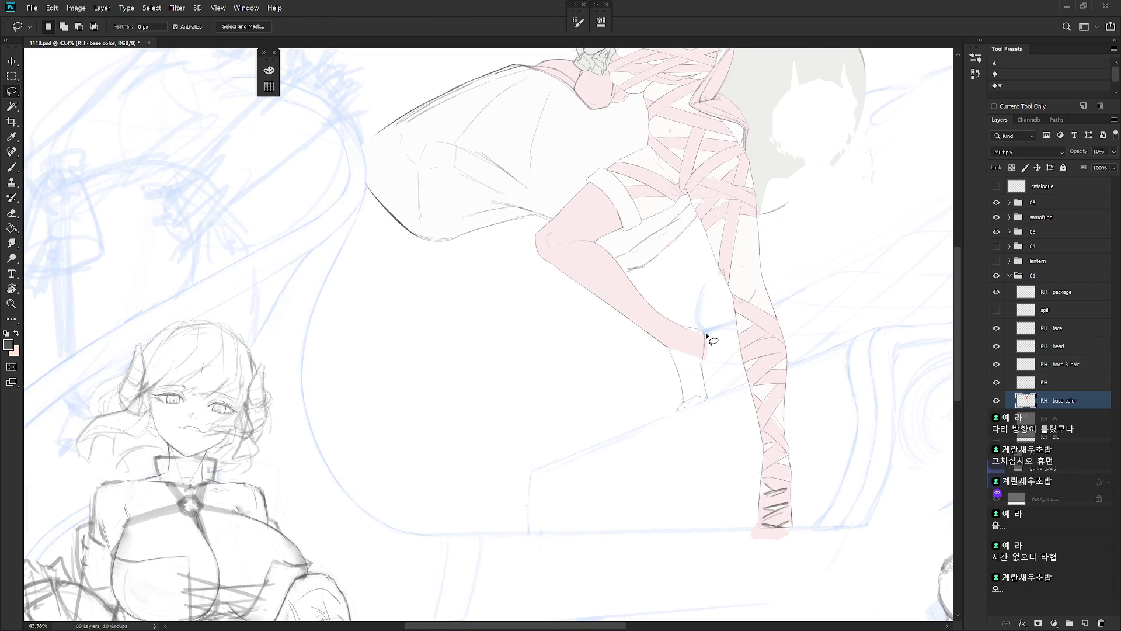
mouse_move(705, 332)
left_mouse_down()
mouse_move(704, 359)
mouse_move(719, 324)
left_mouse_up()
scroll(720, 380, "up", 3)
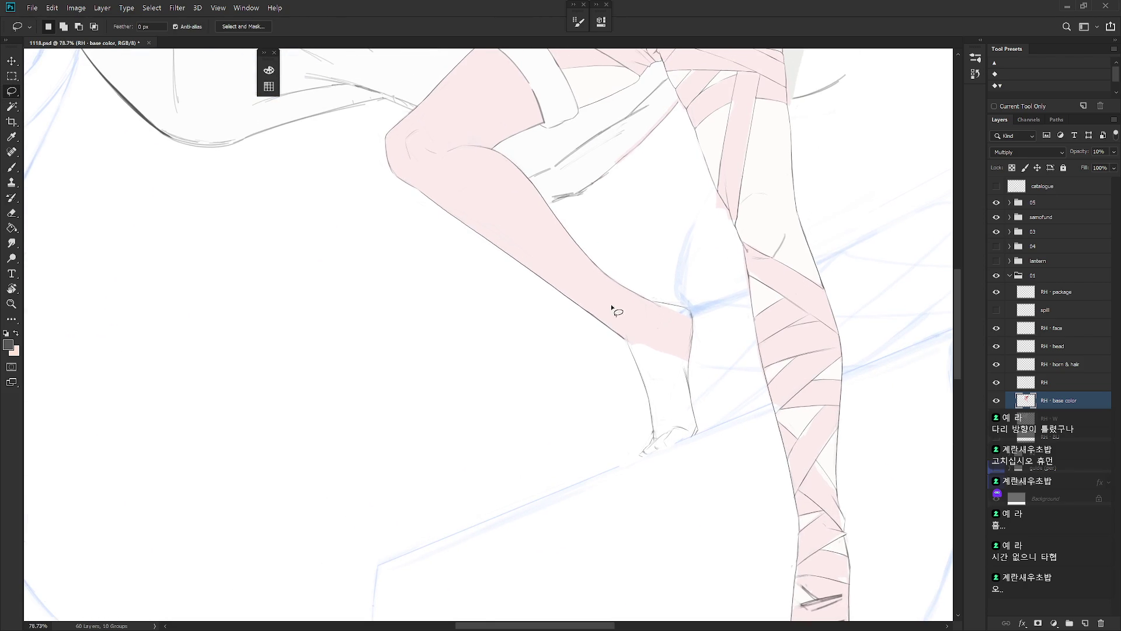
left_click_drag(625, 335, 649, 399)
mouse_move(627, 337)
left_mouse_down()
mouse_move(650, 416)
mouse_move(643, 457)
mouse_move(669, 441)
mouse_move(660, 329)
left_mouse_up()
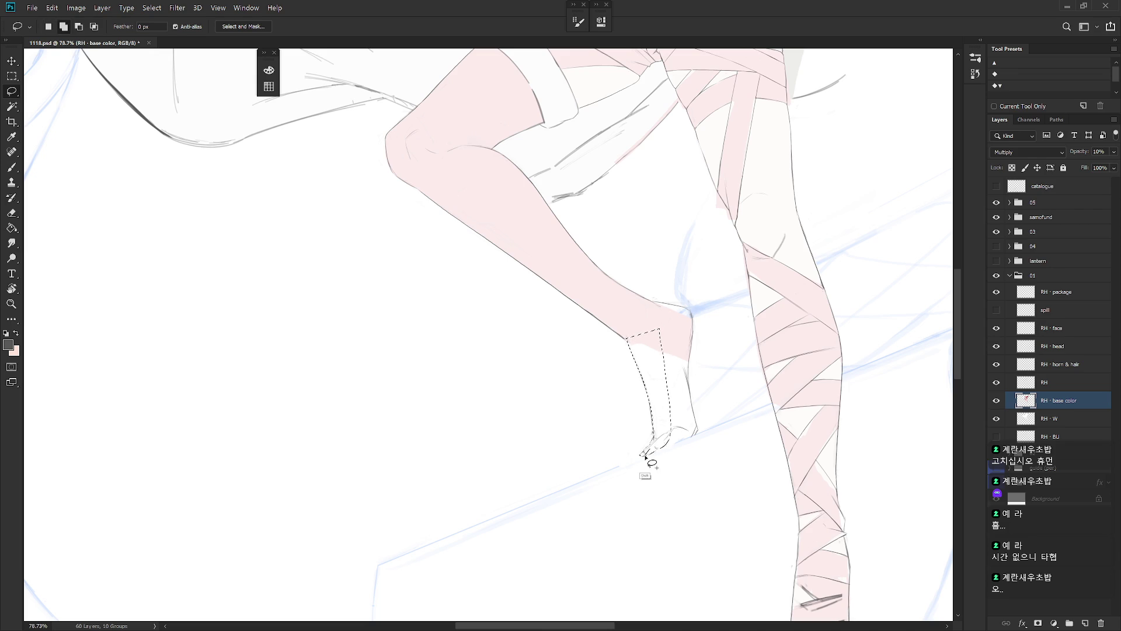
left_click_drag(645, 457, 696, 437)
Step: Adjust the foot selection by adding the sole's edge, then deselect
key("ctrl+z")
key("ctrl+shift+z")
key("ctrl+z")
mouse_move(645, 456)
left_mouse_down()
mouse_move(699, 431)
mouse_move(672, 424)
mouse_move(654, 336)
mouse_move(690, 337)
mouse_move(691, 438)
left_mouse_up()
key("ctrl+d")
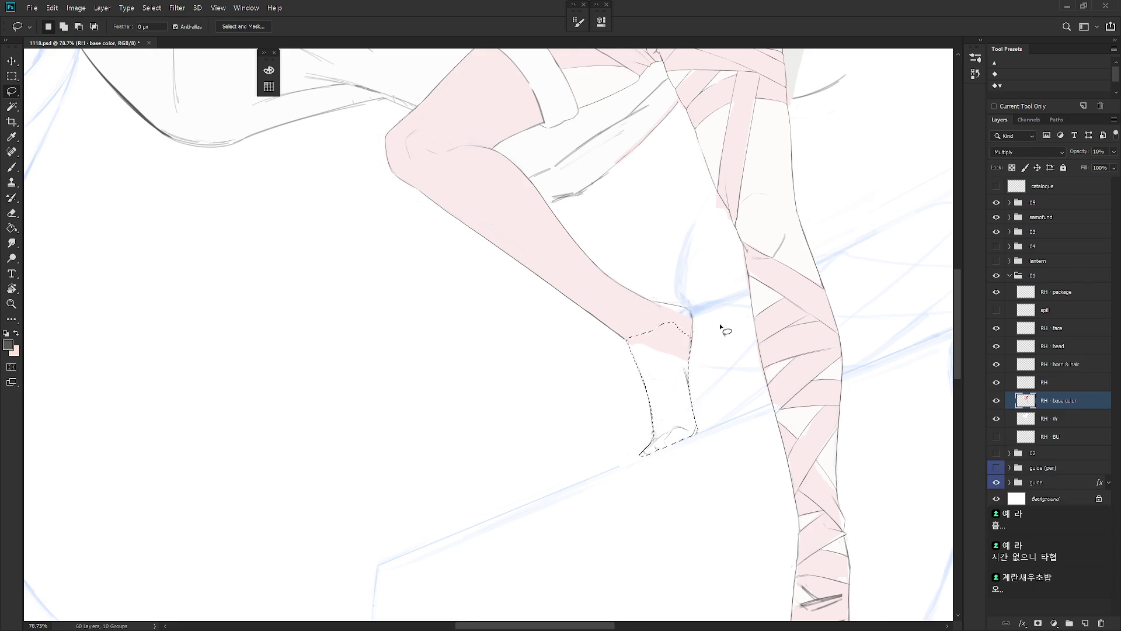
left_click_drag(721, 385, 672, 420)
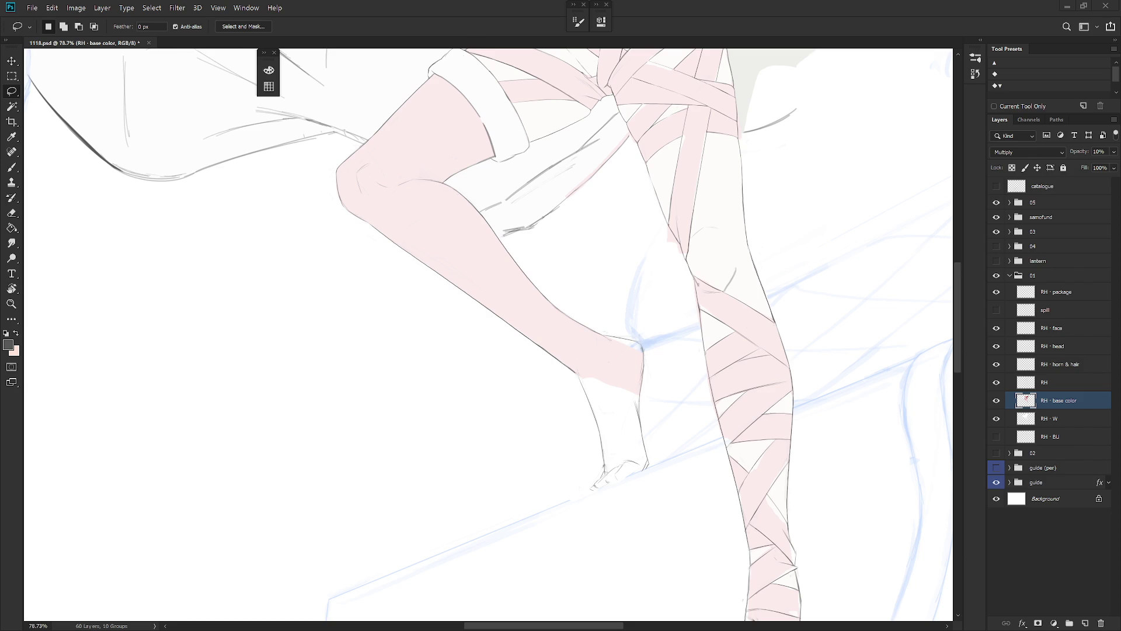
scroll(681, 438, "down", 1)
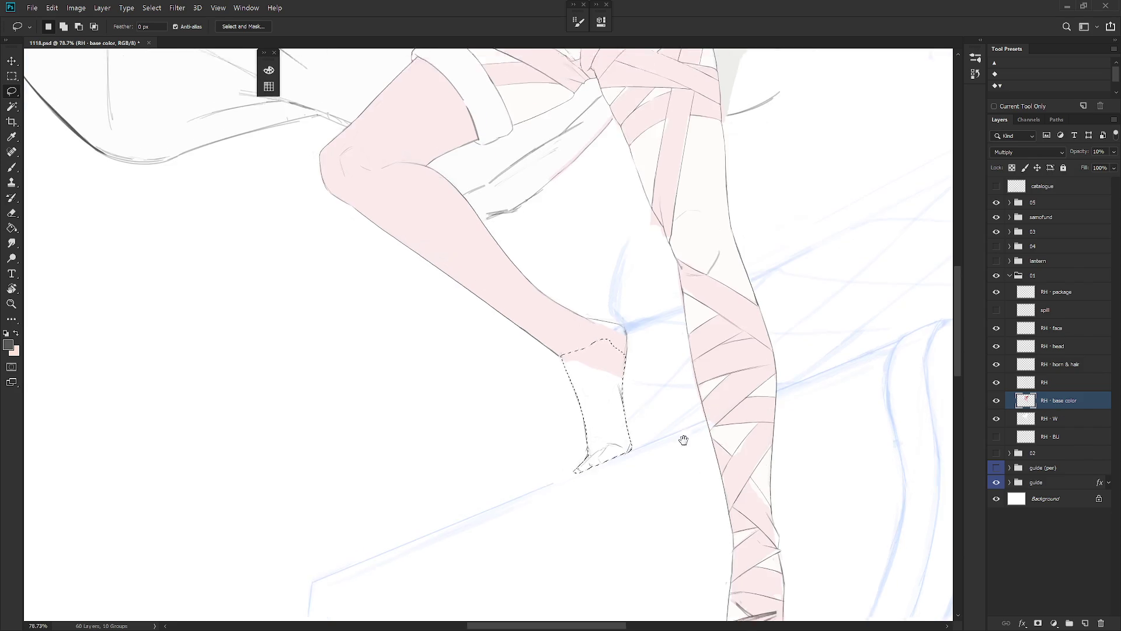
Step: Reselect the white foot and fill it with pale pink skin colour
key("ctrl+shift+d")
key("b")
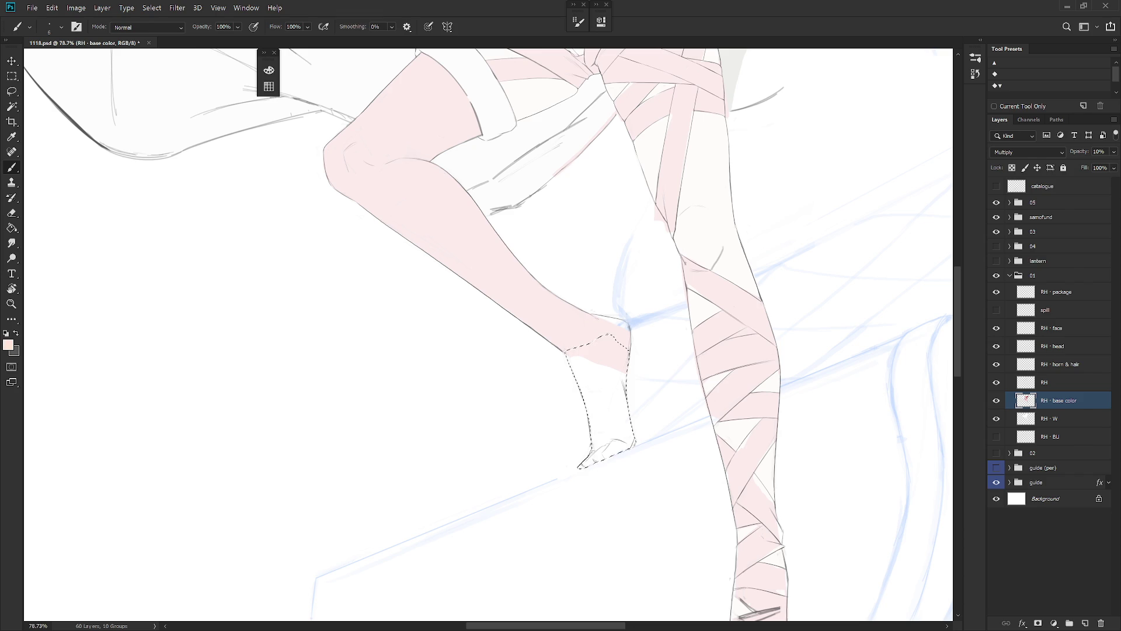
right_click(610, 350, "alt+shift")
key("alt+BackSpace")
key("ctrl+d")
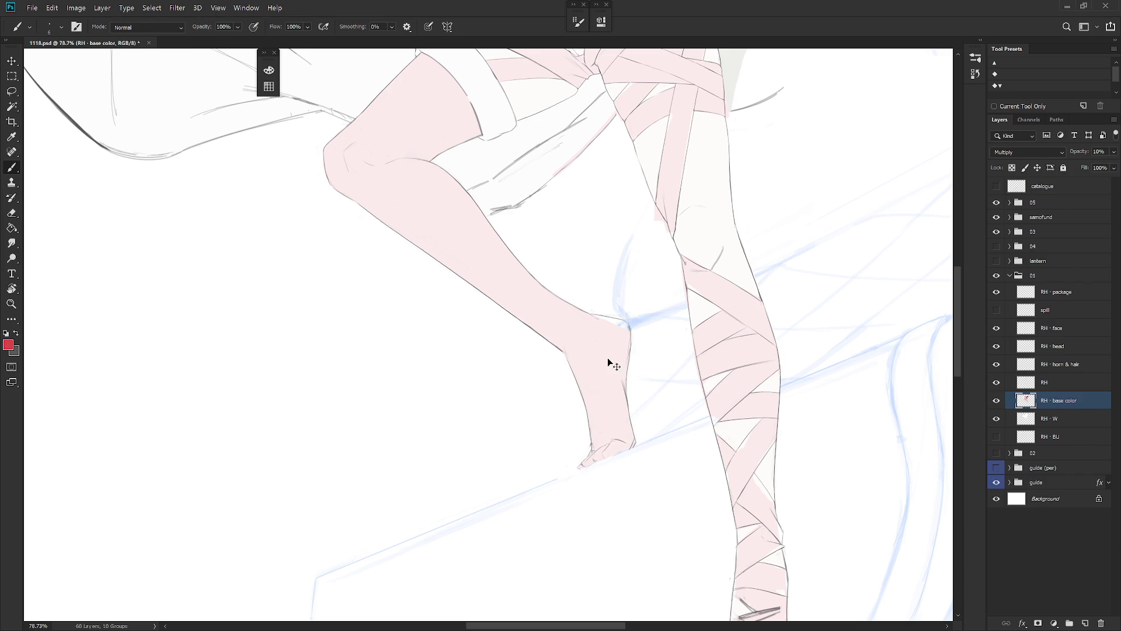
Step: Rotate the view upright and trace a freehand selection along the heel outline
key("r")
left_click_drag(607, 358, 545, 538)
key("l")
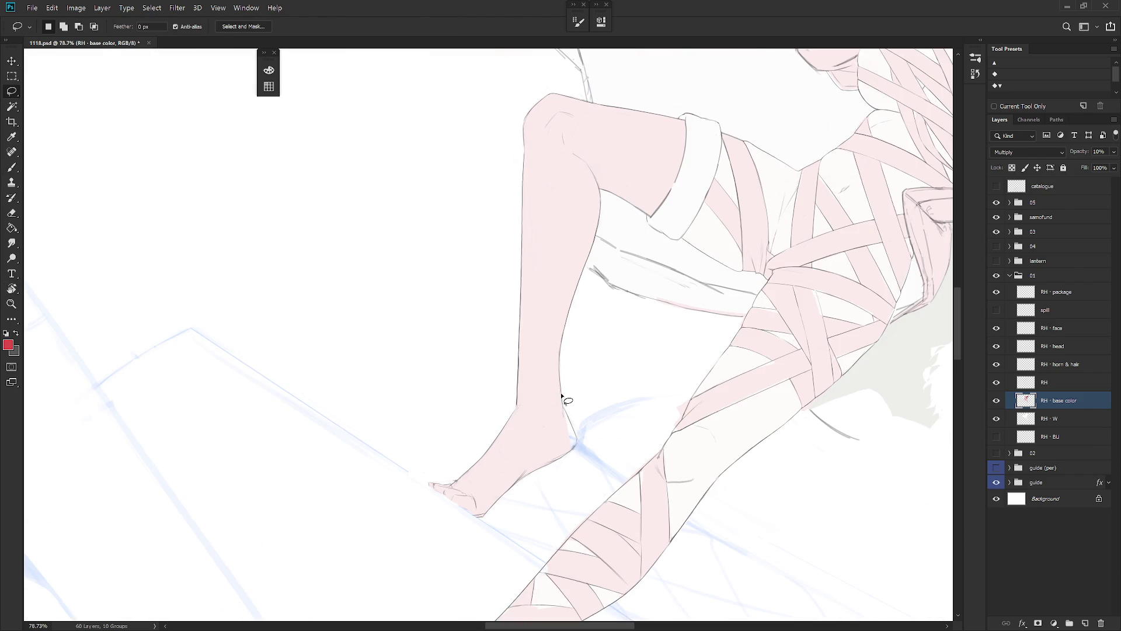
mouse_move(563, 404)
left_mouse_down()
mouse_move(570, 450)
mouse_move(562, 403)
left_mouse_up()
key("ctrl+d")
key("Escape")
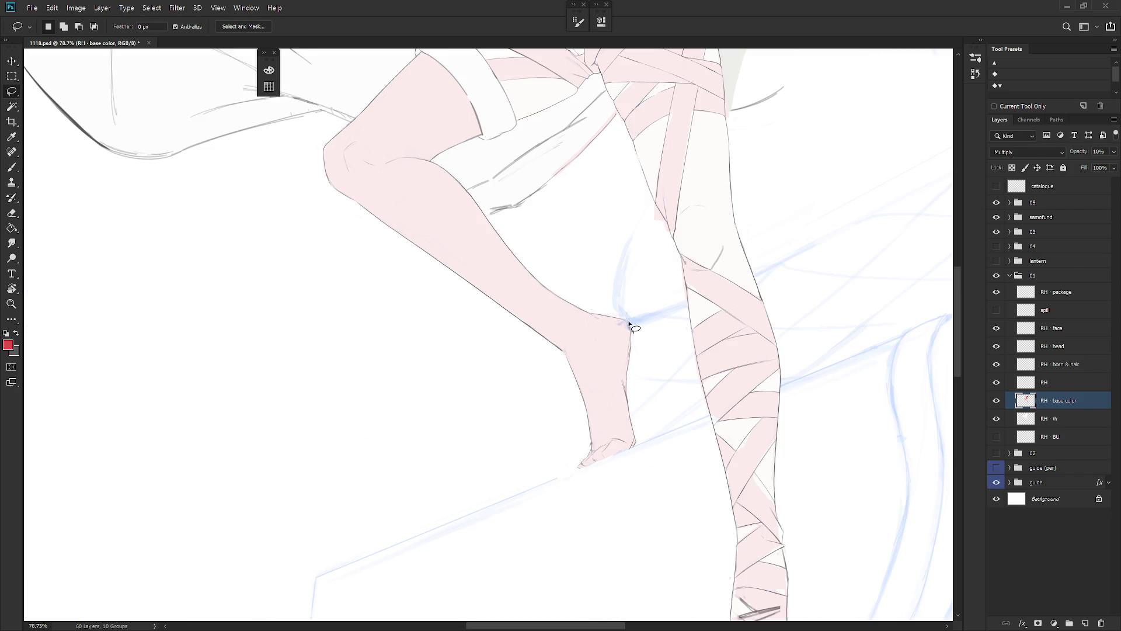
mouse_move(625, 322)
left_mouse_down()
mouse_move(631, 340)
mouse_move(615, 358)
left_mouse_up()
scroll(700, 455, "down", 5)
scroll(700, 455, "down", 2)
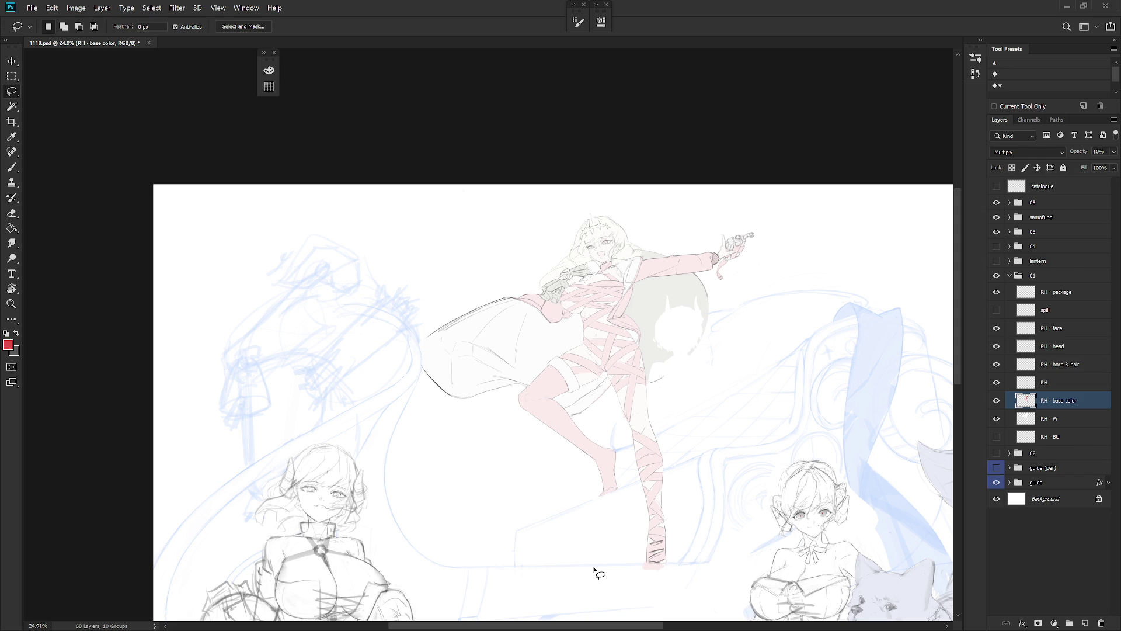
scroll(671, 468, "up", 8)
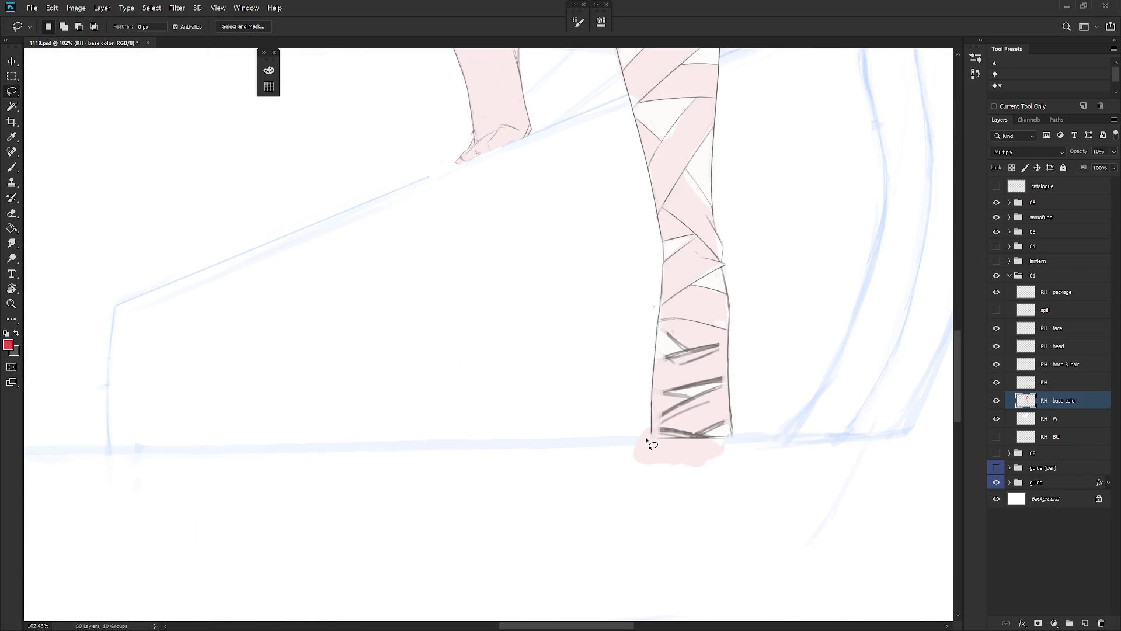
Step: Polygon-lasso the pink spill below the bandaged leg and delete it
key("shift+l")
left_click(628, 438)
left_click(763, 438)
left_click(752, 472)
left_click(646, 493)
left_click(630, 438)
key("Delete")
key("ctrl+d")
scroll(714, 477, "down", 3)
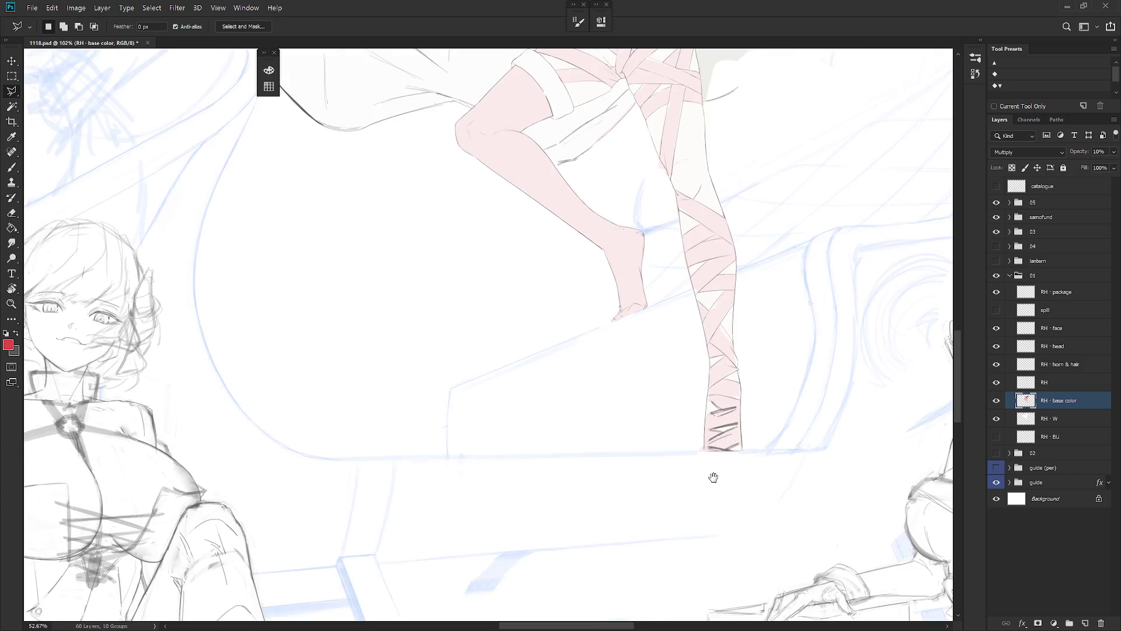
scroll(714, 477, "down", 1)
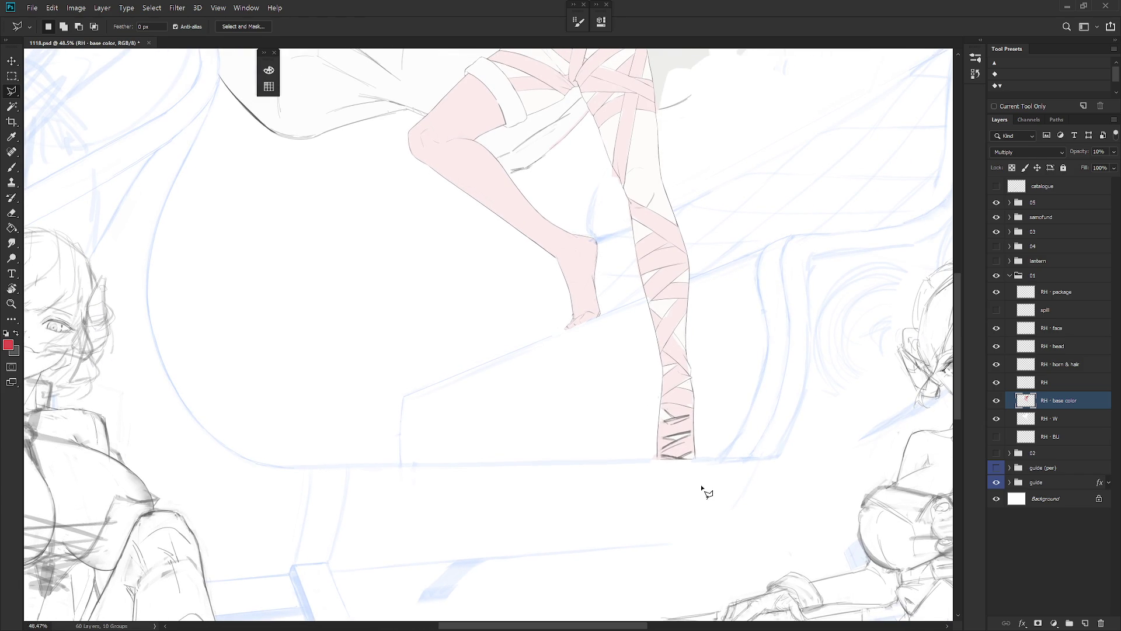
key("shift+l")
scroll(671, 476, "up", 3)
Step: Select the RH line-art layer, swap colours and rotate the view about 15° counter-clockwise
left_click(1063, 388)
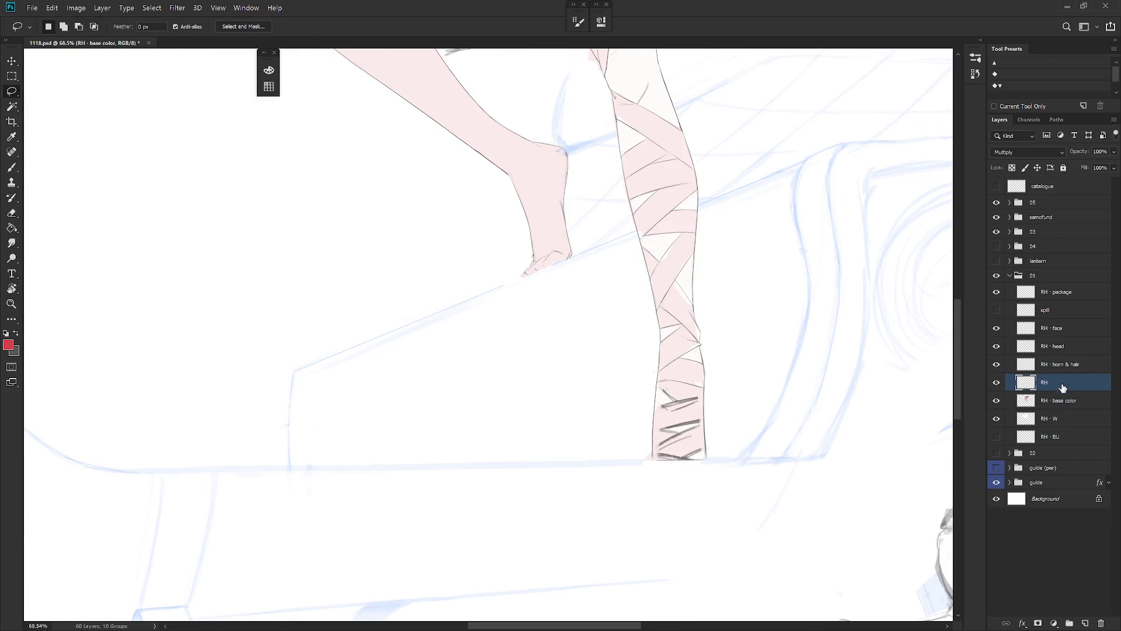
key("b")
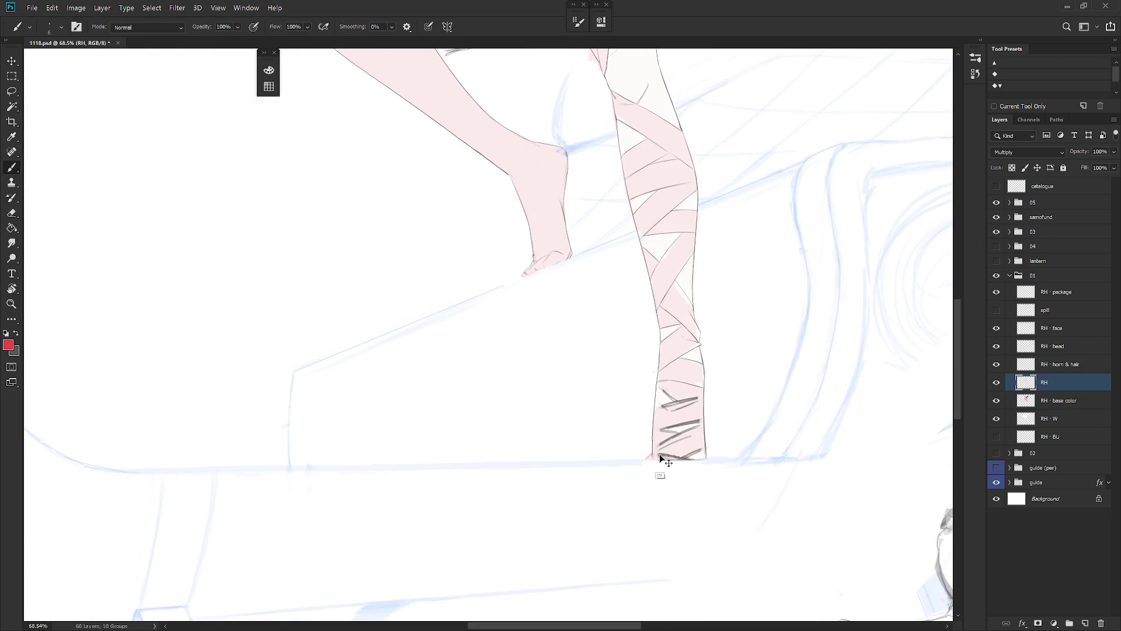
key("x")
key("r")
key("e")
mouse_move(669, 488)
left_mouse_down()
mouse_move(695, 433)
mouse_move(681, 419)
mouse_move(712, 415)
mouse_move(703, 407)
left_mouse_up()
Step: Rotate the leg upright and erase the upper sketch marks on the leg
key("b")
key("e")
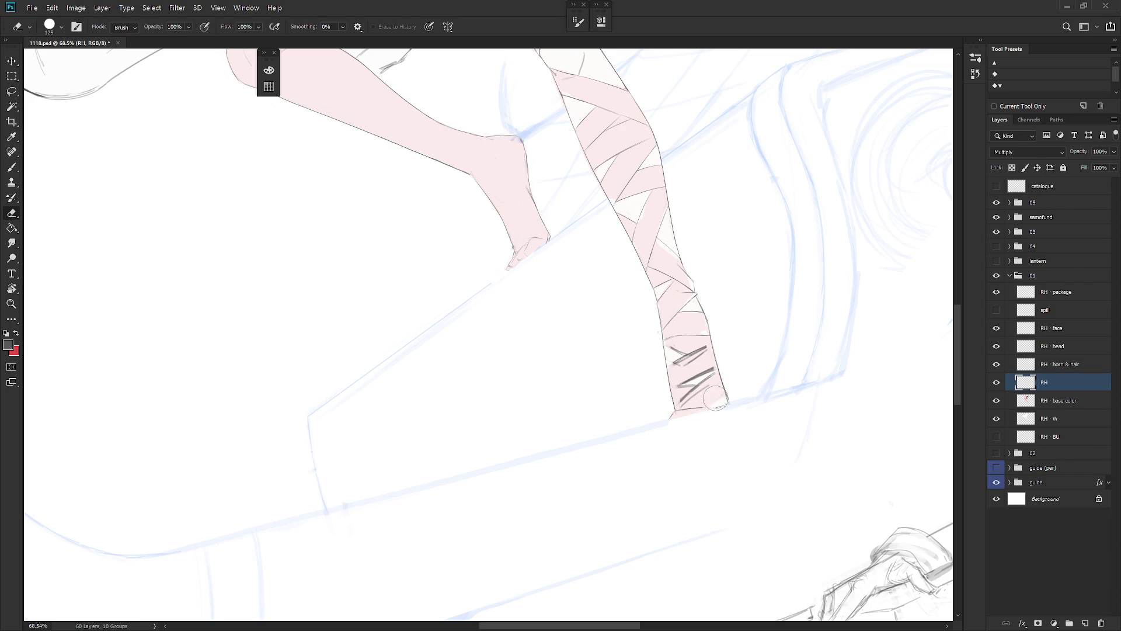
key("b")
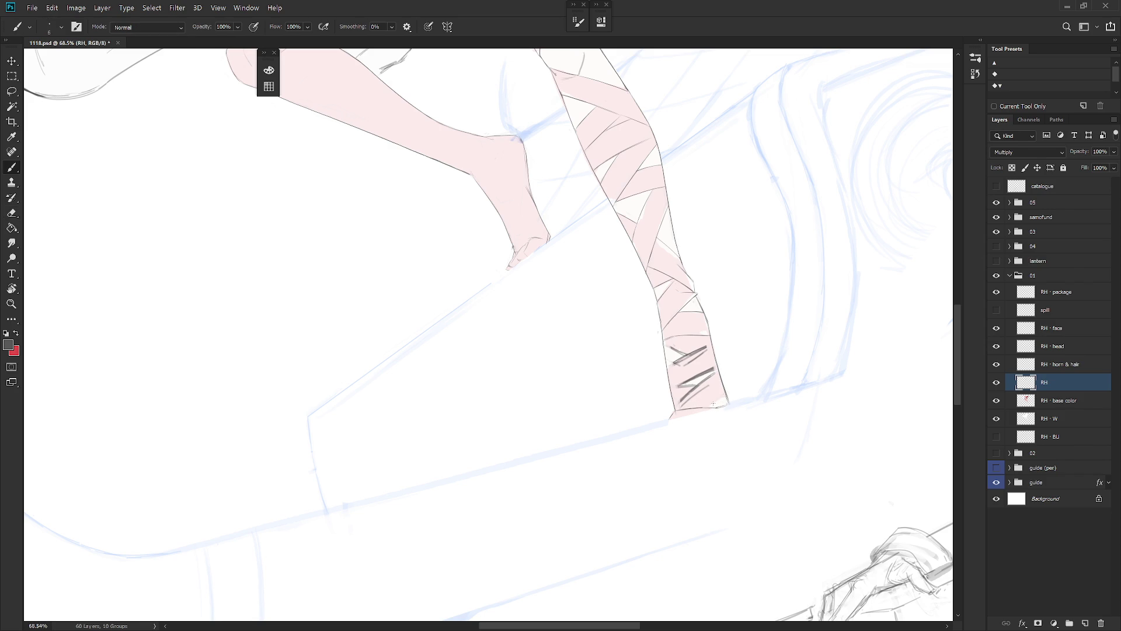
scroll(734, 379, "up", 2)
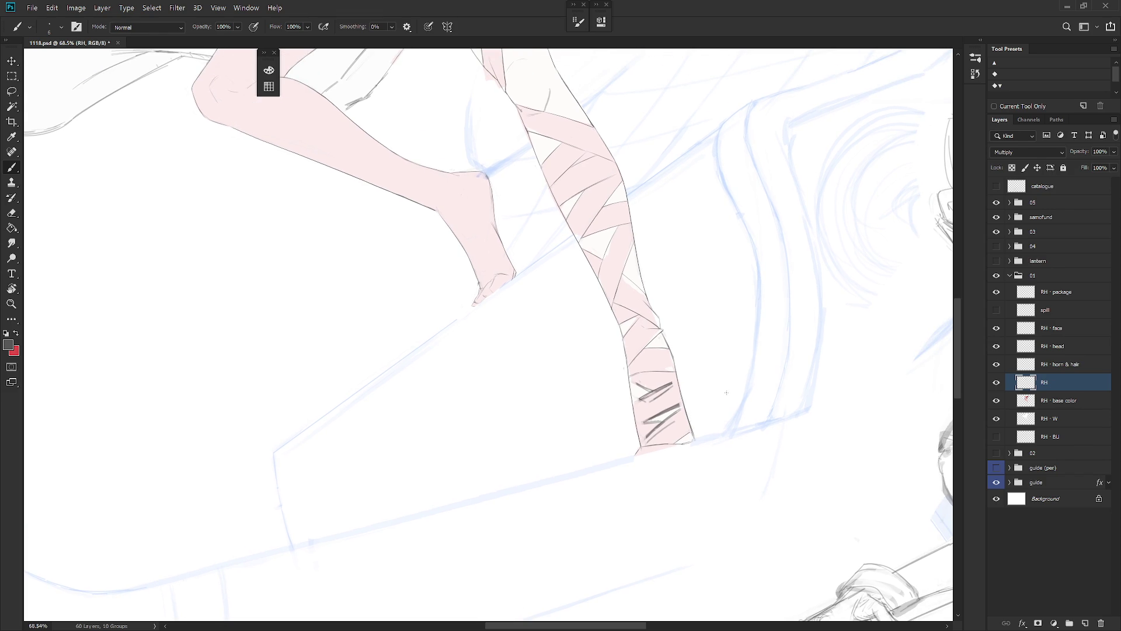
key("e")
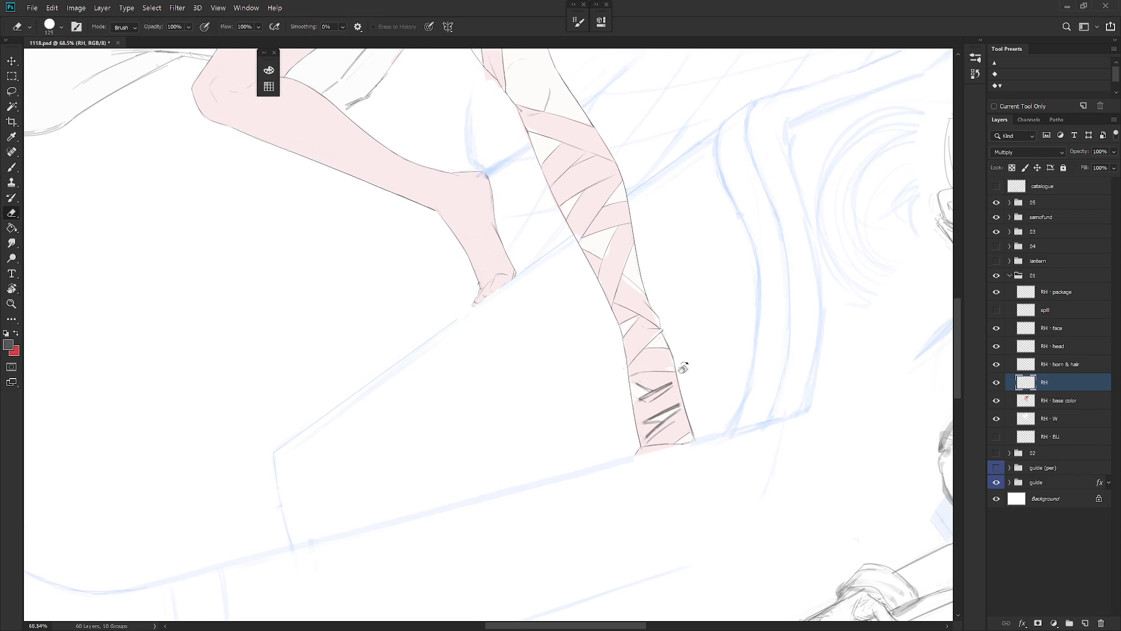
left_click_drag(681, 370, 593, 449)
key("b")
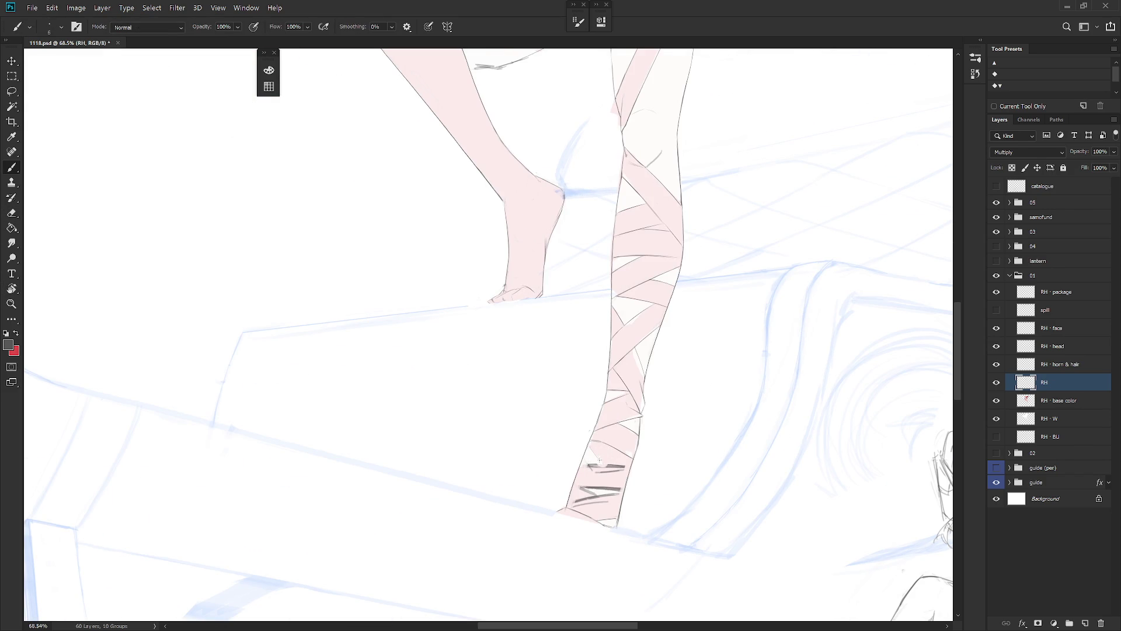
mouse_move(606, 512)
left_mouse_down()
mouse_move(684, 330)
mouse_move(665, 359)
left_mouse_up()
Step: Erase the dark scribbles on the lower leg and tilt the canvas to a drawing angle
key("e")
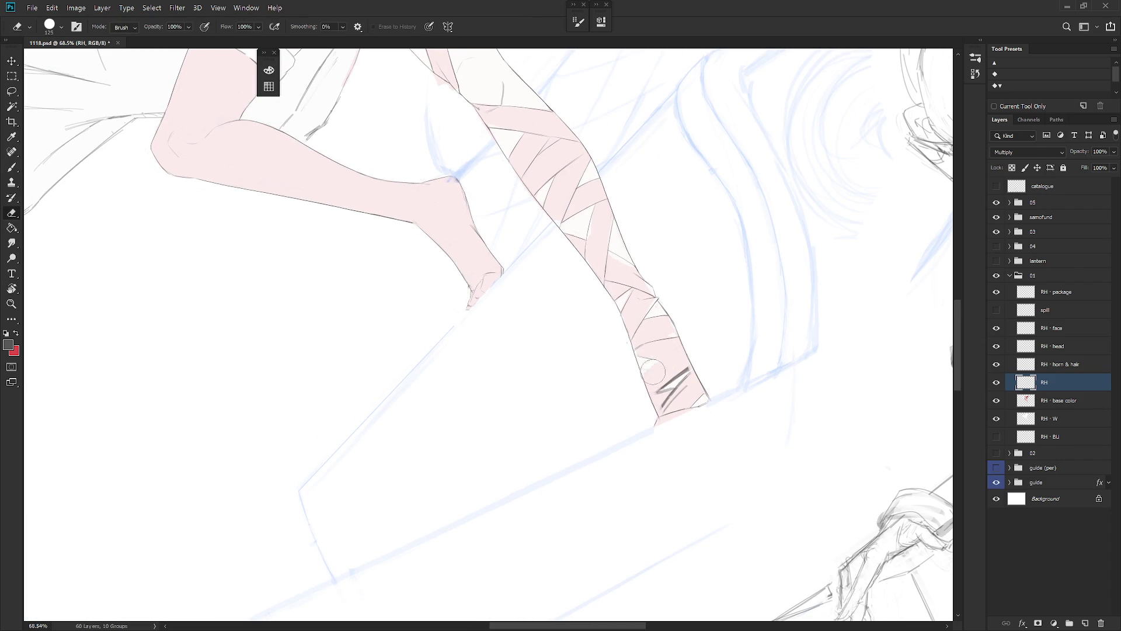
key("b")
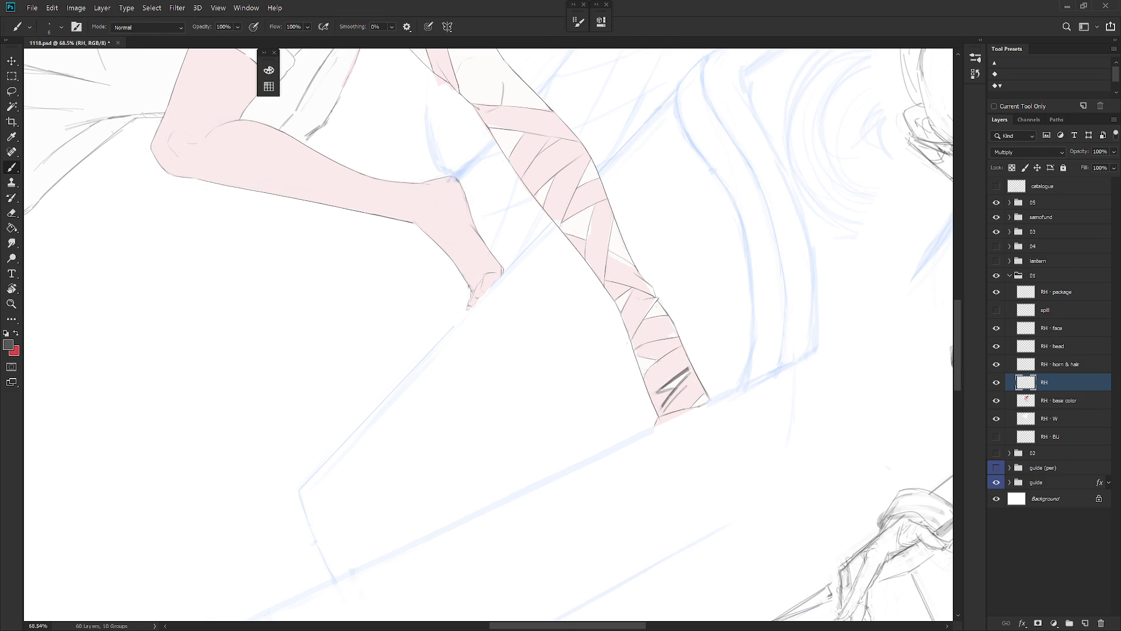
key("e")
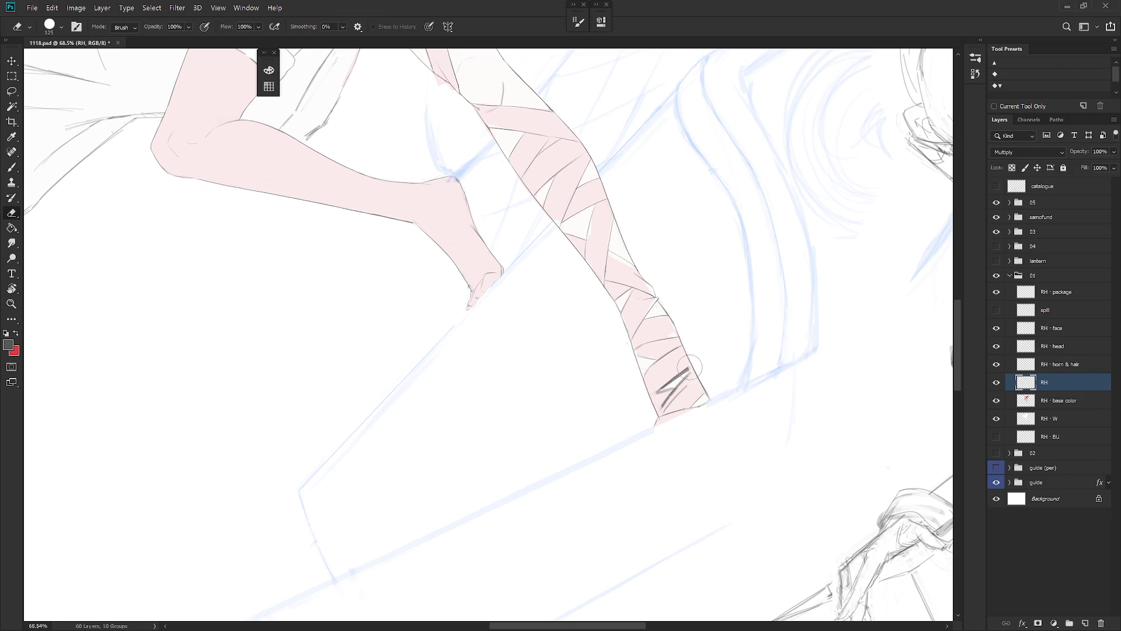
mouse_move(678, 368)
left_mouse_down()
mouse_move(663, 386)
mouse_move(680, 372)
mouse_move(666, 386)
mouse_move(668, 342)
left_mouse_up()
key("b")
key("r")
key("b")
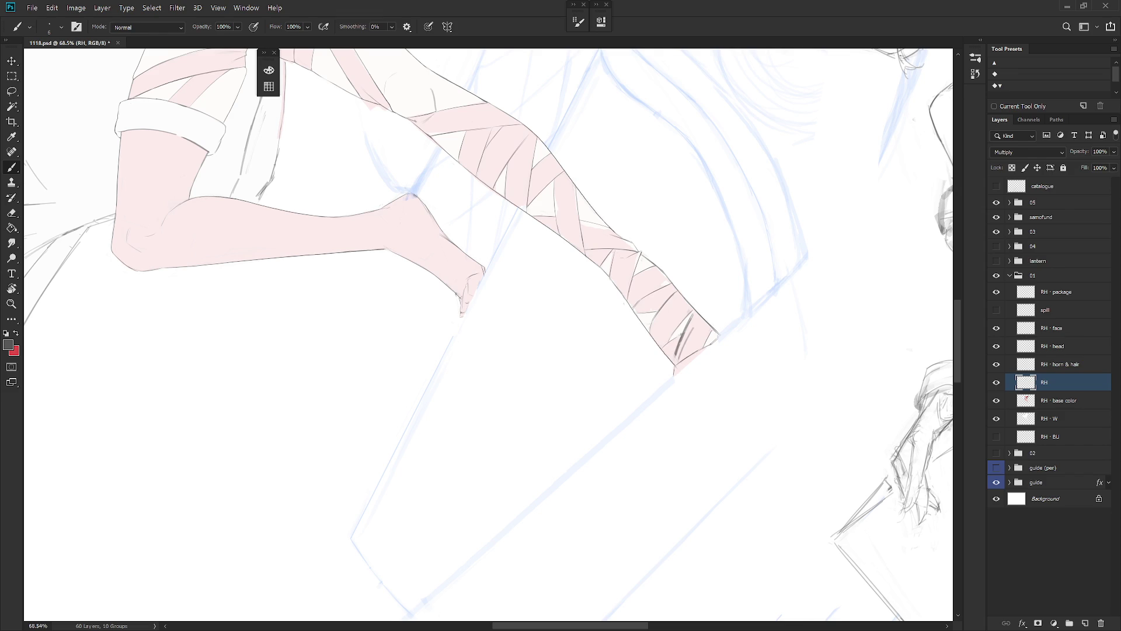
Step: Erase the dark strokes near the ankle and redraw the lower-leg outline
key("e")
mouse_move(695, 312)
left_mouse_down()
mouse_move(672, 350)
mouse_move(684, 325)
mouse_move(687, 334)
left_mouse_up()
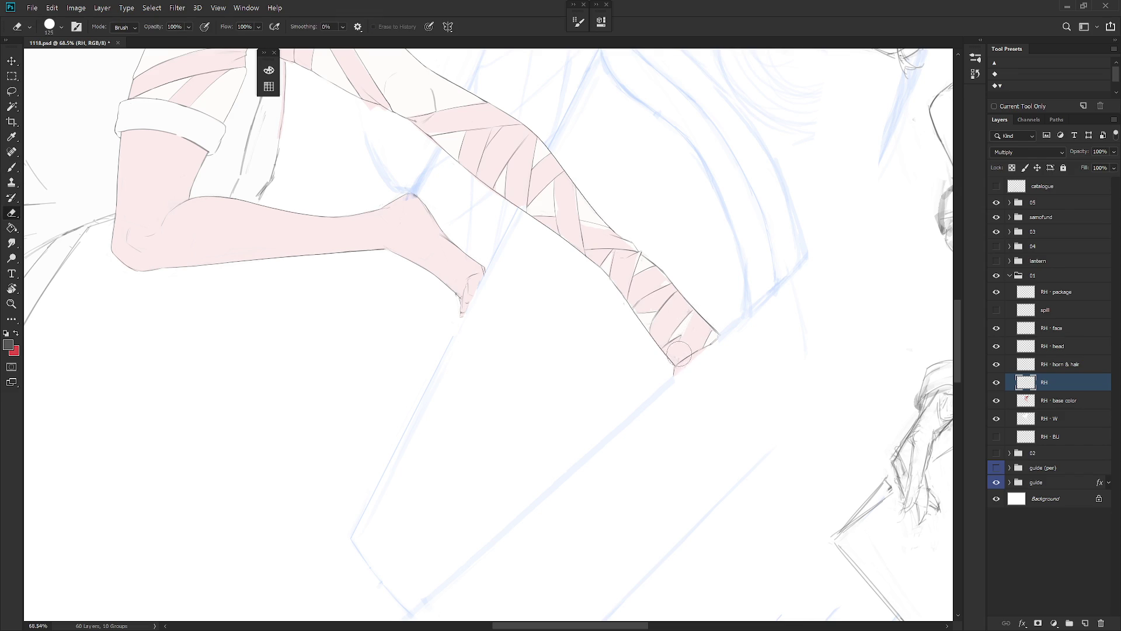
key("b")
key("b")
left_click_drag(690, 316, 680, 336)
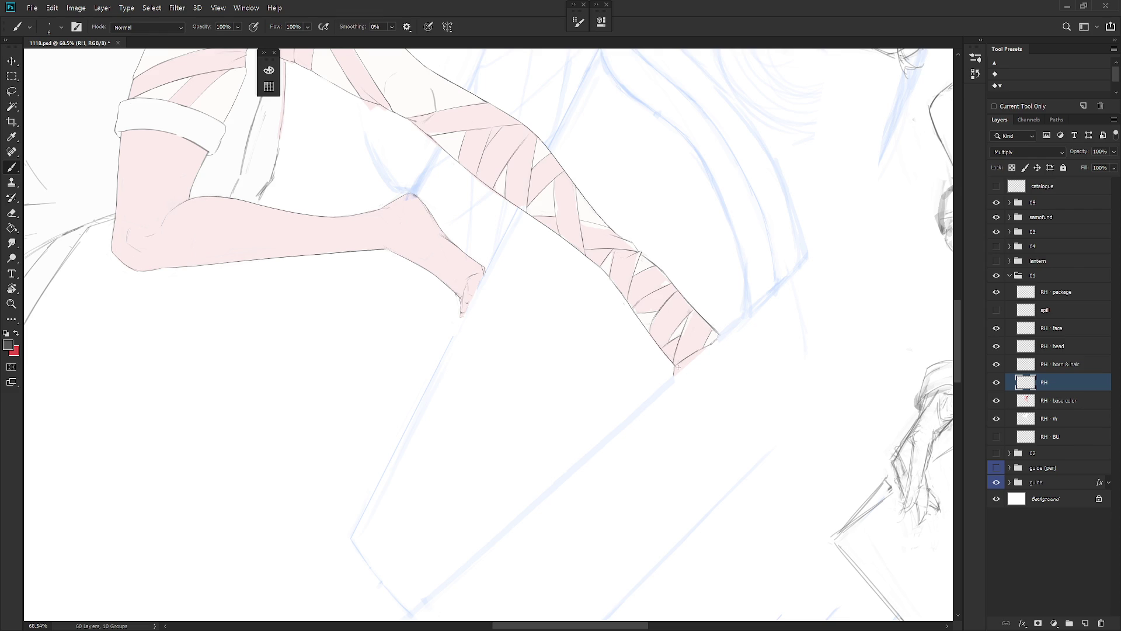
Step: Finish touching up the leg, level the view again and zoom out to the whole illustration
key("e")
key("b")
key("e")
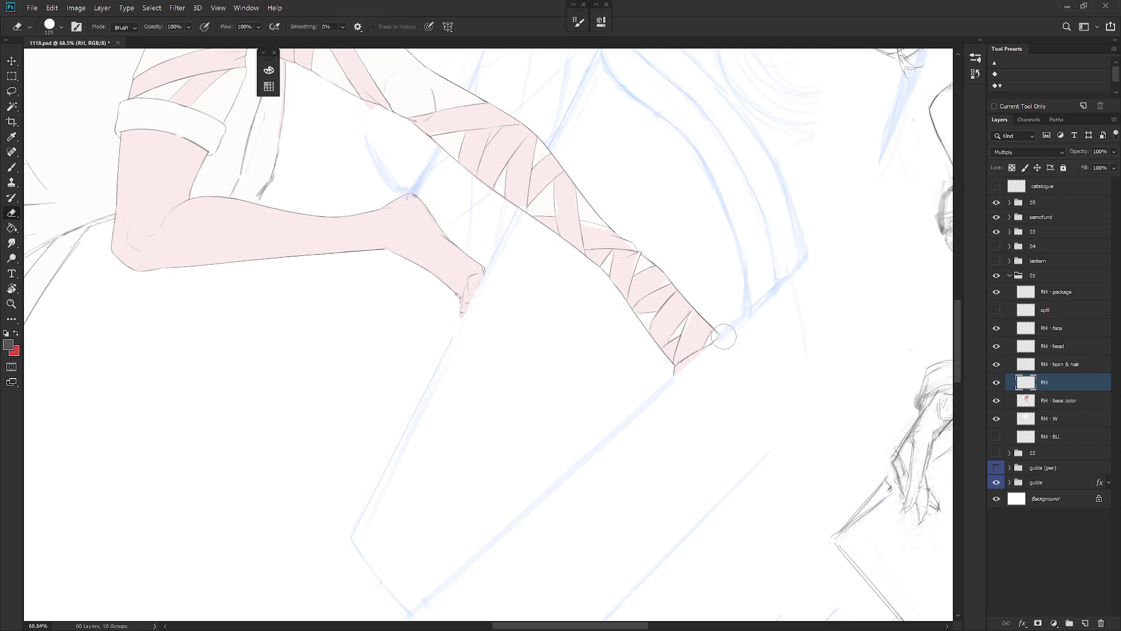
left_click_drag(758, 353, 673, 376)
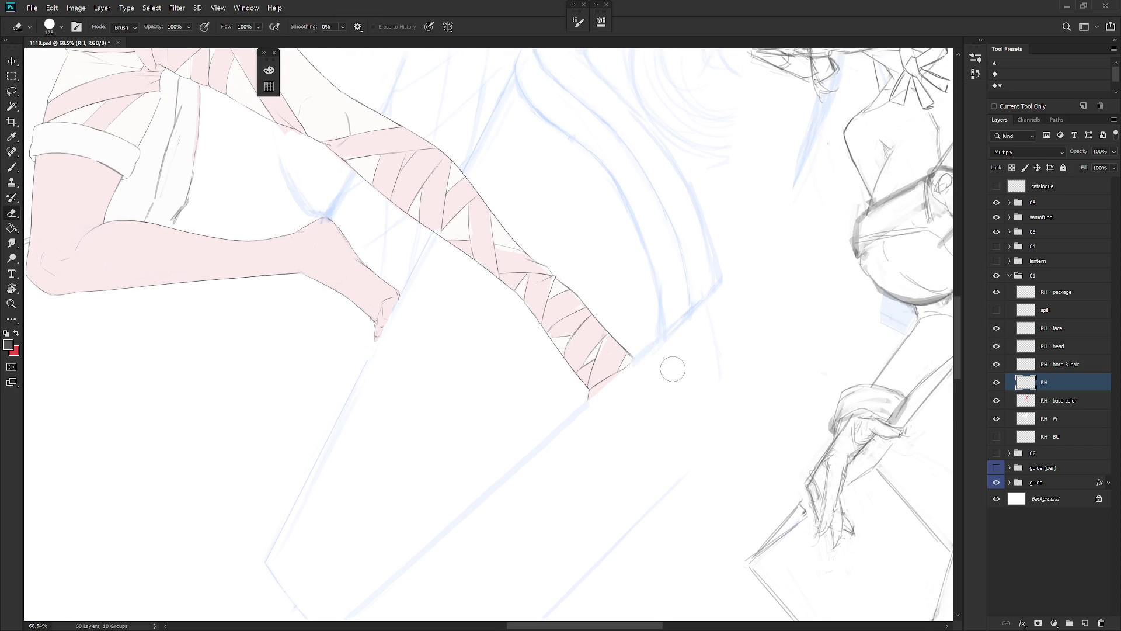
key("Escape")
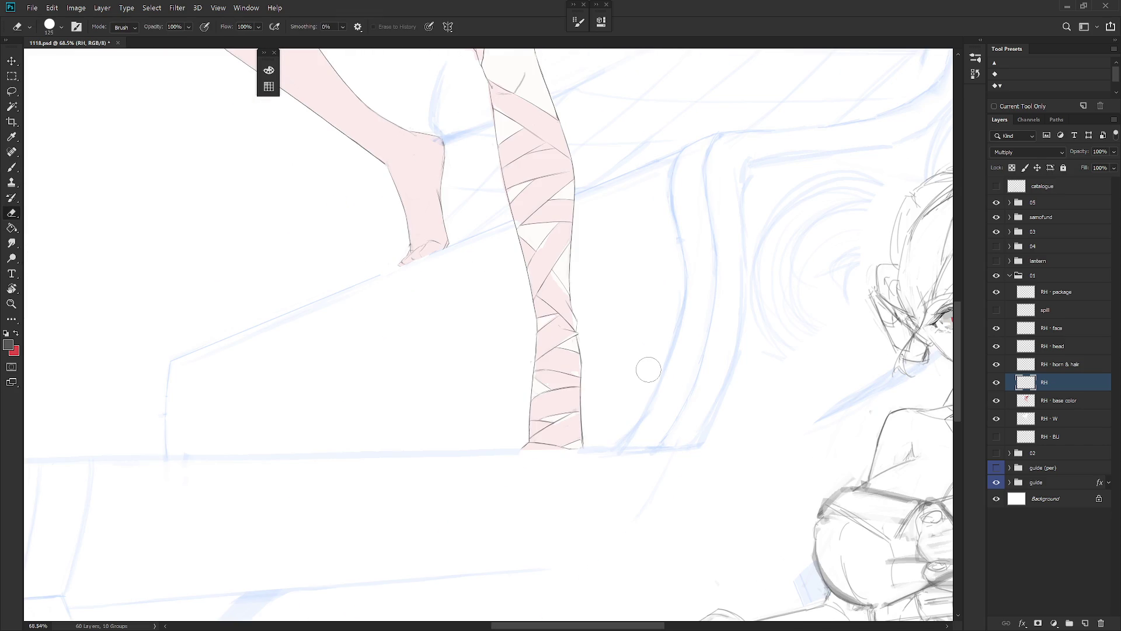
scroll(649, 370, "down", 5)
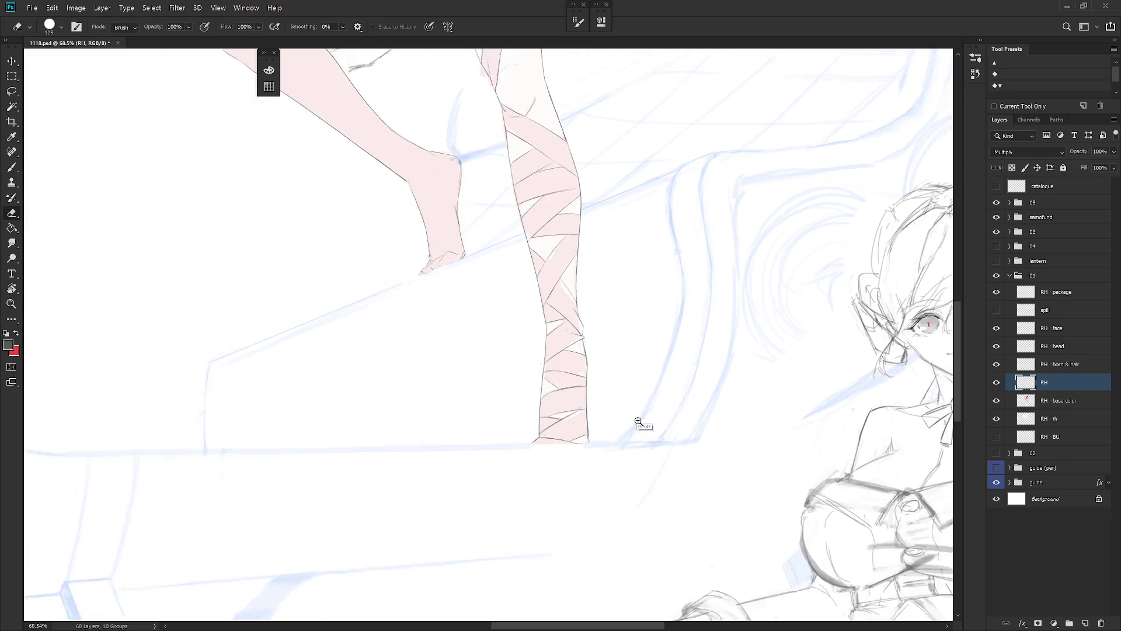
key("b")
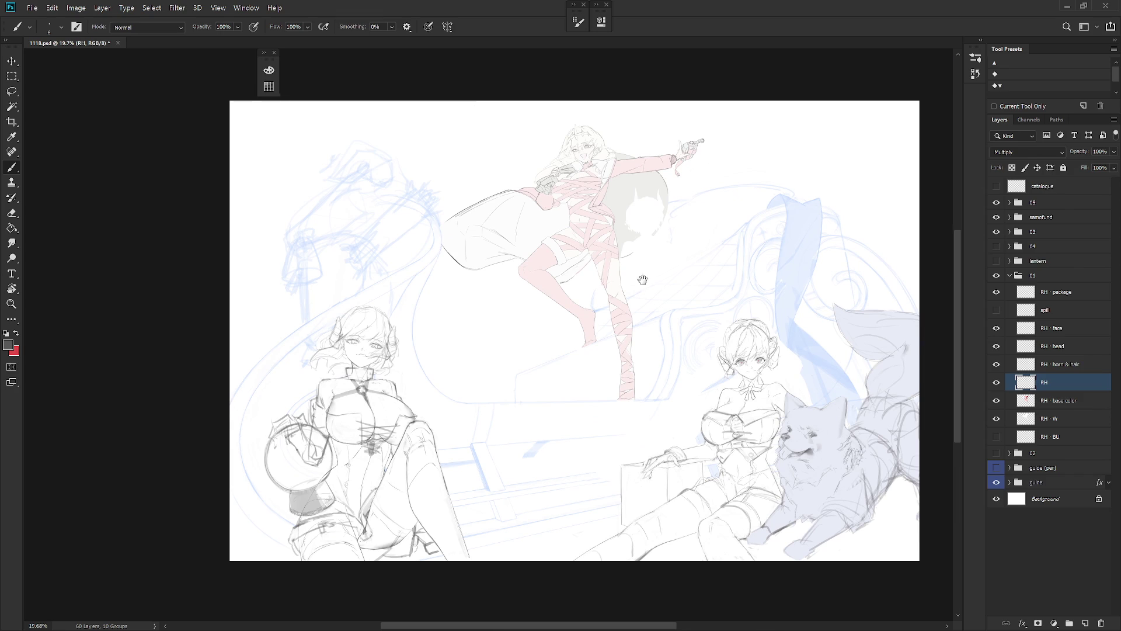
Step: Toggle the RH line art off and on to compare, then tilt the canvas toward the chest
scroll(646, 281, "up", 2)
left_click(997, 383)
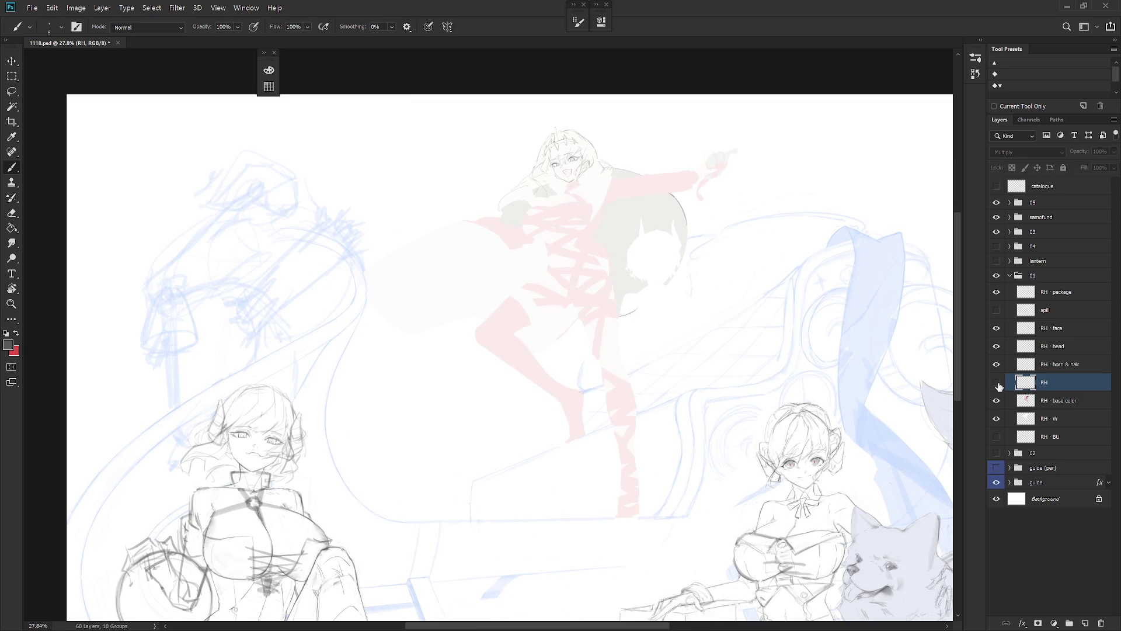
left_click(998, 383)
scroll(645, 271, "up", 5)
key("r")
left_click_drag(645, 271, 686, 336)
Step: Give the eraser the tiny Hard_set03 tip and trim the outline along the ribbon edge
key("e")
right_click(693, 327)
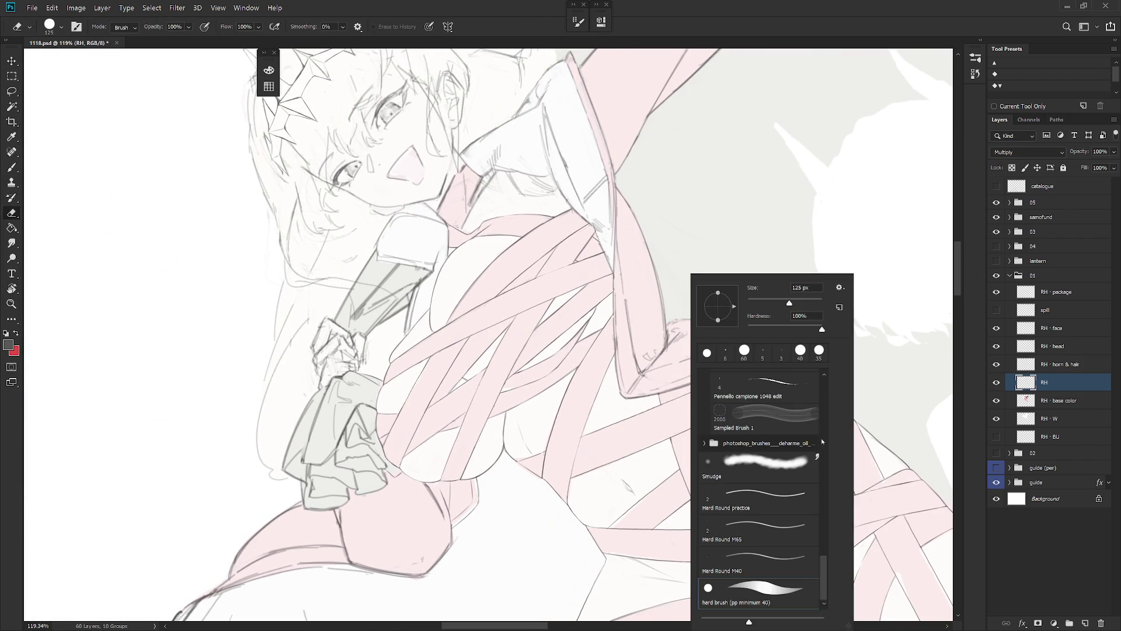
scroll(825, 419, "up", 10)
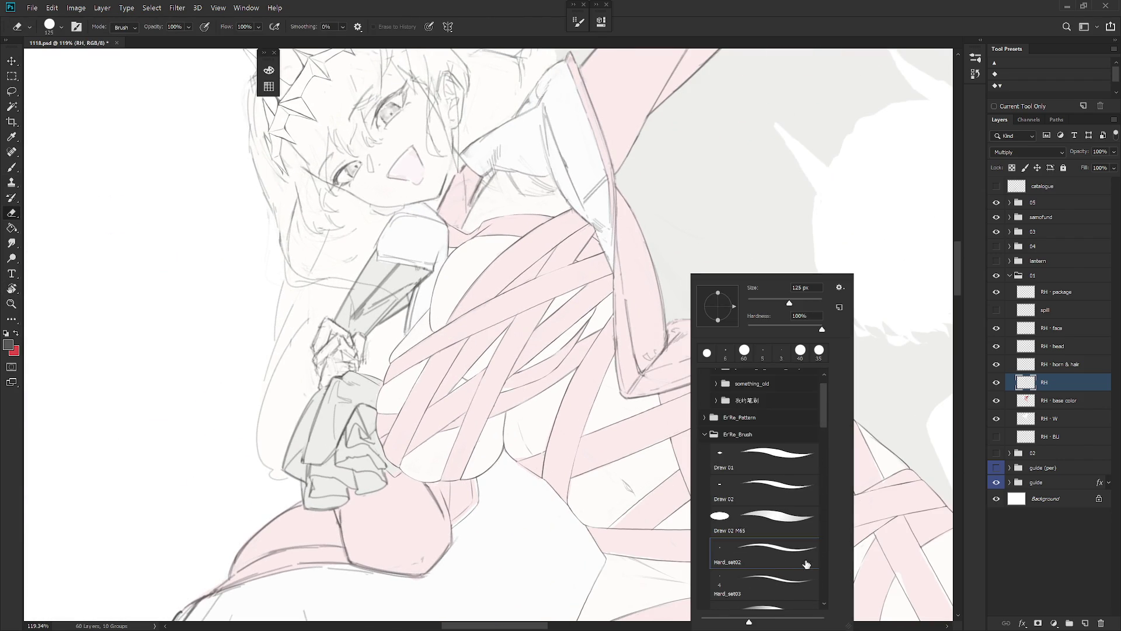
double_click(776, 583)
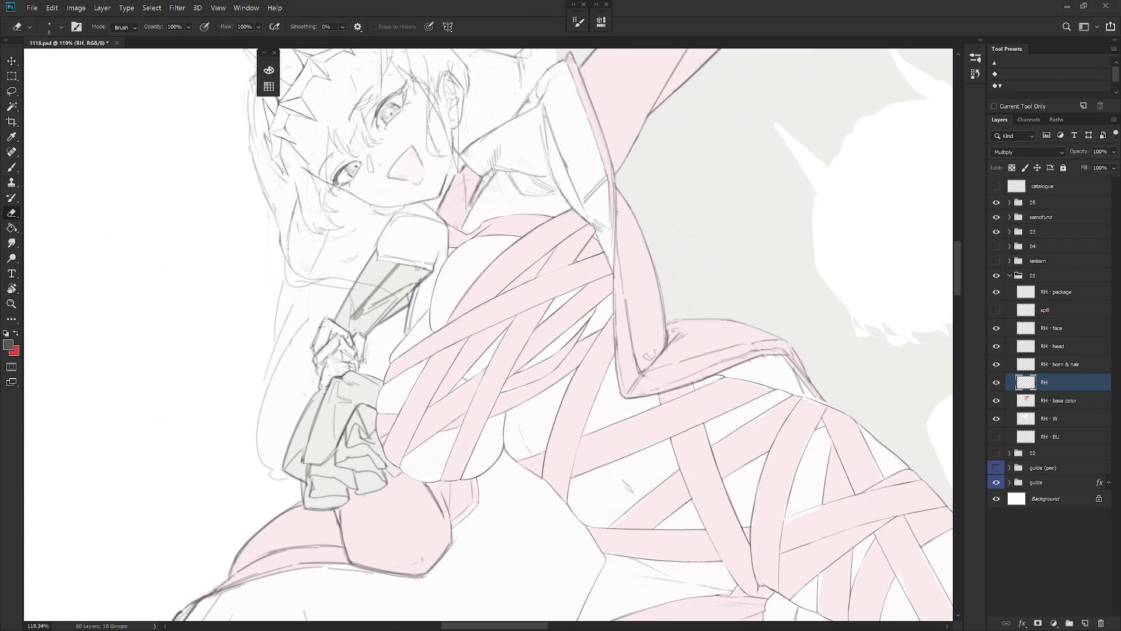
left_click_drag(614, 178, 615, 251)
Step: Lighten the upper and lower strap-edge lines and draw a short new edge stroke
key("b")
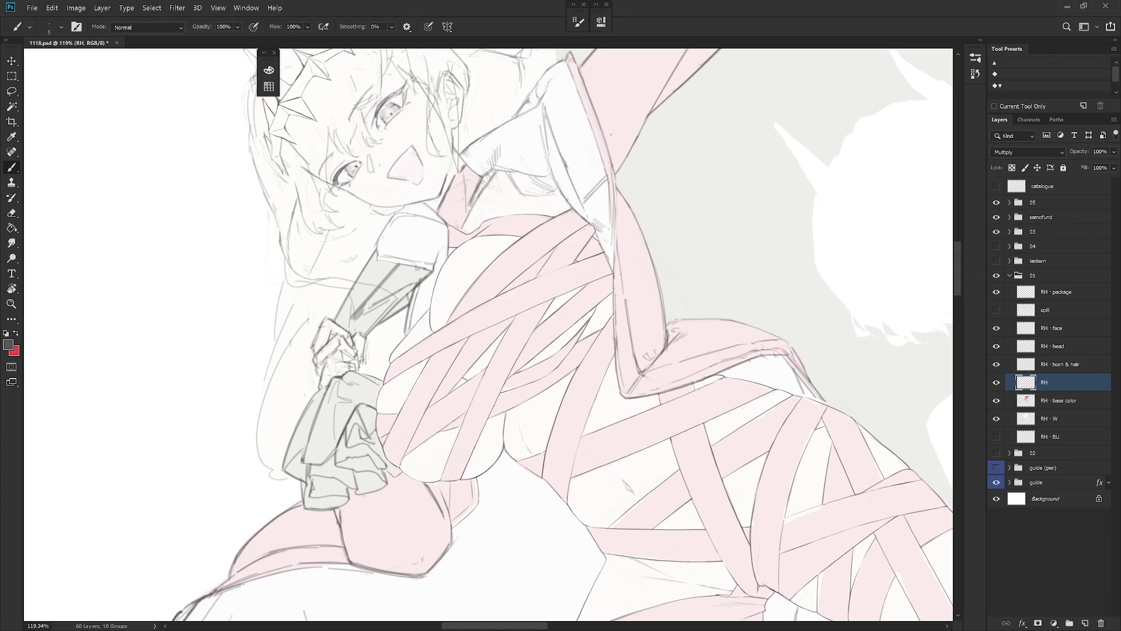
key("e")
left_click_drag(610, 164, 615, 256)
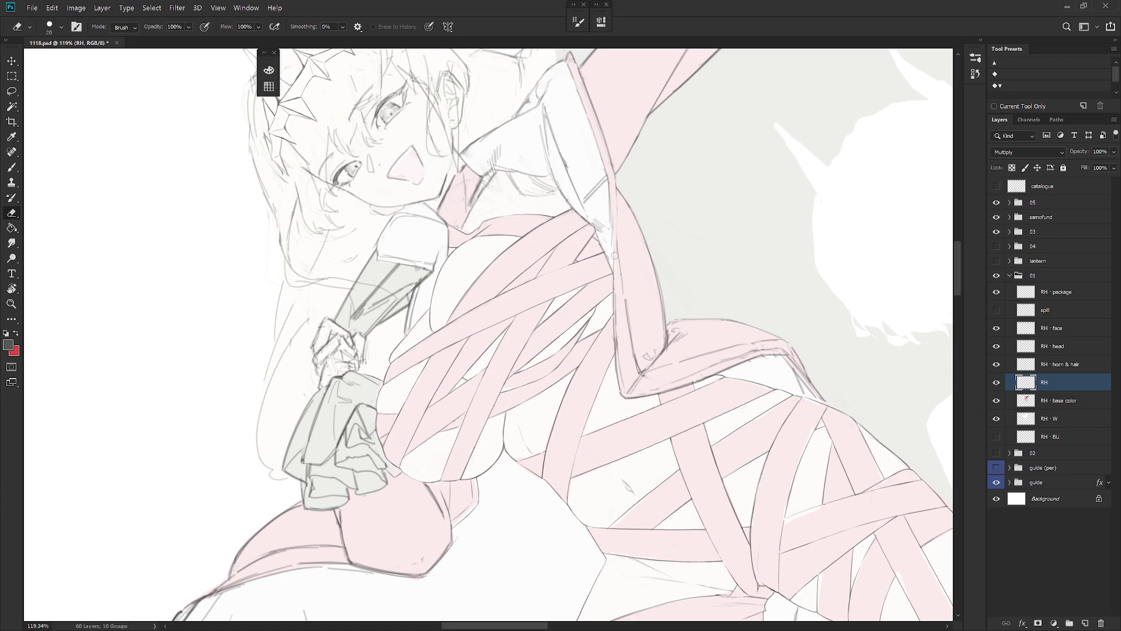
mouse_move(615, 297)
left_mouse_down()
mouse_move(619, 393)
mouse_move(613, 330)
mouse_move(618, 360)
left_mouse_up()
key("b")
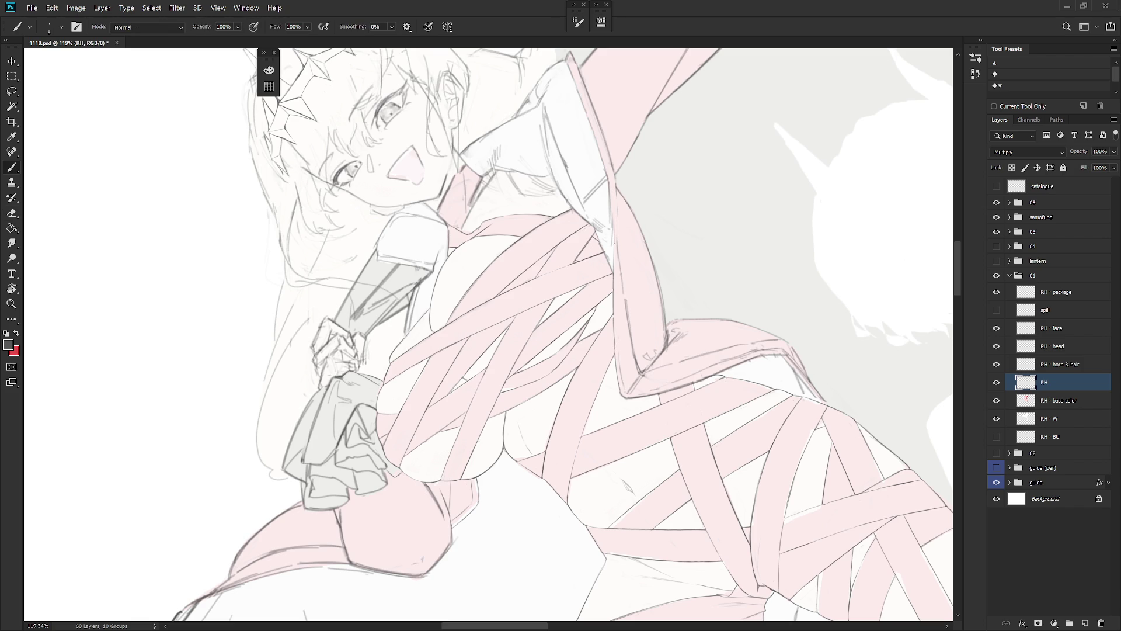
left_click_drag(613, 302, 614, 328)
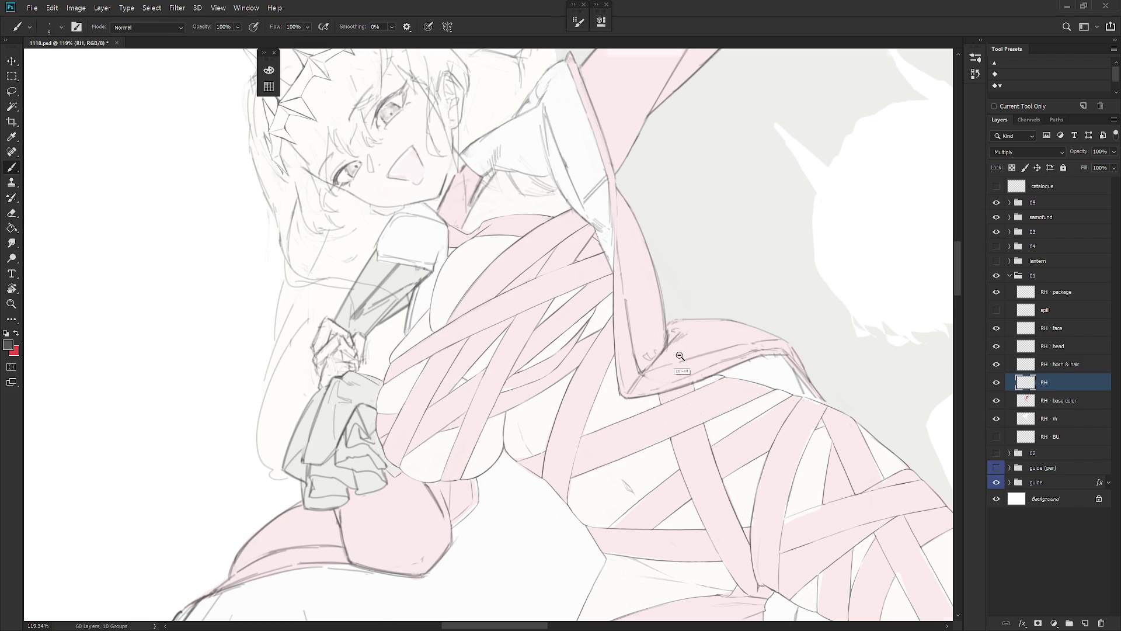
Step: Level the view and add a short line along the band edge, redoing it shorter
scroll(620, 370, "down", 3)
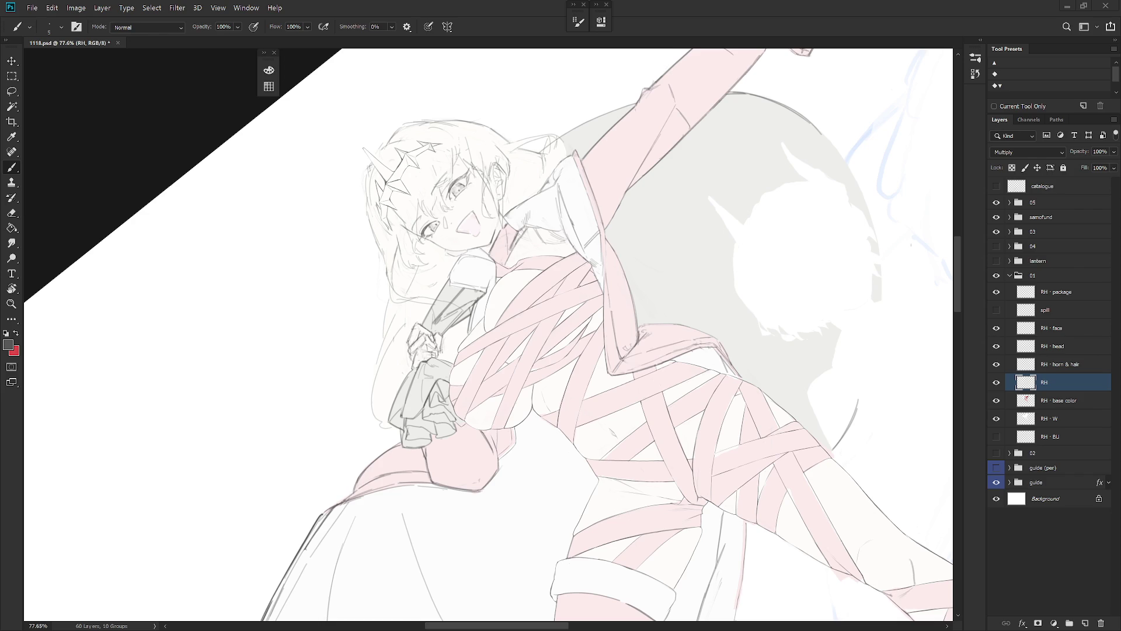
mouse_move(672, 456)
left_mouse_down()
mouse_move(644, 494)
mouse_move(557, 223)
mouse_move(555, 275)
left_mouse_up()
key("e")
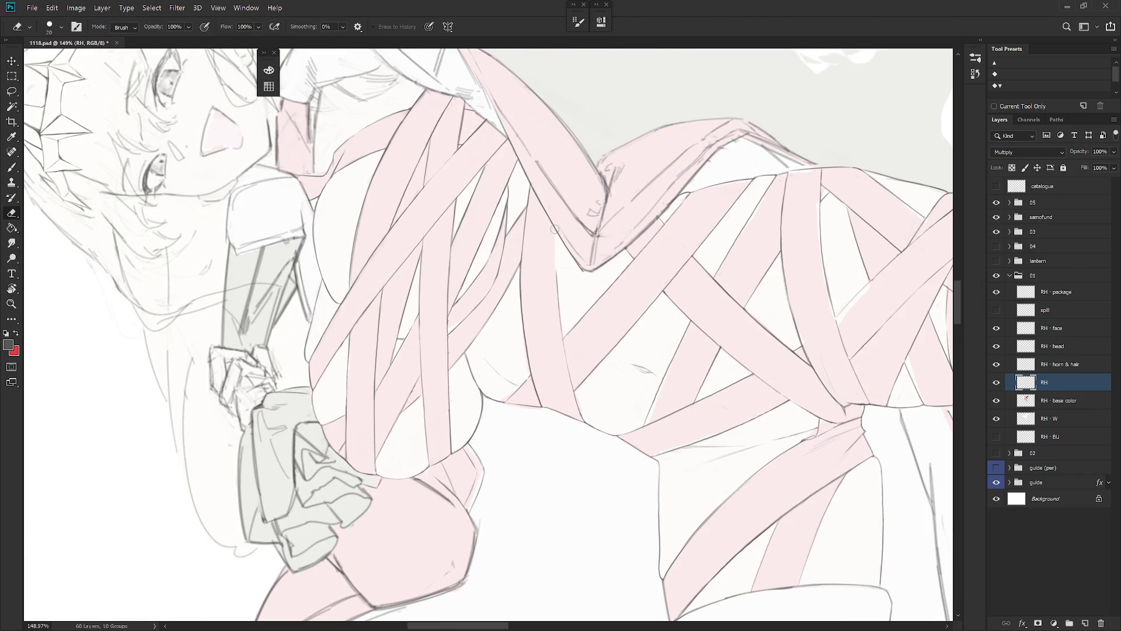
key("b")
left_click_drag(557, 235, 558, 287)
key("ctrl+z")
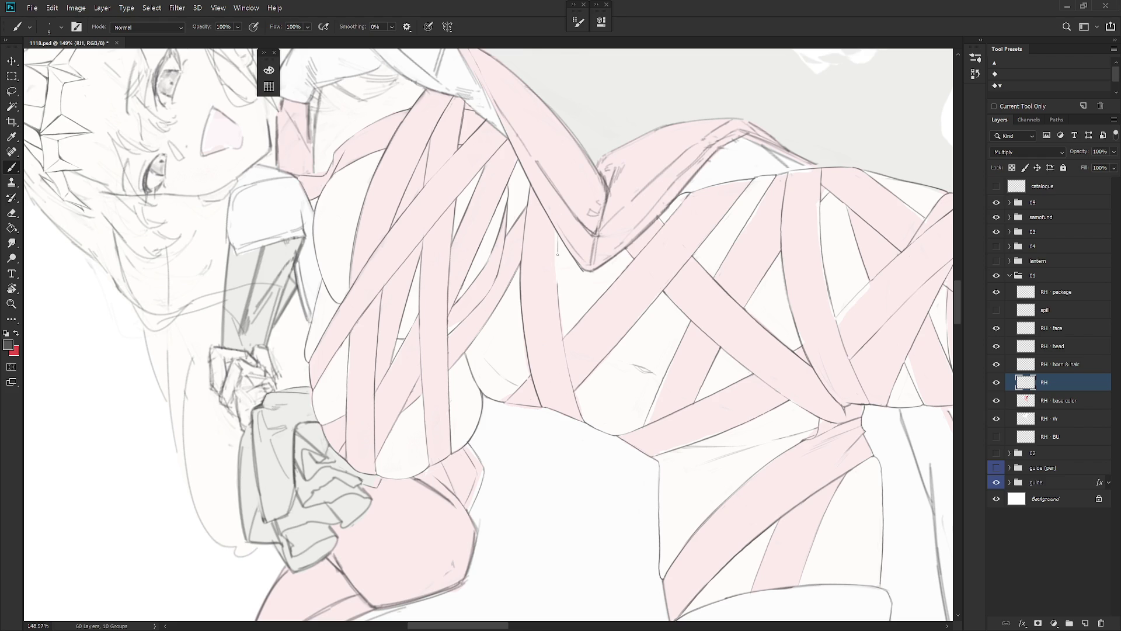
left_click_drag(557, 236, 557, 259)
left_click(1060, 401)
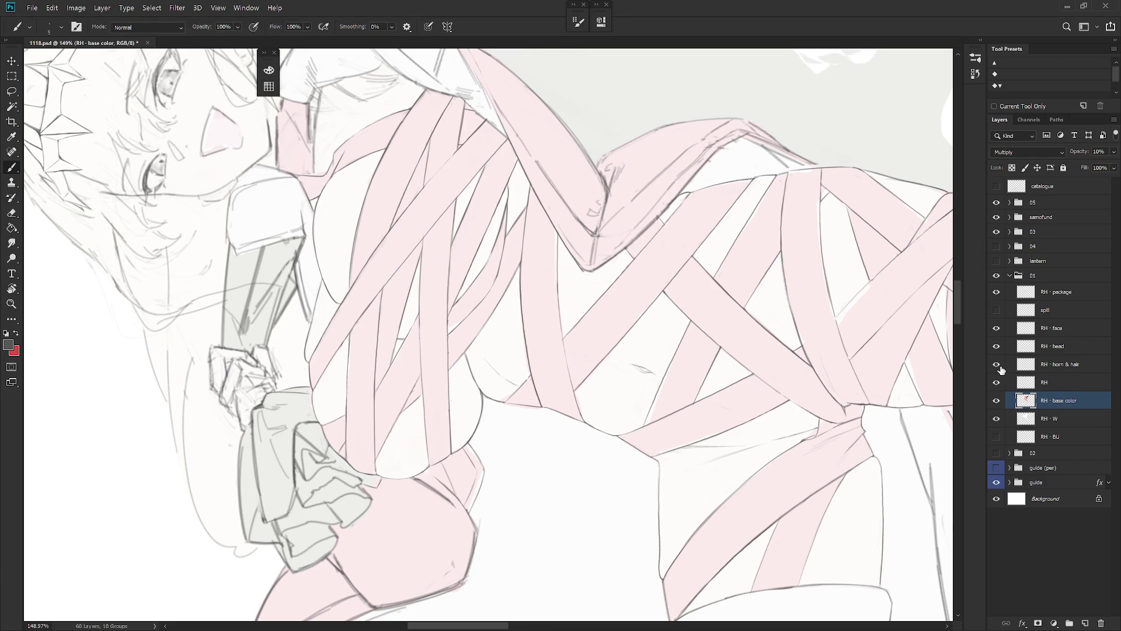
key("l")
mouse_move(559, 234)
left_mouse_down()
mouse_move(557, 302)
mouse_move(553, 201)
left_mouse_up()
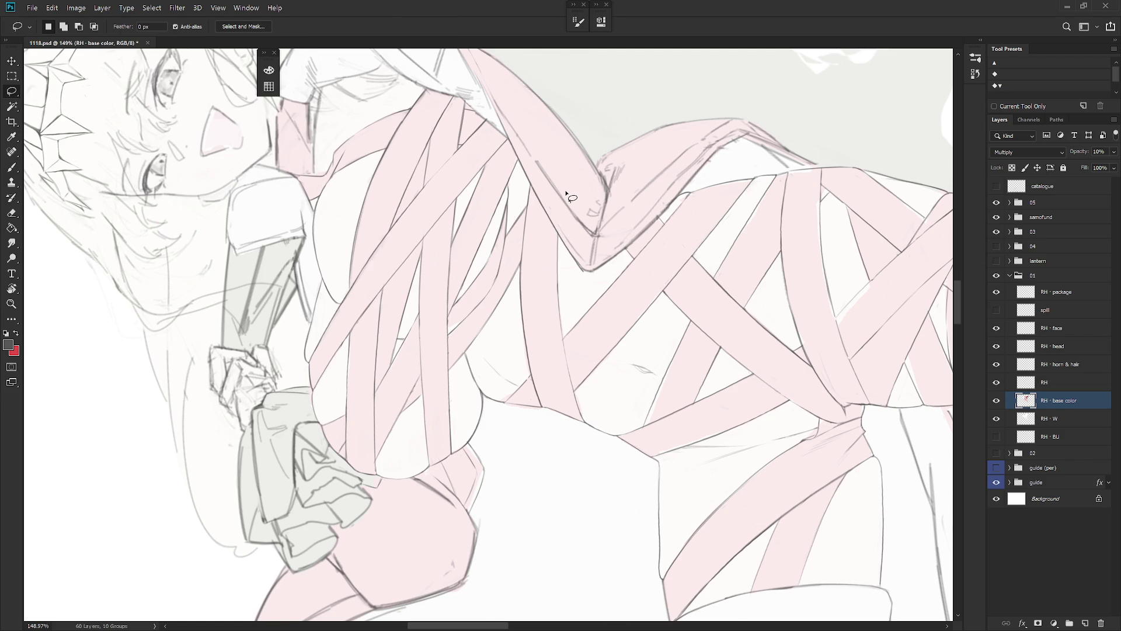
key("r")
scroll(643, 482, "down", 2)
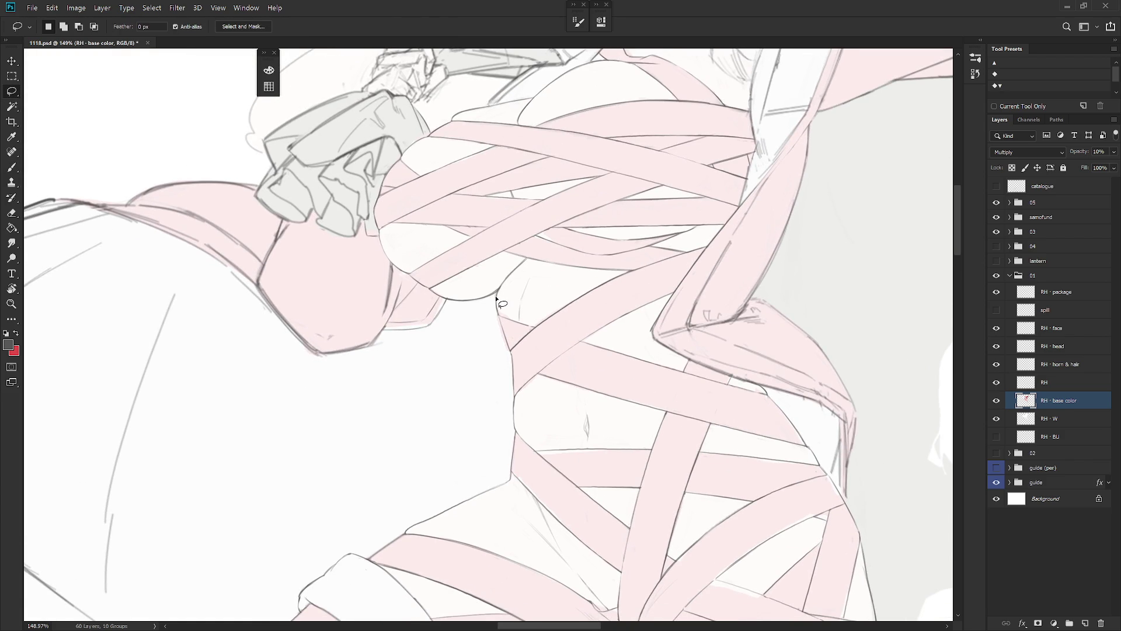
left_click_drag(496, 294, 507, 322)
scroll(573, 338, "down", 3)
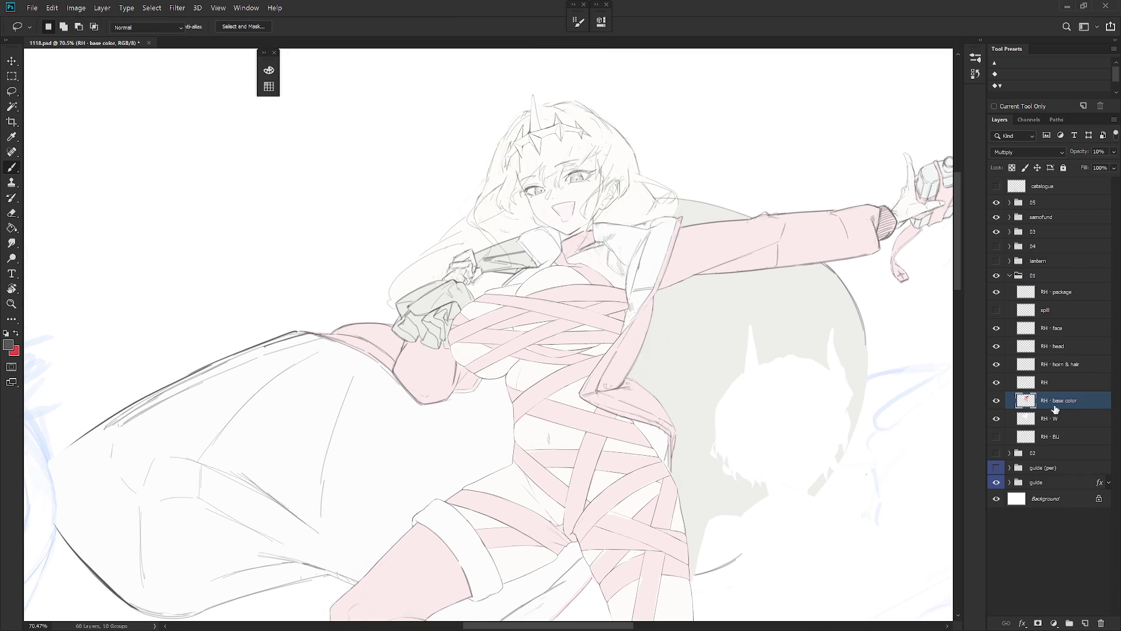
Step: Return to the RH line layer and rotate the canvas to angle the legs
left_click(1045, 382)
key("e")
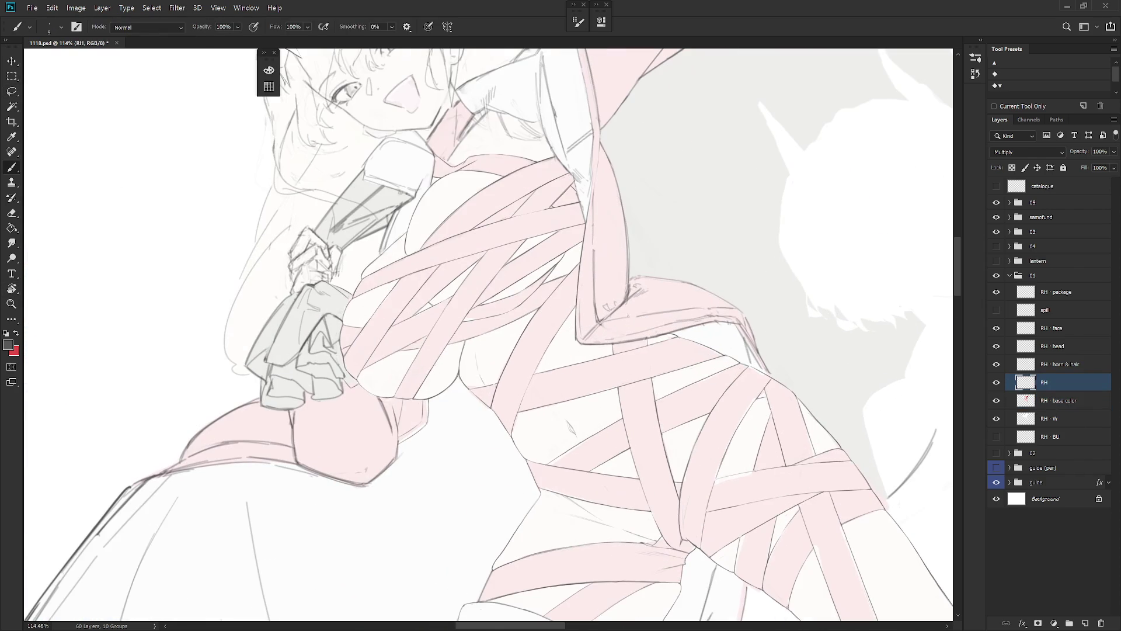
key("b")
mouse_move(670, 346)
left_mouse_down()
mouse_move(584, 246)
mouse_move(549, 274)
mouse_move(575, 357)
left_mouse_up()
key("e")
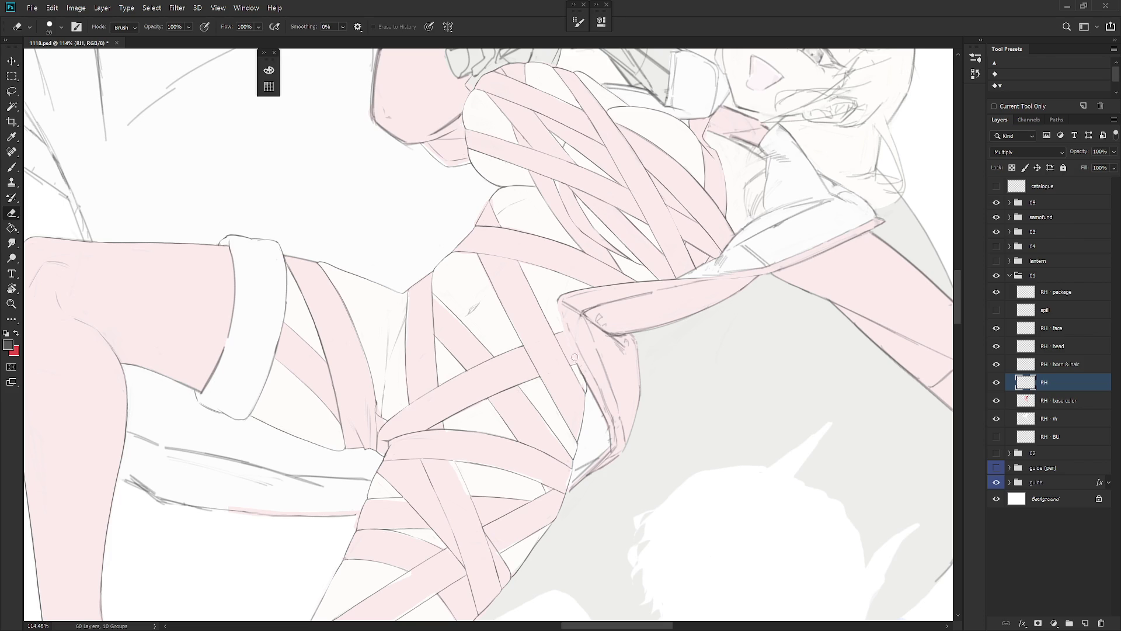
key("b")
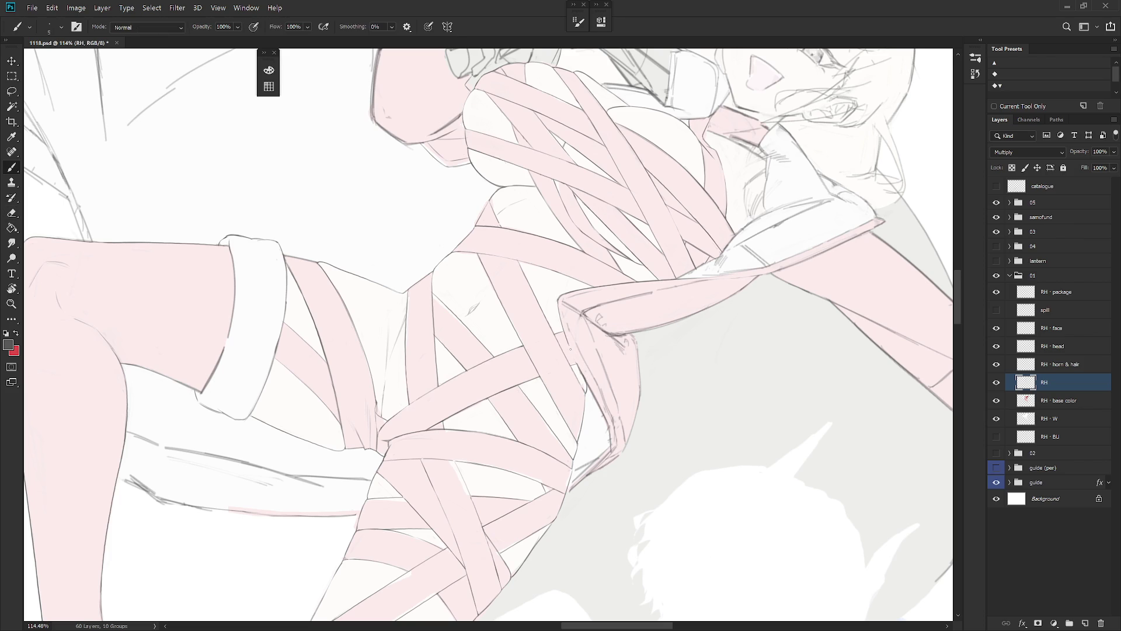
key("r")
left_click_drag(624, 393, 624, 351)
Step: Erase the faint sketch strokes along the hip edge and redraw a clean hip line
key("e")
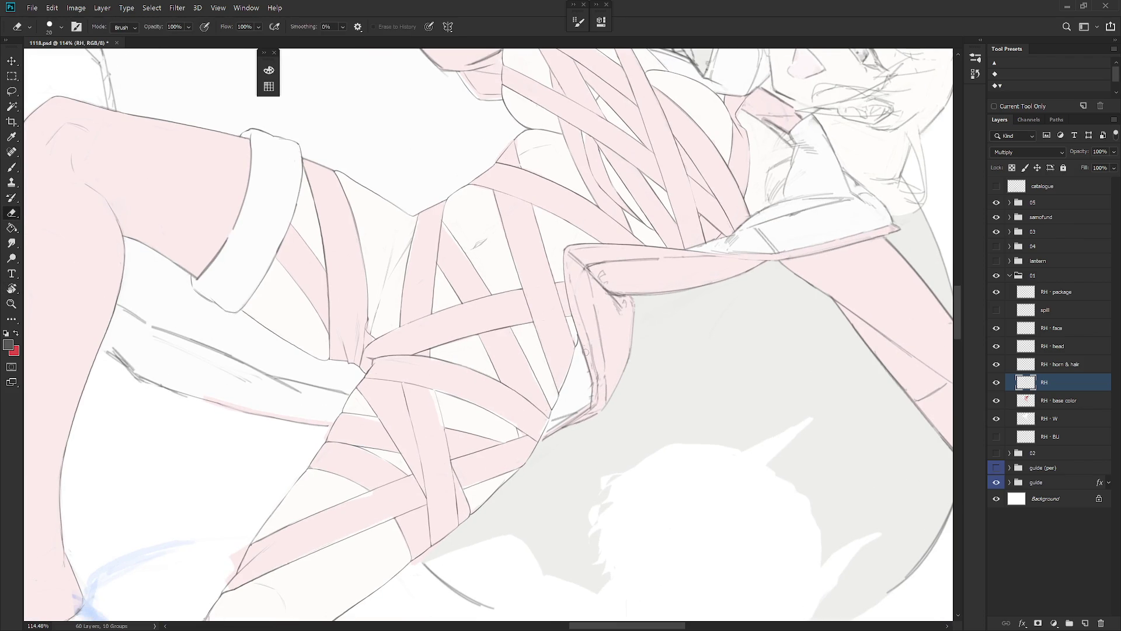
key("b")
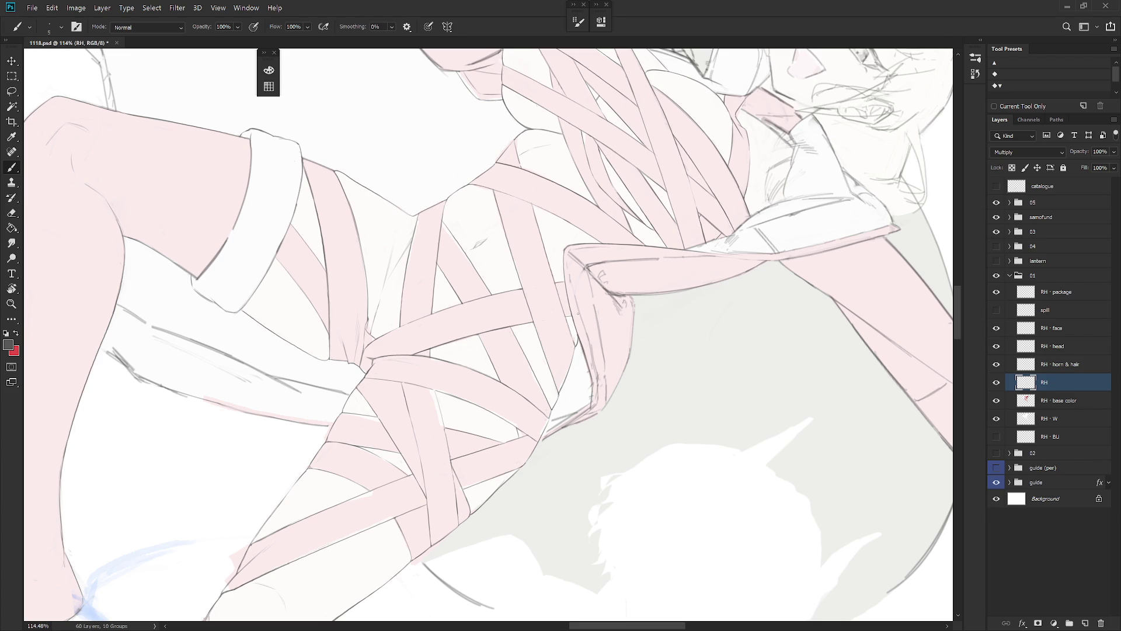
left_click_drag(584, 336, 593, 380)
key("e")
left_click_drag(580, 341, 591, 374)
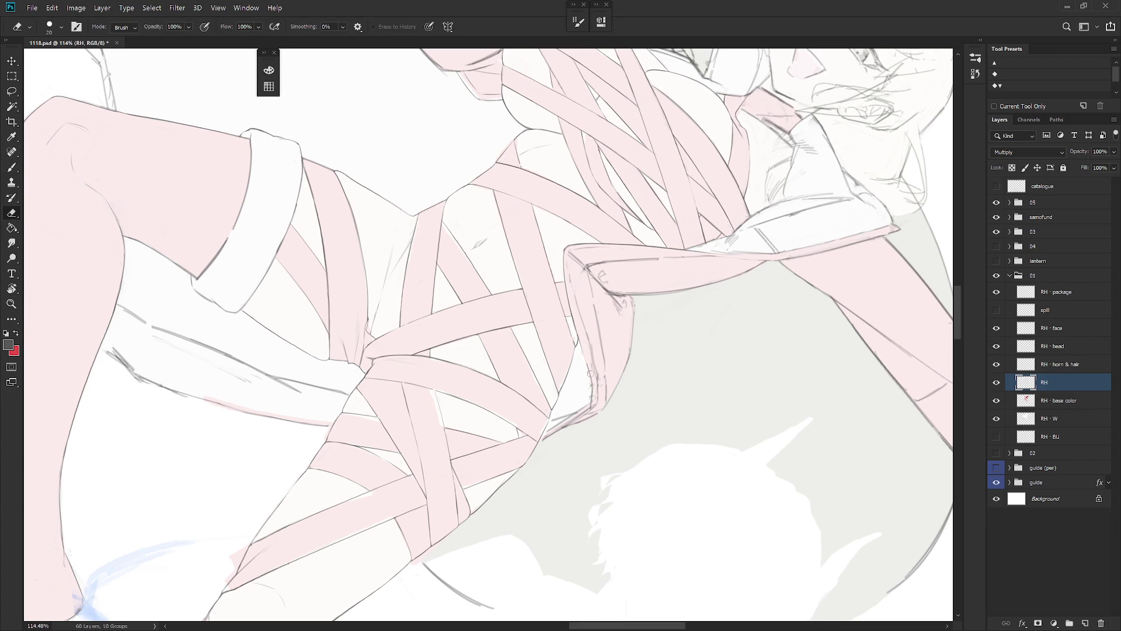
key("b")
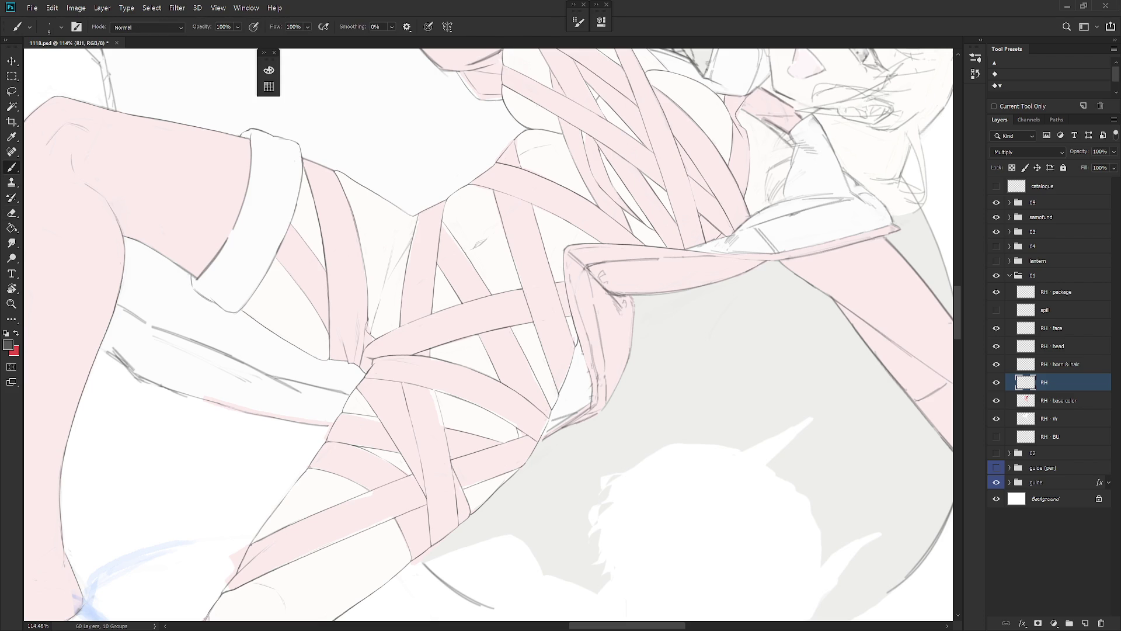
left_click_drag(580, 344, 586, 363)
Step: Make further erase-and-redraw touch-ups, then rotate the view upright on the torso and zoom out
key("e")
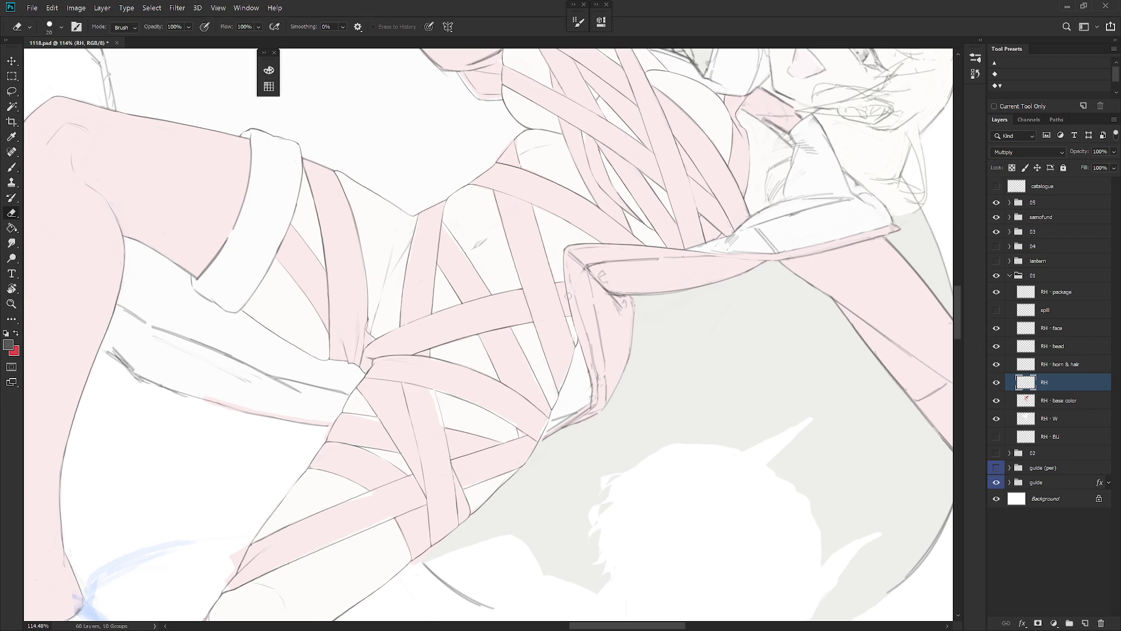
key("b")
key("e")
key("b")
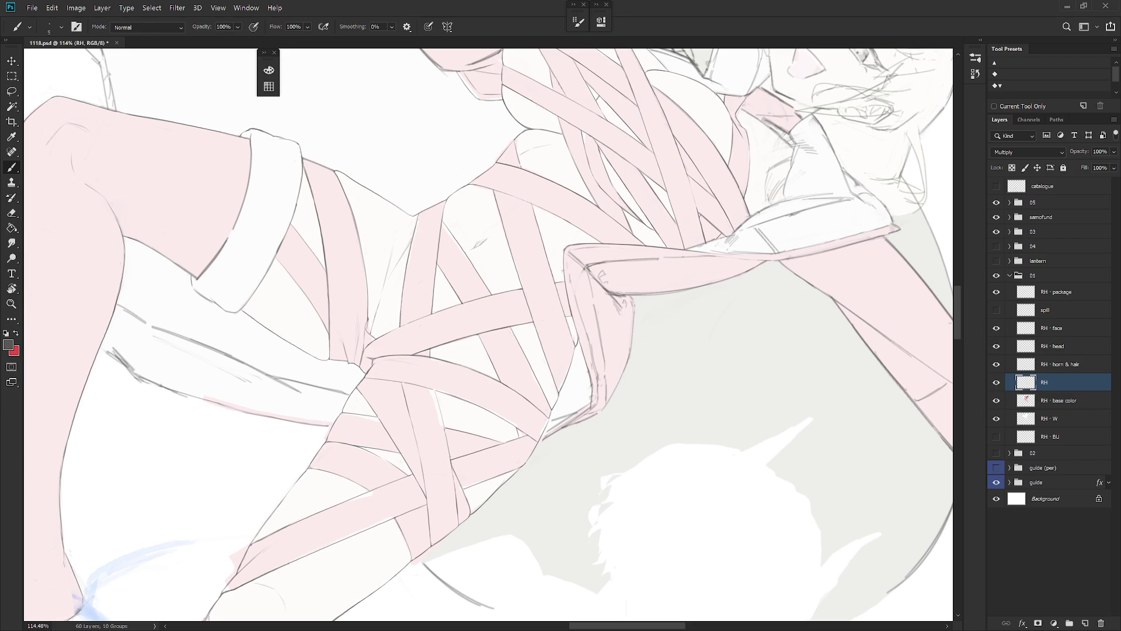
key("e")
key("b")
key("e")
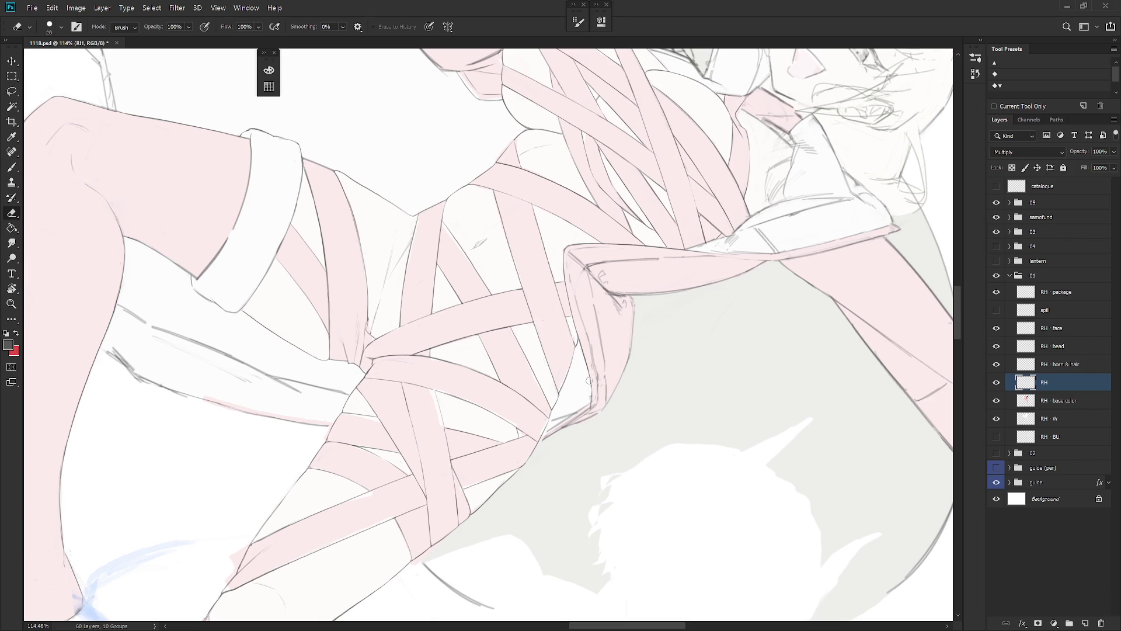
key("4")
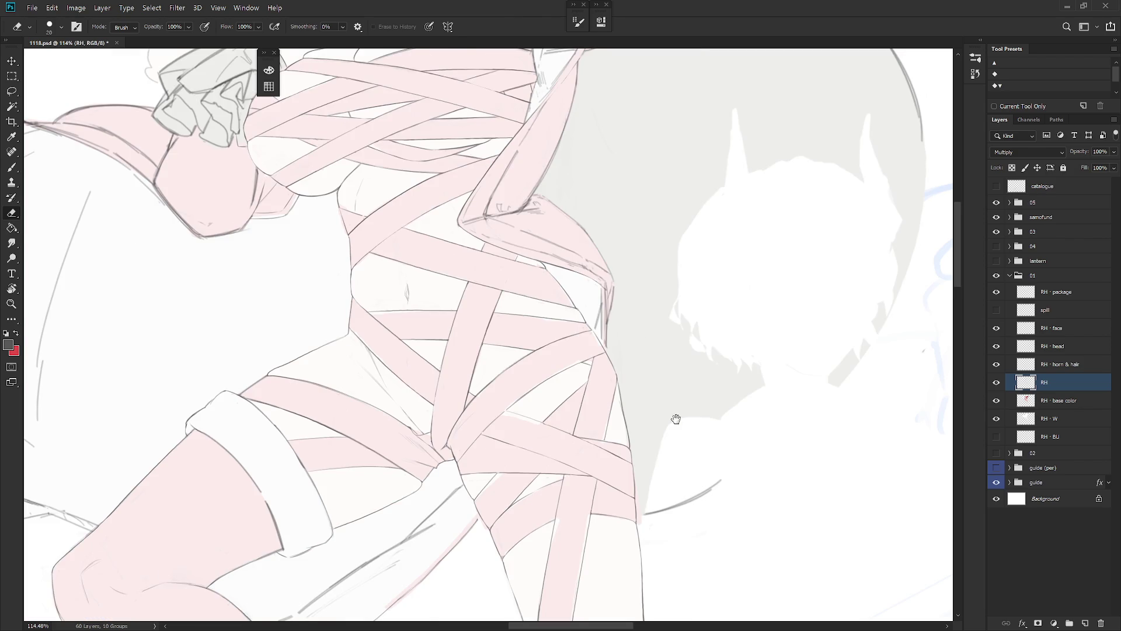
key("4")
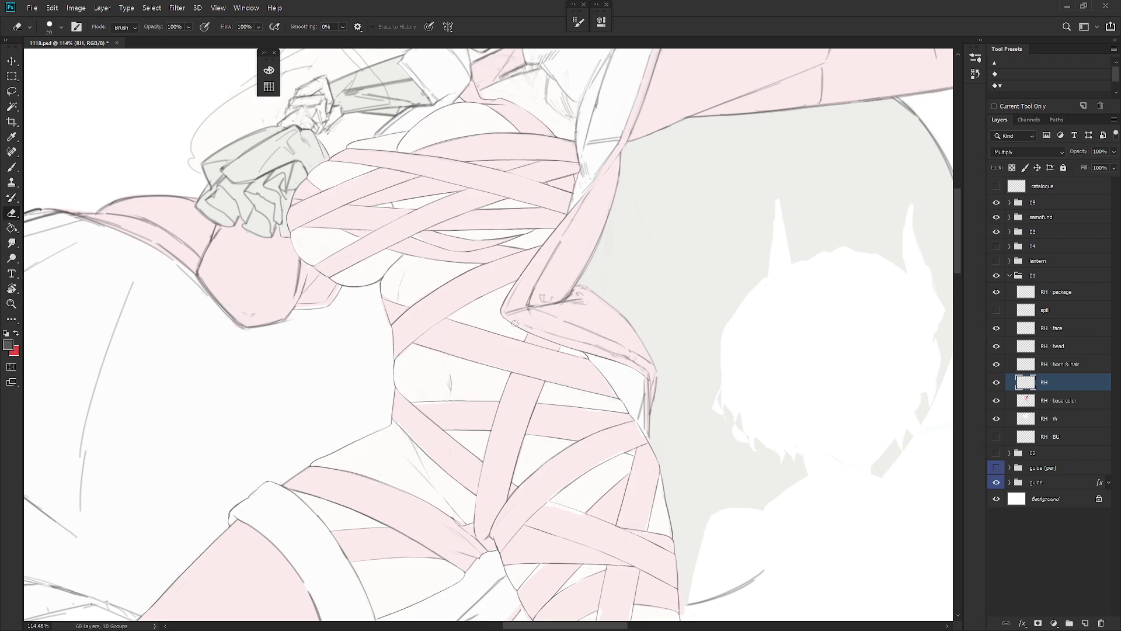
scroll(623, 456, "down", 5)
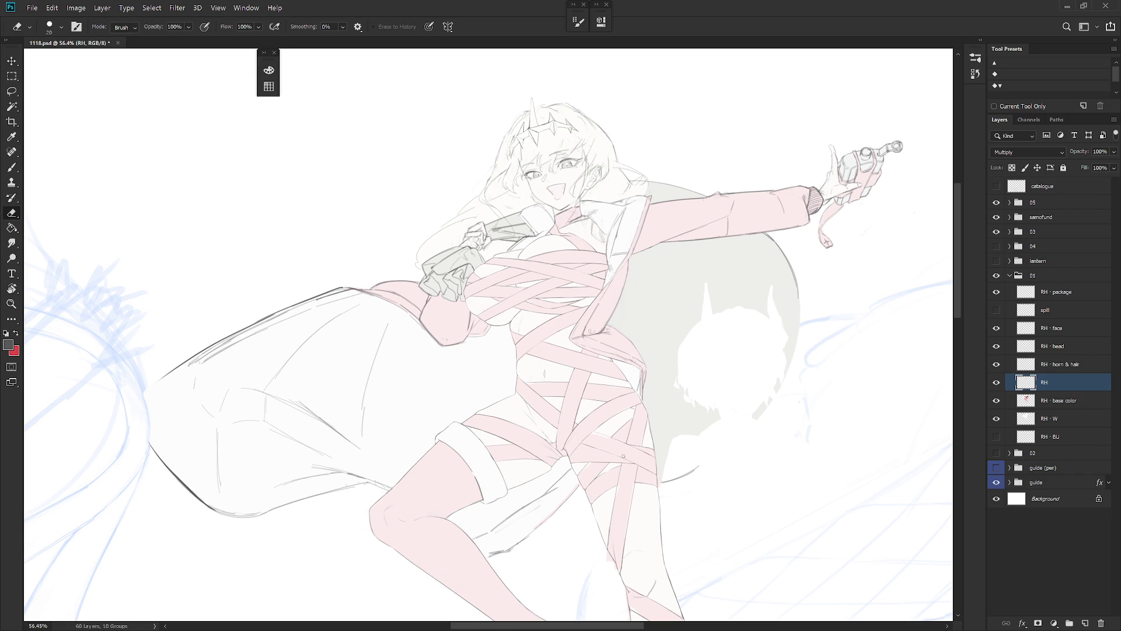
Step: Tilt the figure steeper, erase the short stray stroke beside the torso, then reorient and zoom out
scroll(595, 327, "up", 5)
mouse_move(613, 378)
left_mouse_down()
mouse_move(581, 316)
mouse_move(607, 276)
mouse_move(653, 260)
left_mouse_up()
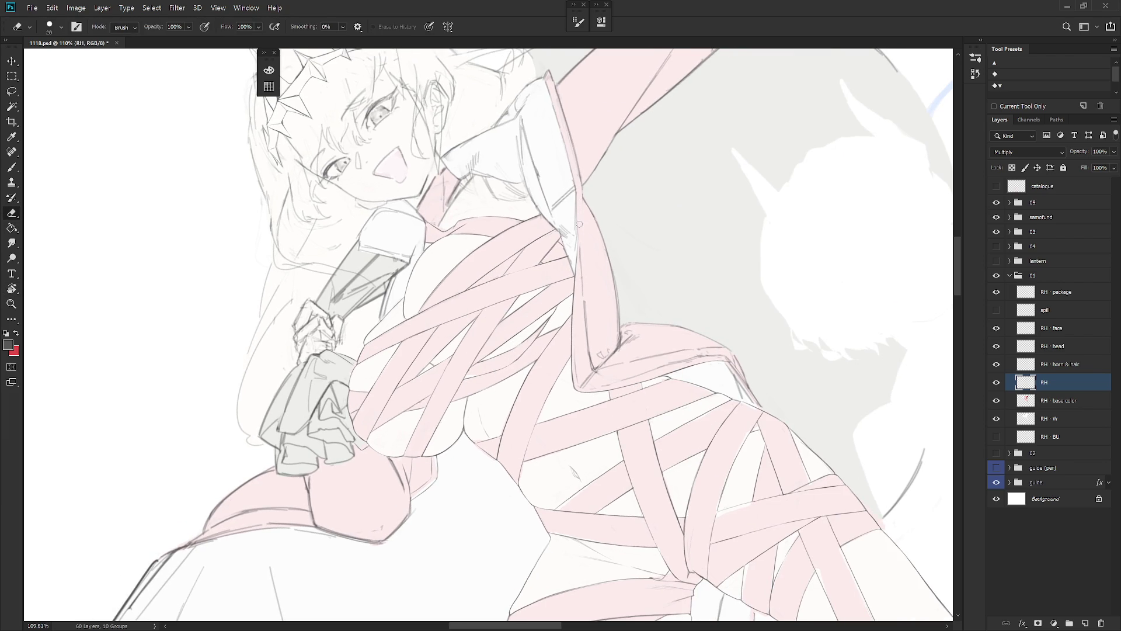
left_click_drag(579, 223, 578, 269)
key("b")
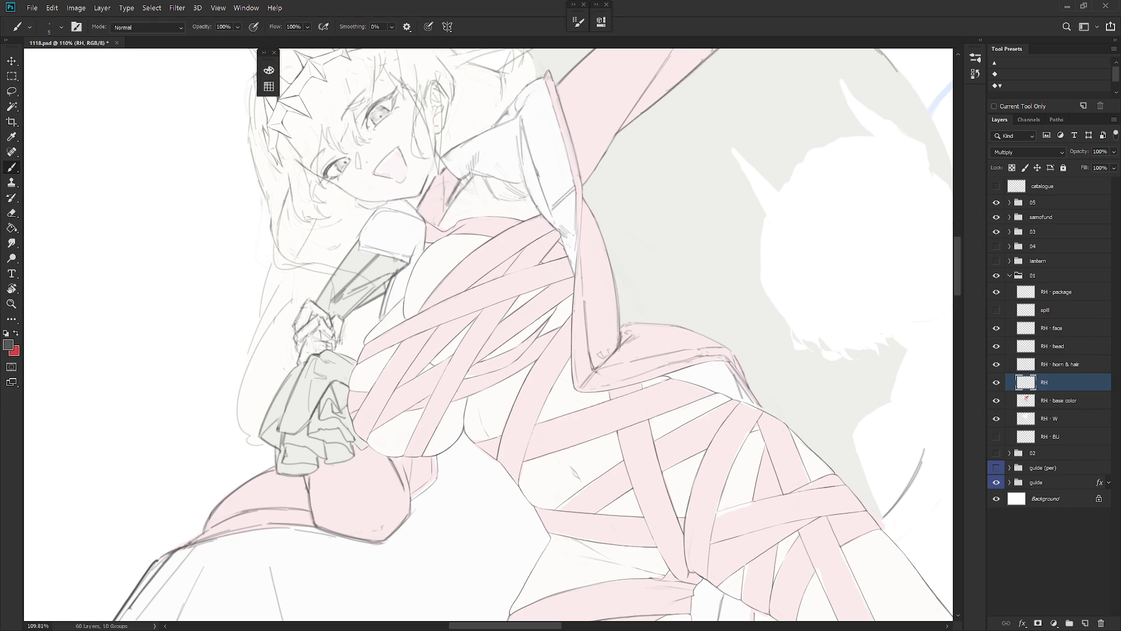
key("e")
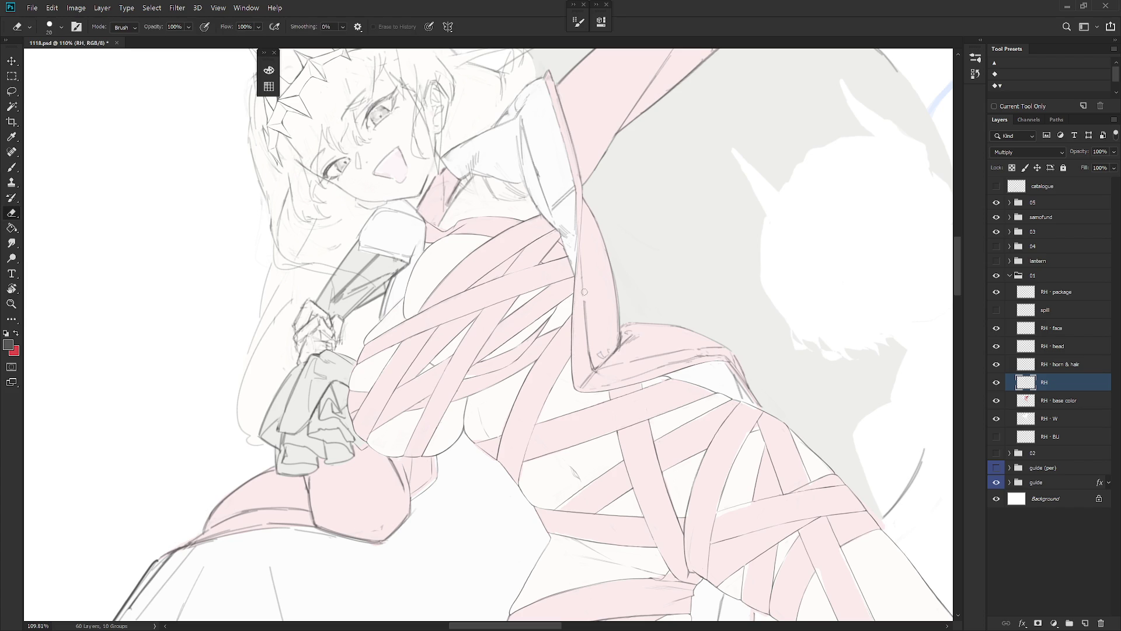
key("b")
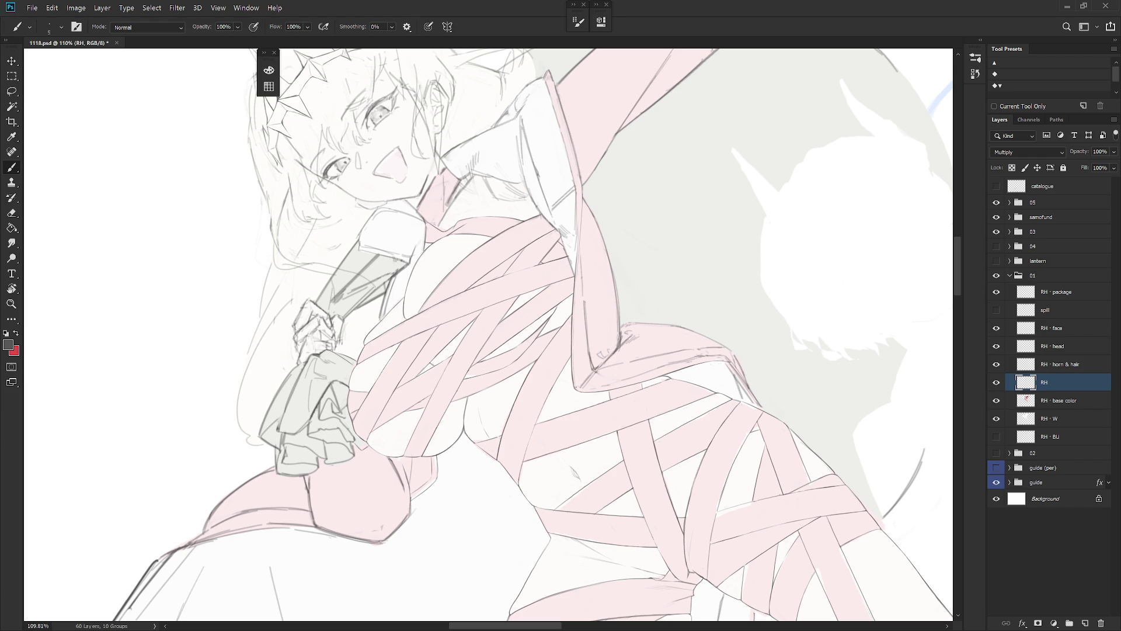
mouse_move(621, 404)
left_mouse_down()
mouse_move(531, 372)
mouse_move(656, 362)
mouse_move(548, 323)
mouse_move(582, 388)
left_mouse_up()
key("e")
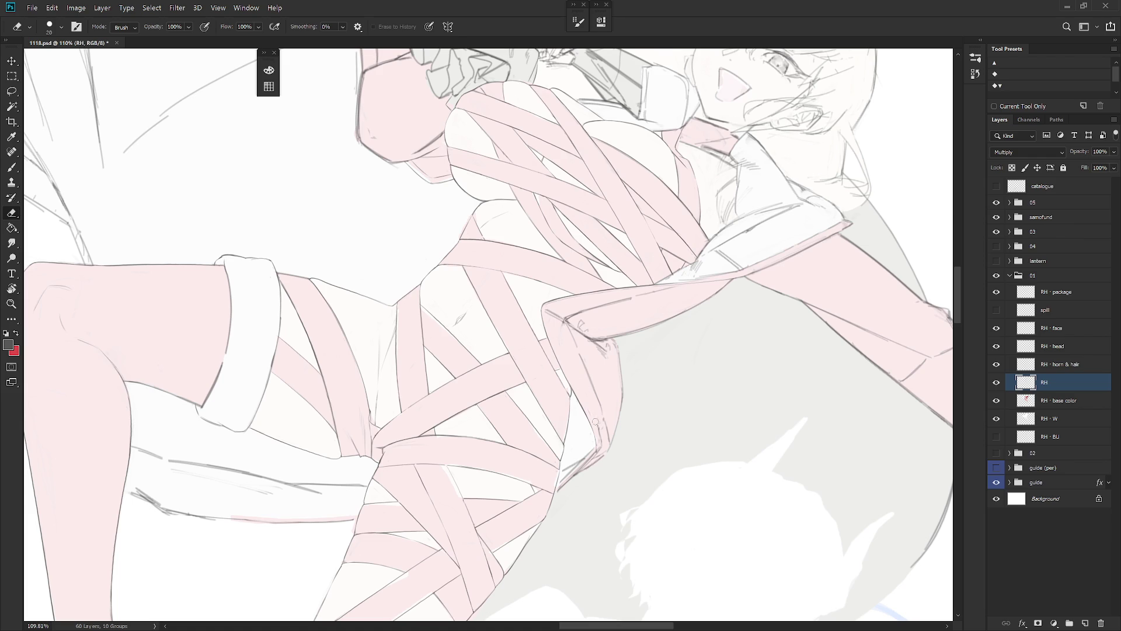
scroll(595, 421, "down", 3)
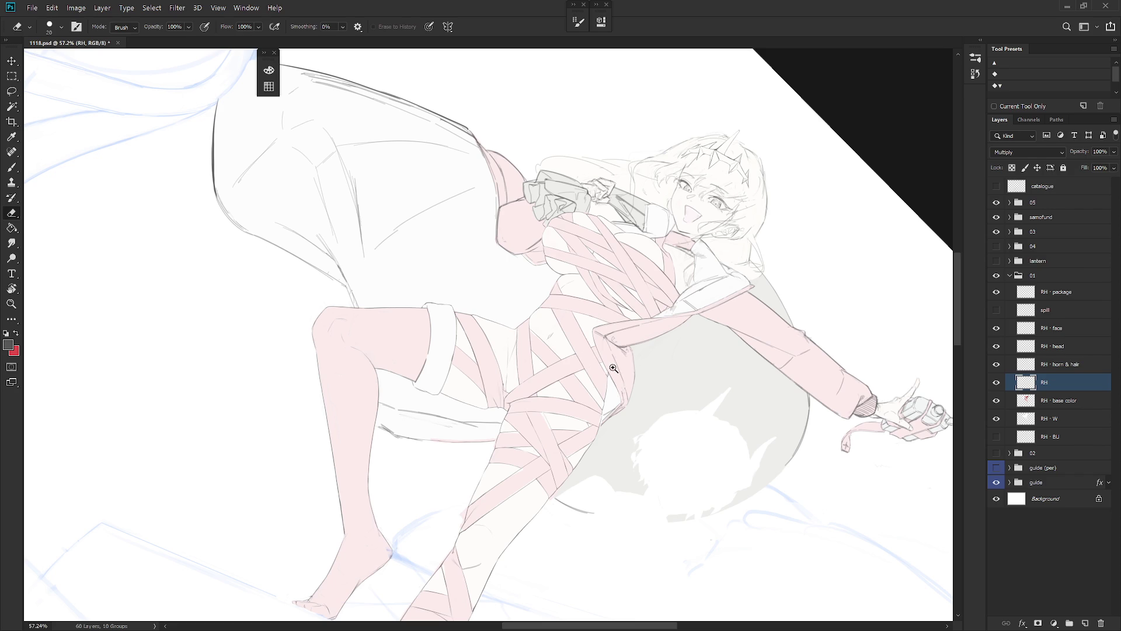
scroll(614, 368, "up", 3)
key("b")
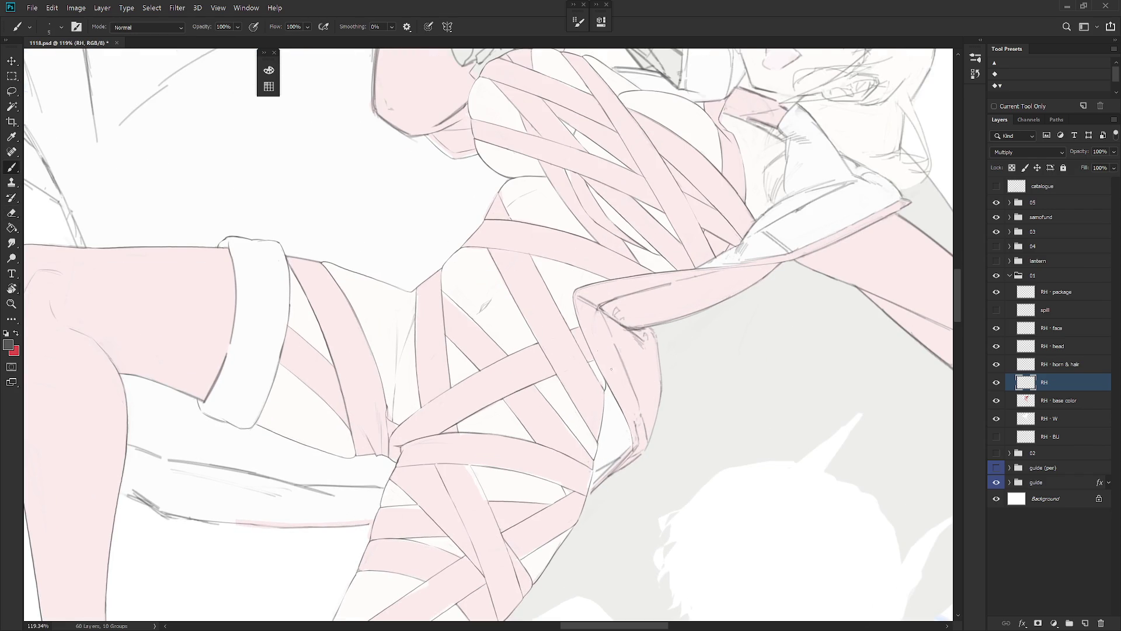
scroll(612, 369, "down", 2)
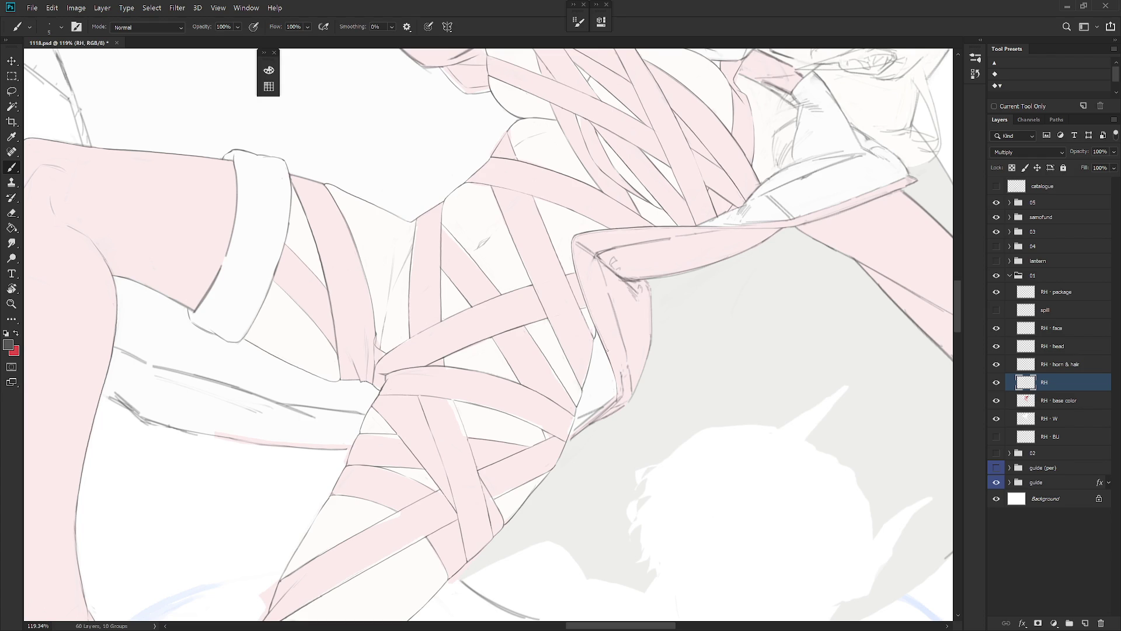
key("e")
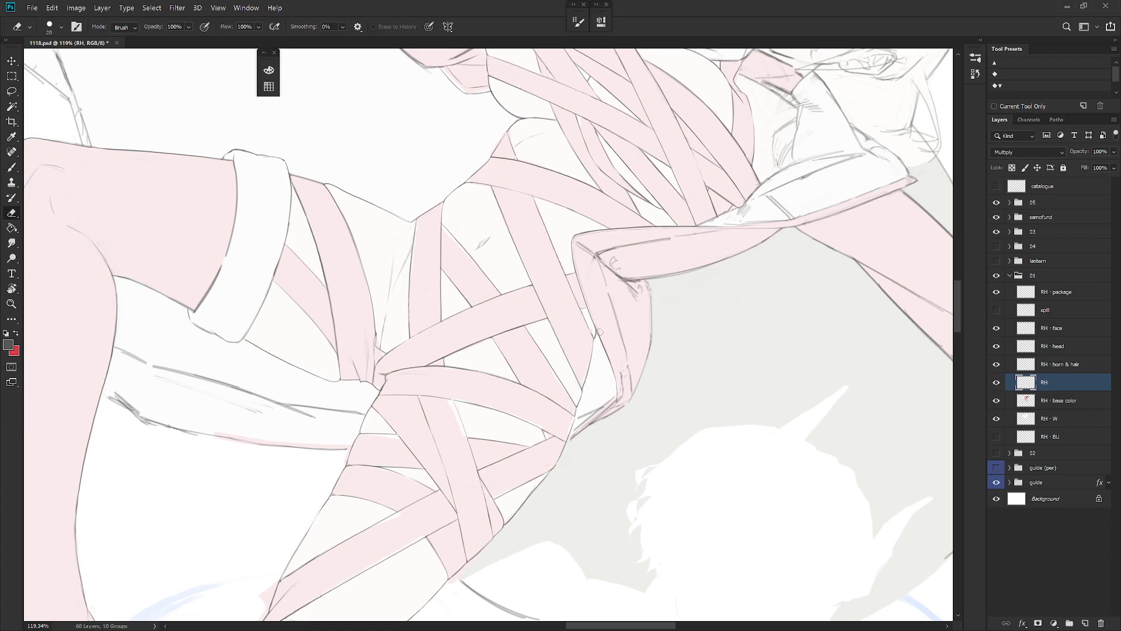
key("b")
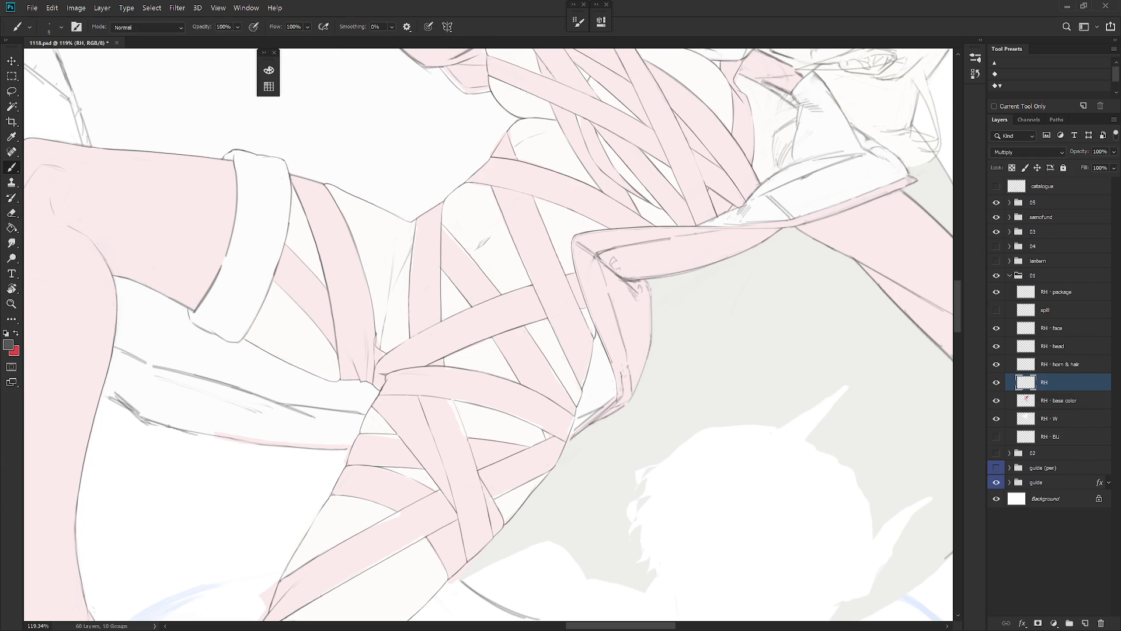
key("r")
mouse_move(617, 419)
left_mouse_down()
mouse_move(671, 406)
mouse_move(632, 334)
left_mouse_up()
key("e")
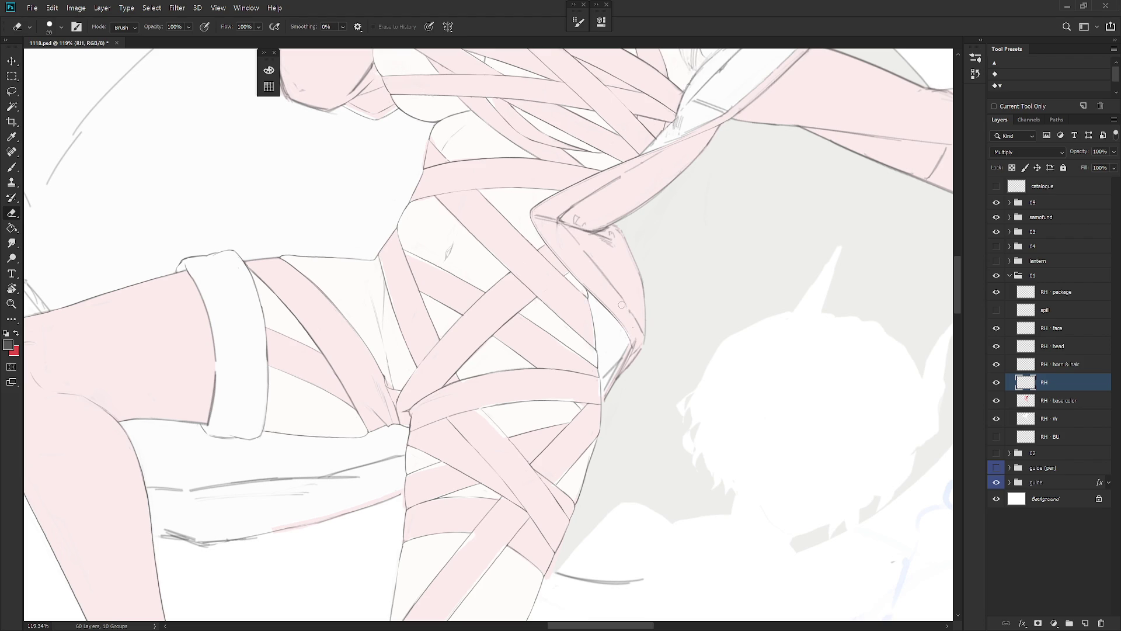
key("r")
left_click_drag(667, 304, 650, 364)
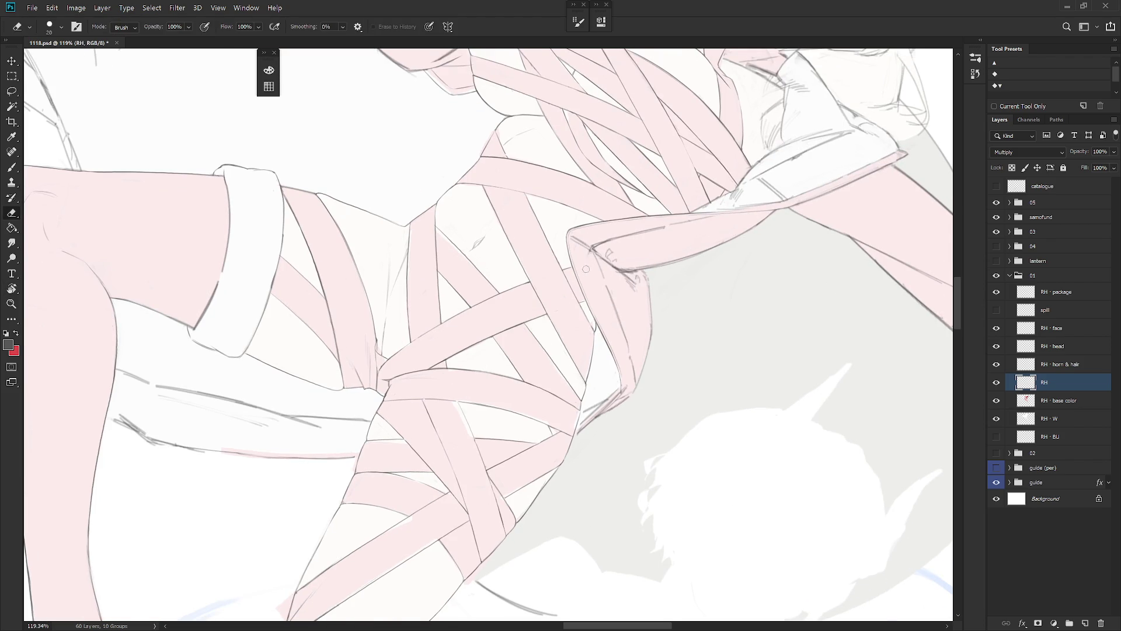
scroll(596, 268, "down", 2)
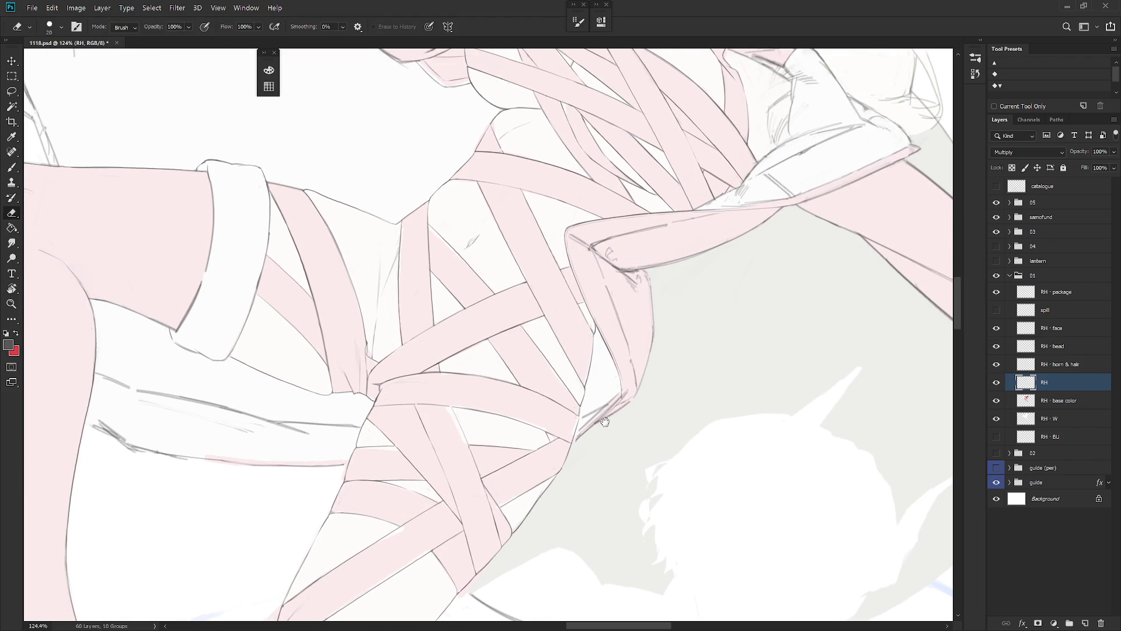
scroll(677, 418, "down", 2)
mouse_move(666, 450)
left_mouse_down()
mouse_move(690, 399)
mouse_move(701, 330)
left_mouse_up()
key("b")
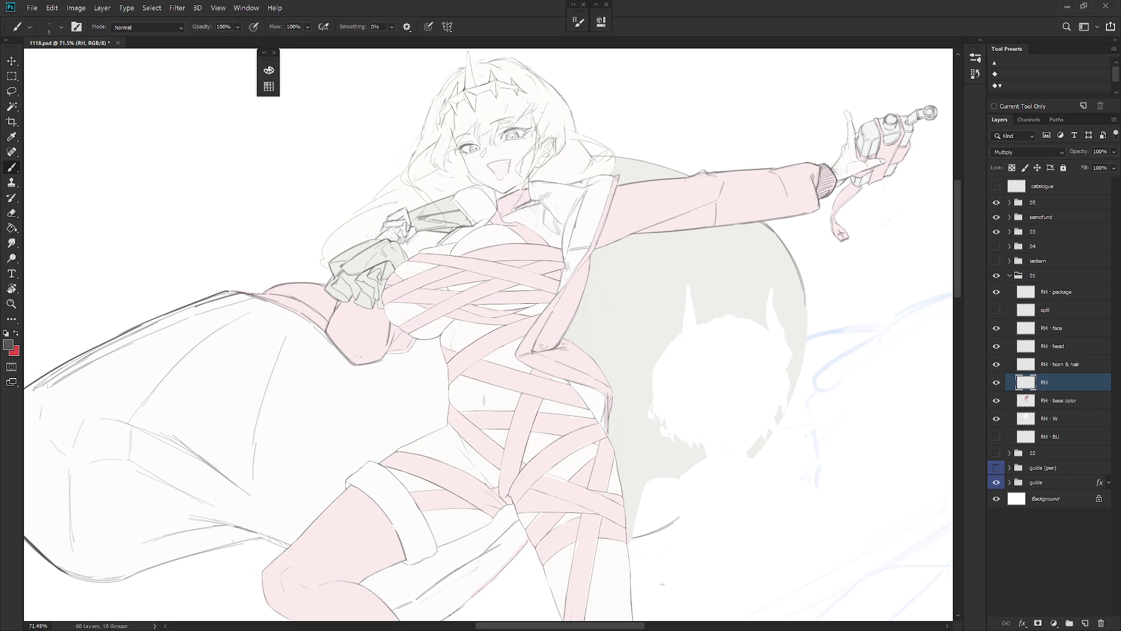
Step: Erase the rough line on the waist's right edge and redraw it as a clean dark line
scroll(625, 358, "down", 1)
scroll(626, 354, "up", 2)
key("e")
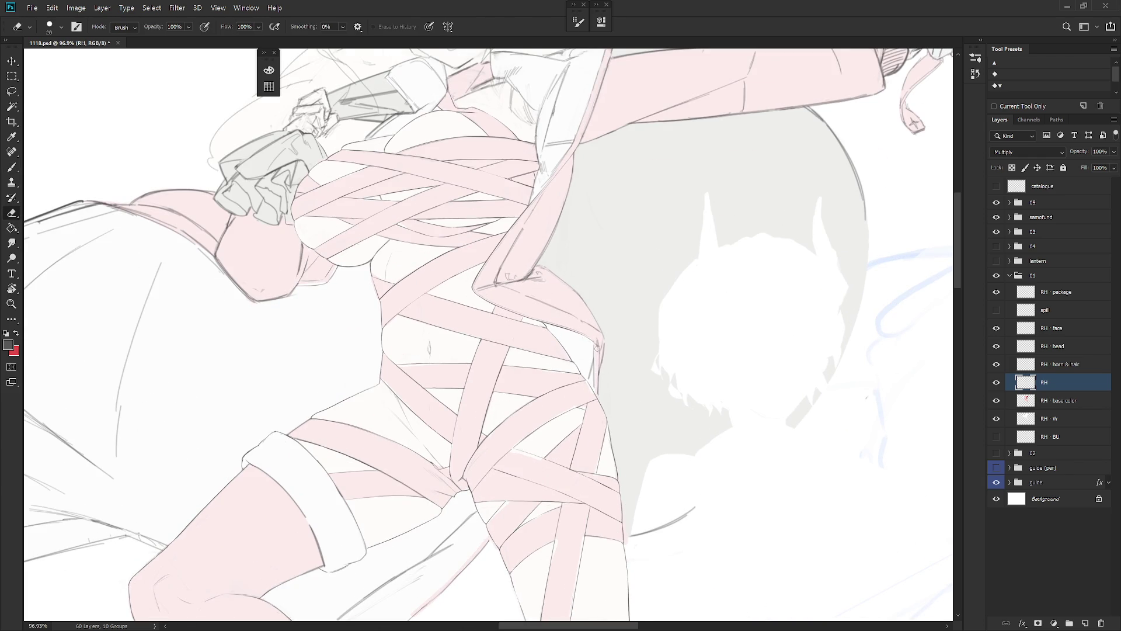
left_click_drag(598, 355, 599, 392)
key("b")
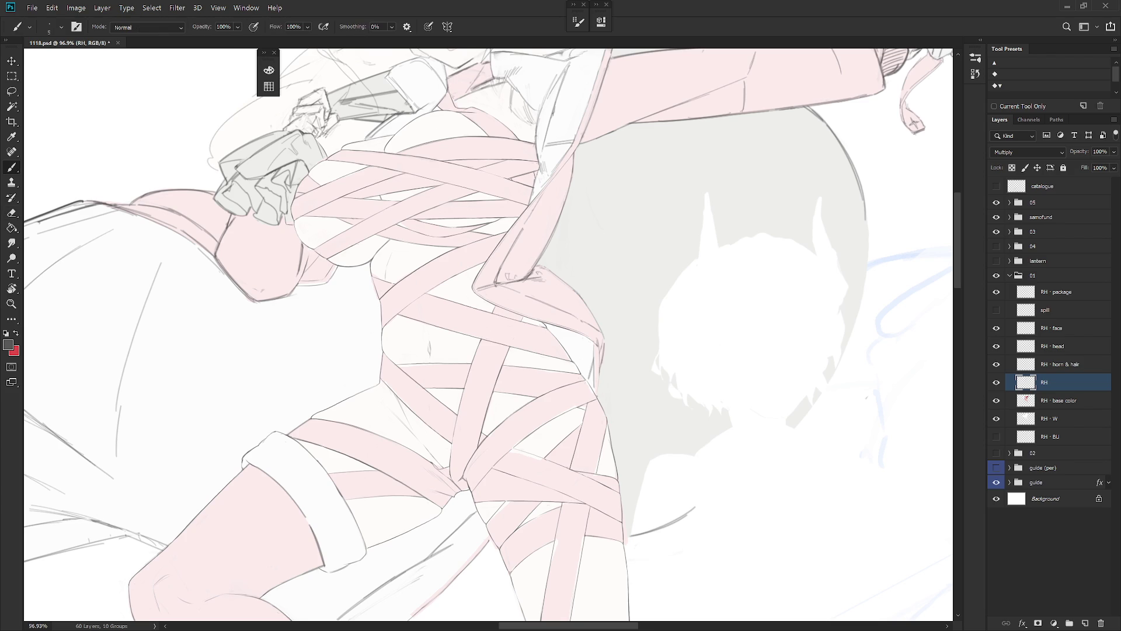
left_click_drag(597, 374, 599, 396)
Step: Rotate the view slightly and make small further touch-ups to the waist edge
mouse_move(612, 343)
left_mouse_down()
mouse_move(633, 371)
mouse_move(626, 338)
left_mouse_up()
key("e")
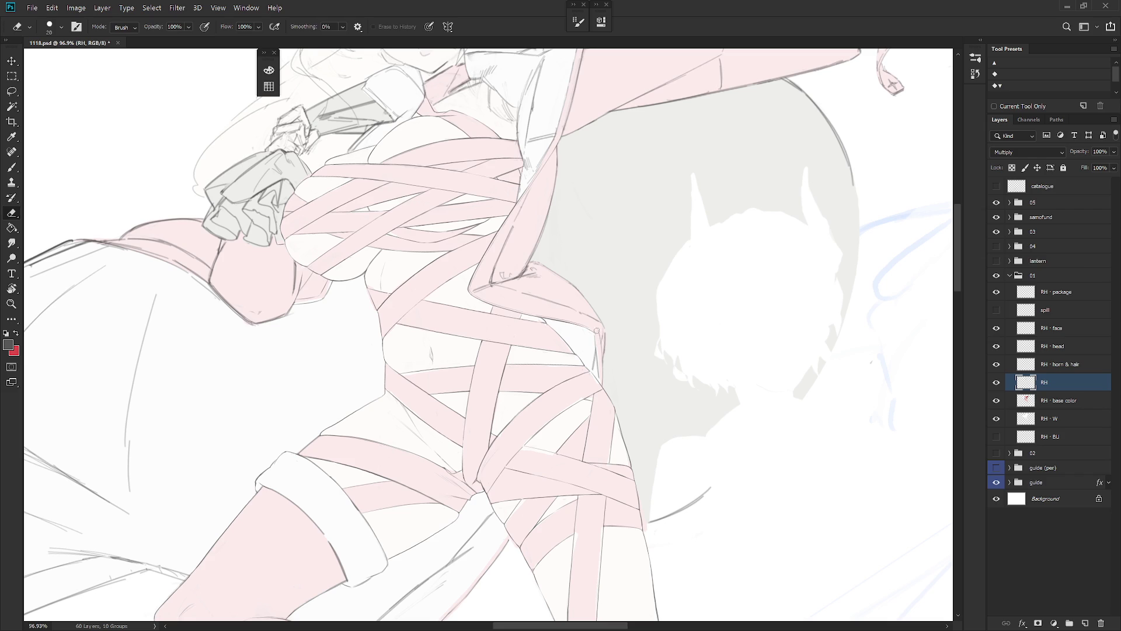
key("b")
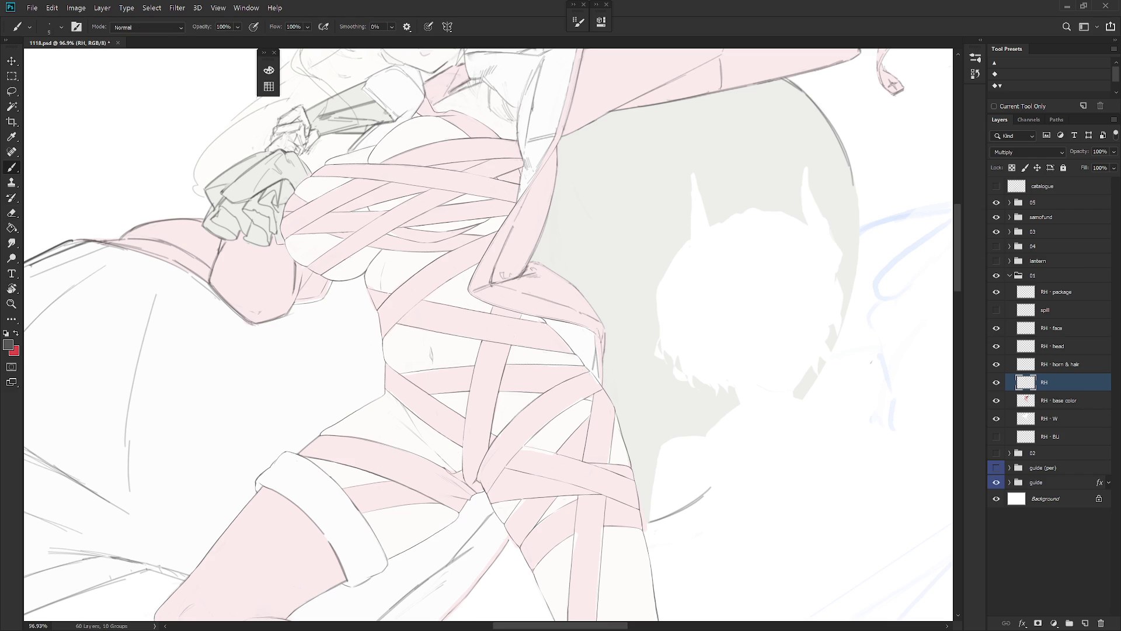
key("e")
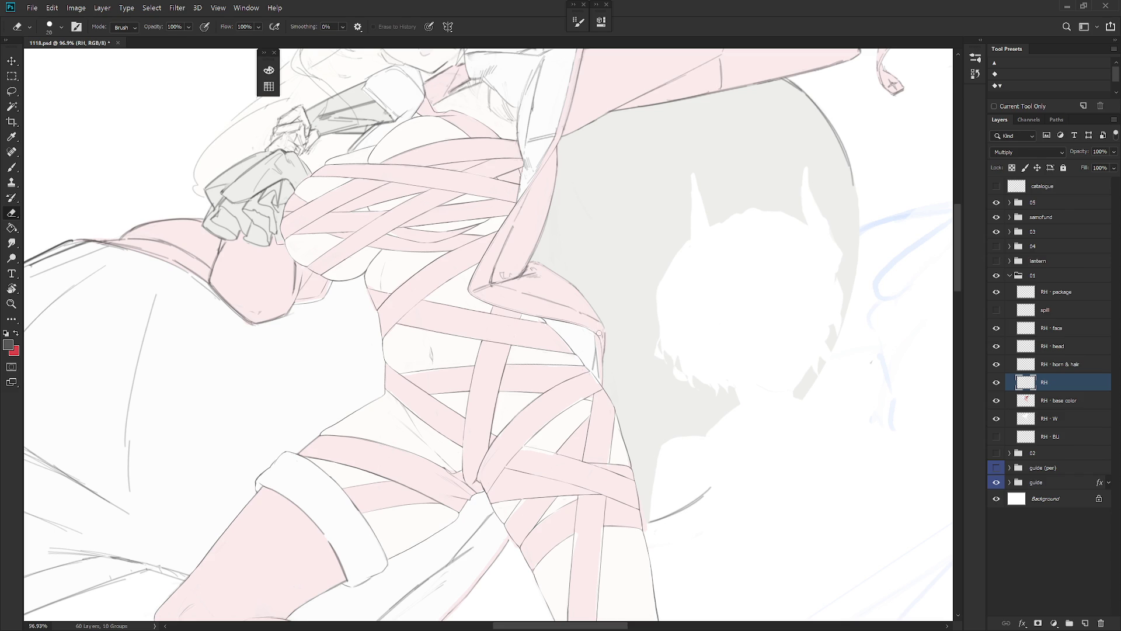
scroll(603, 322, "up", 4)
key("b")
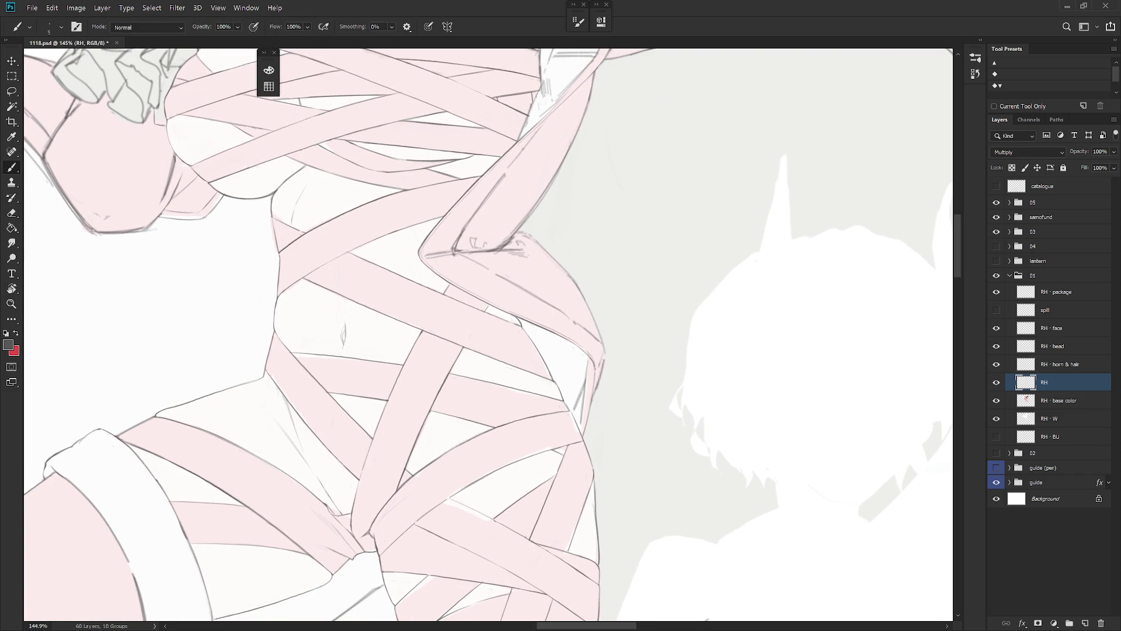
Step: Rotate the canvas back and forth to settle on a comfortable angle for the shoulder
key("e")
key("b")
left_click_drag(594, 364, 626, 351)
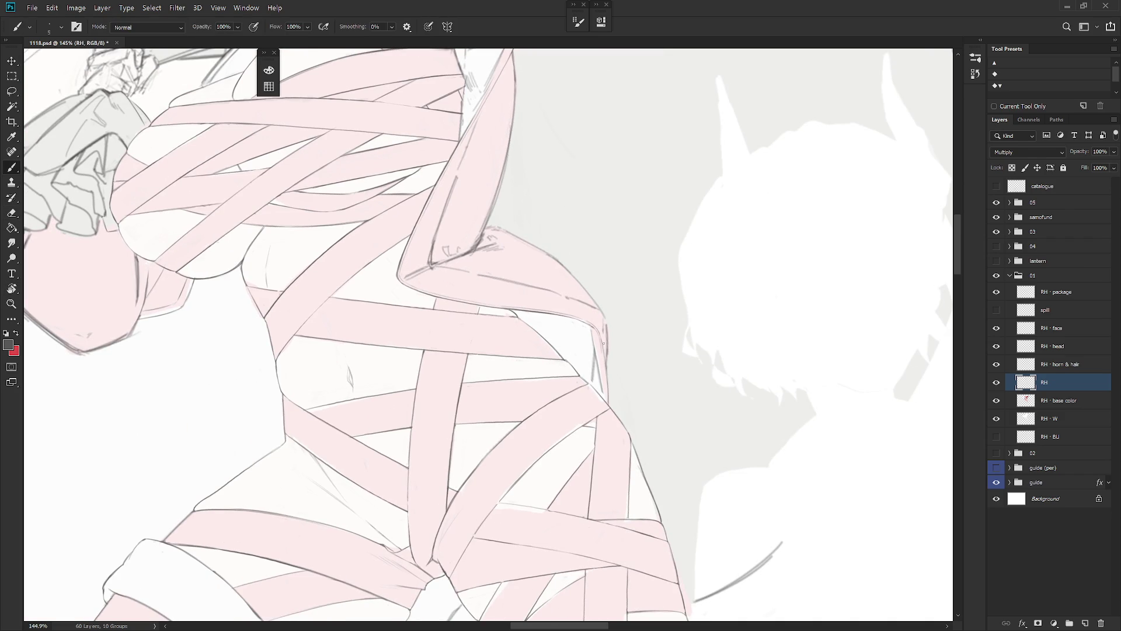
left_click_drag(589, 299, 623, 393)
key("e")
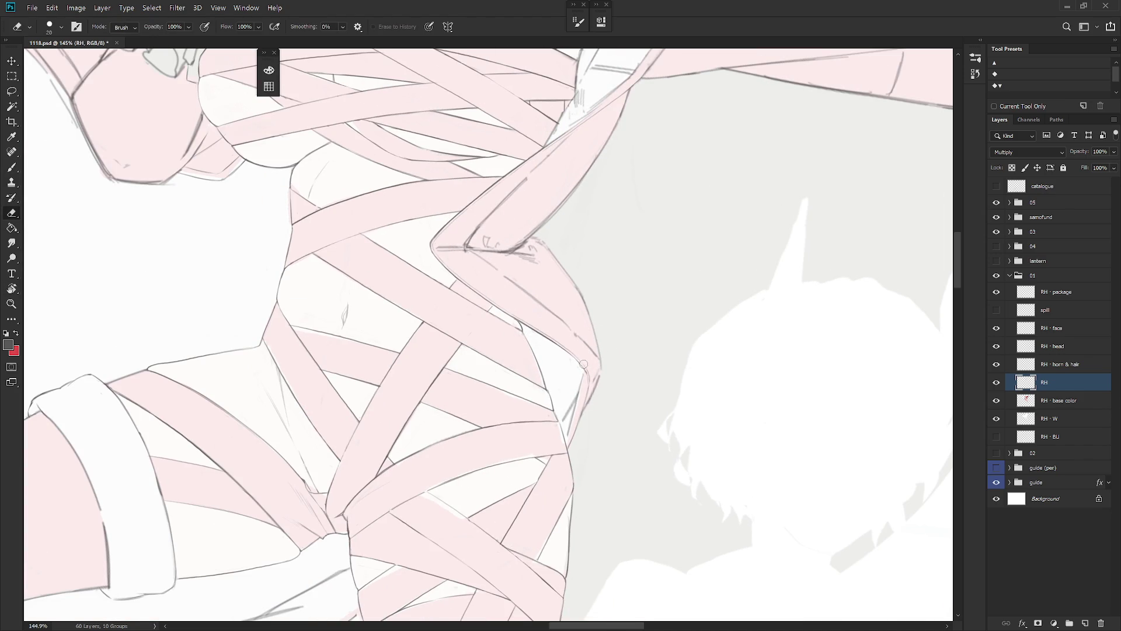
left_click_drag(587, 371, 598, 340)
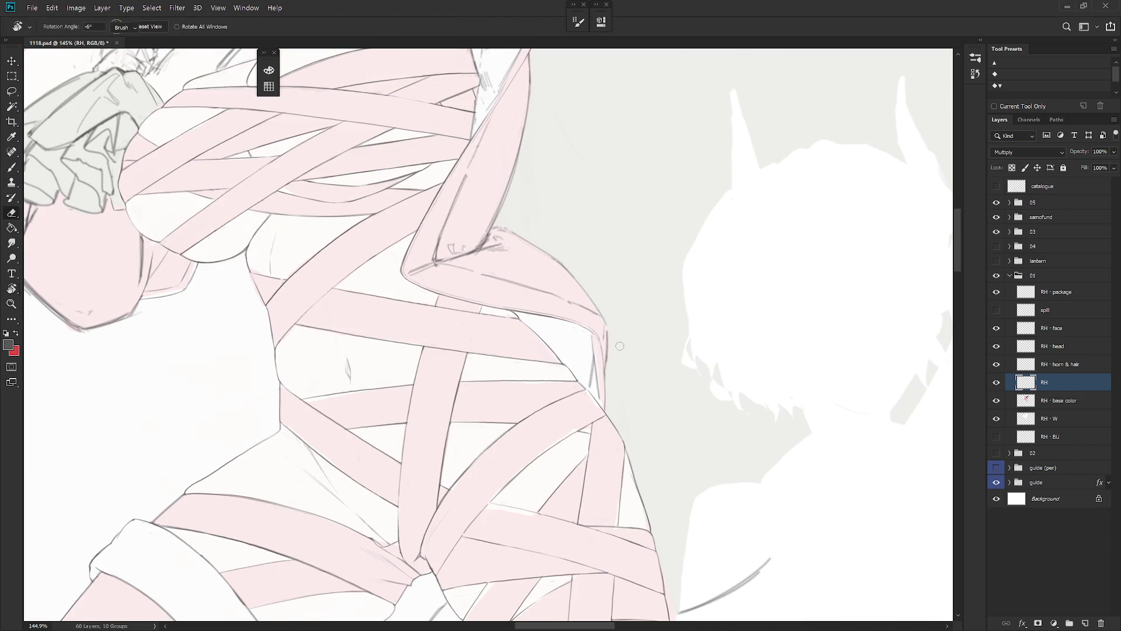
key("b")
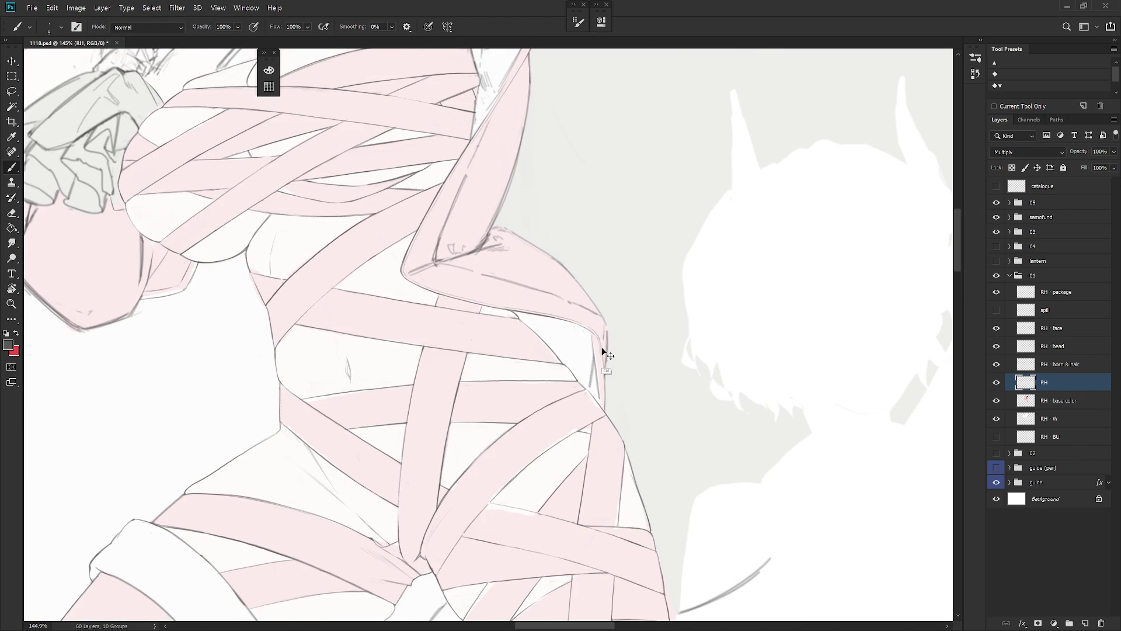
key("r")
left_click_drag(602, 348, 586, 341)
Step: Smooth the shoulder line edge with a light stroke
key("e")
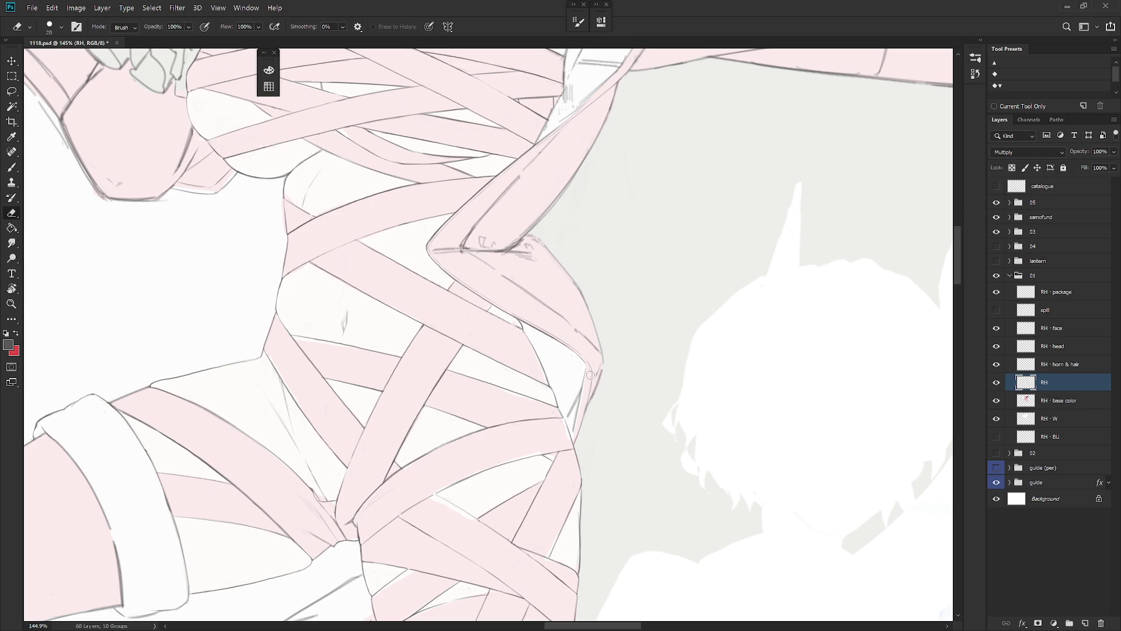
key("b")
key("e")
key("b")
key("e")
key("b")
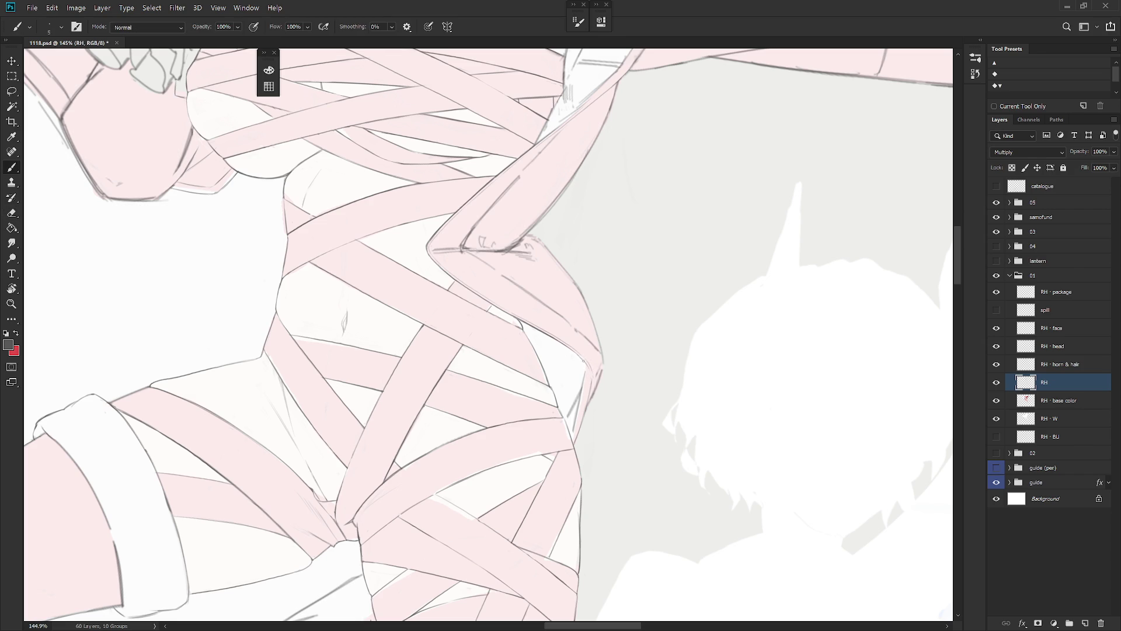
left_click_drag(578, 354, 586, 364)
key("e")
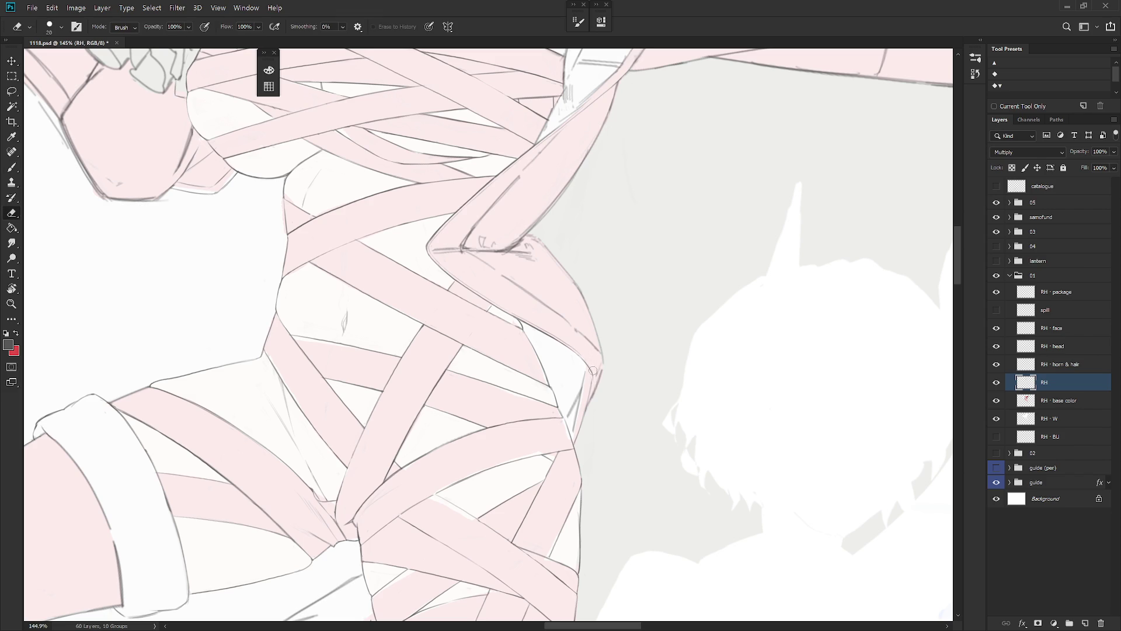
key("b")
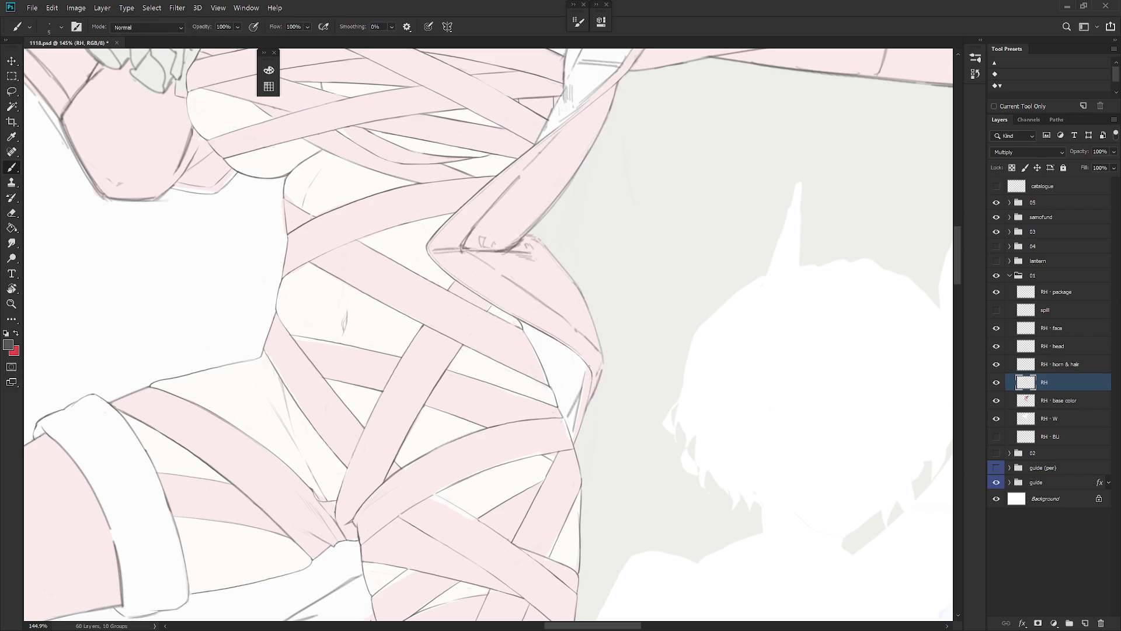
Step: Rotate the view to a new angle and erase the stray line segment at the shoulder
key("r")
left_click_drag(579, 344, 600, 331)
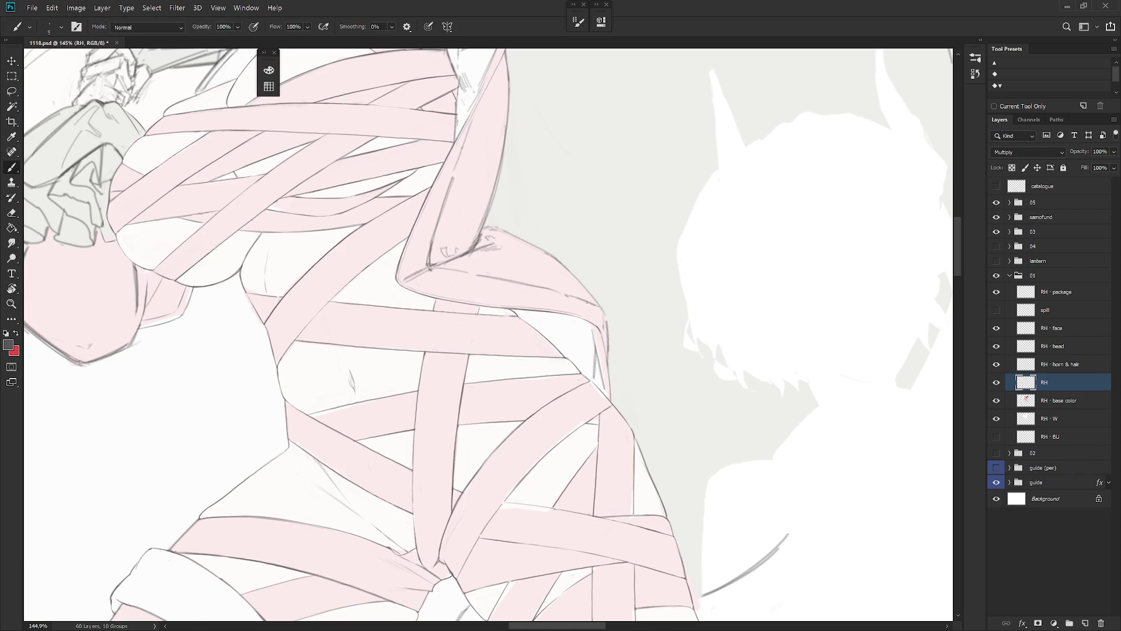
key("e")
key("b")
key("e")
left_click_drag(593, 332, 605, 390)
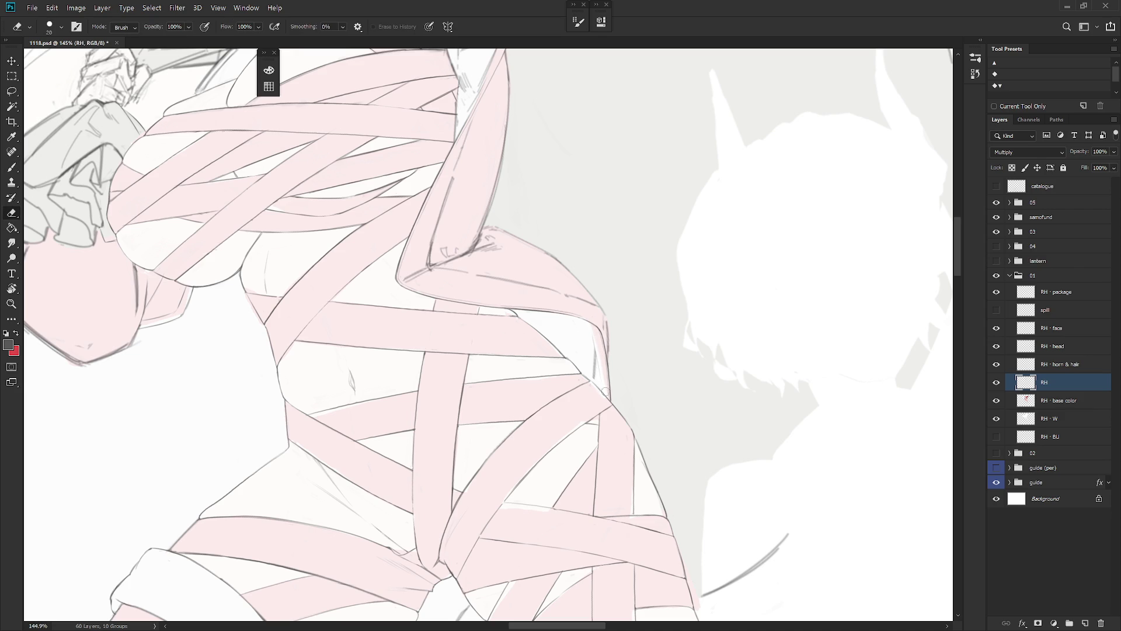
scroll(645, 325, "down", 5)
key("b")
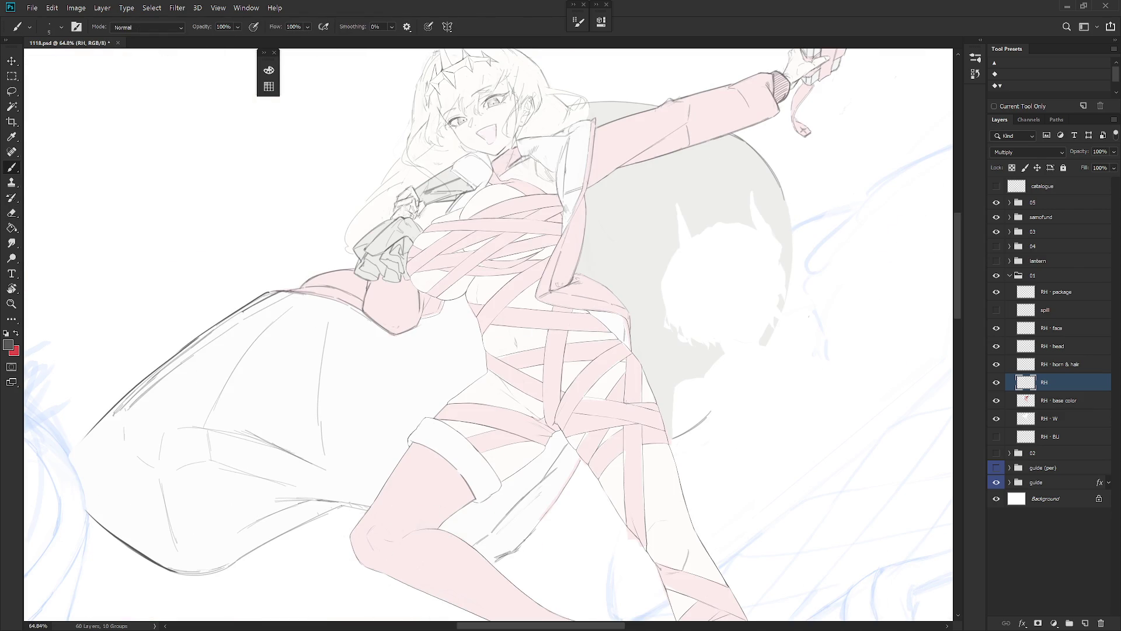
Step: Erase the rough part of the shoulder outline, redraw a crisp shoulder edge and zoom out
scroll(618, 401, "up", 4)
key("e")
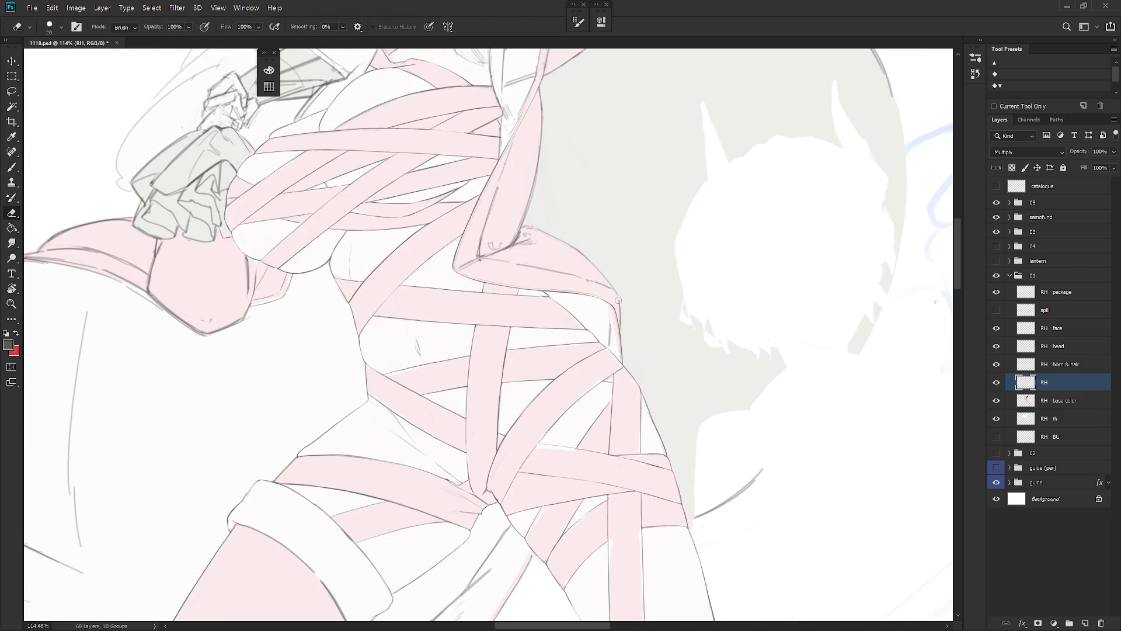
mouse_move(620, 323)
left_mouse_down()
mouse_move(621, 296)
mouse_move(621, 325)
left_mouse_up()
key("b")
key("ctrl+z")
key("ctrl+z")
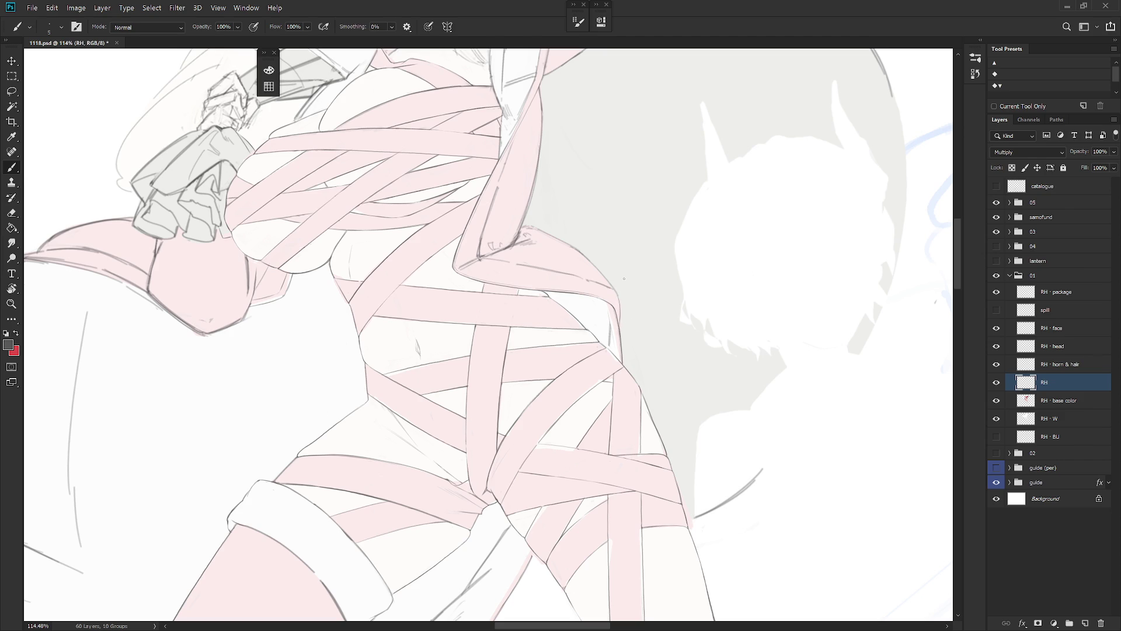
key("e")
left_click_drag(609, 311, 610, 346)
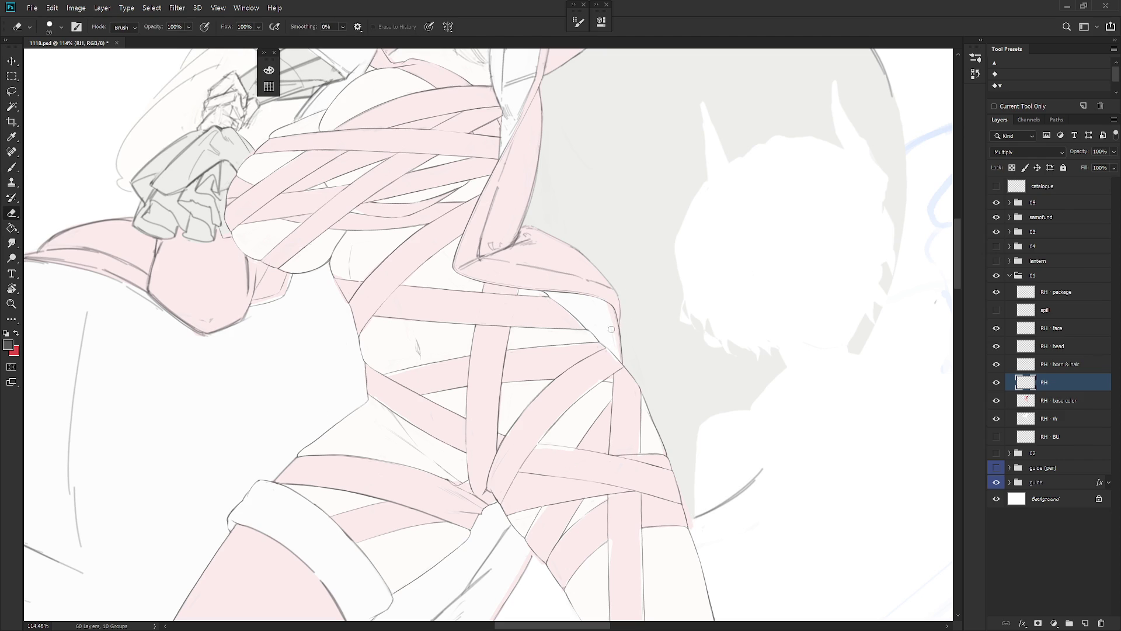
key("b")
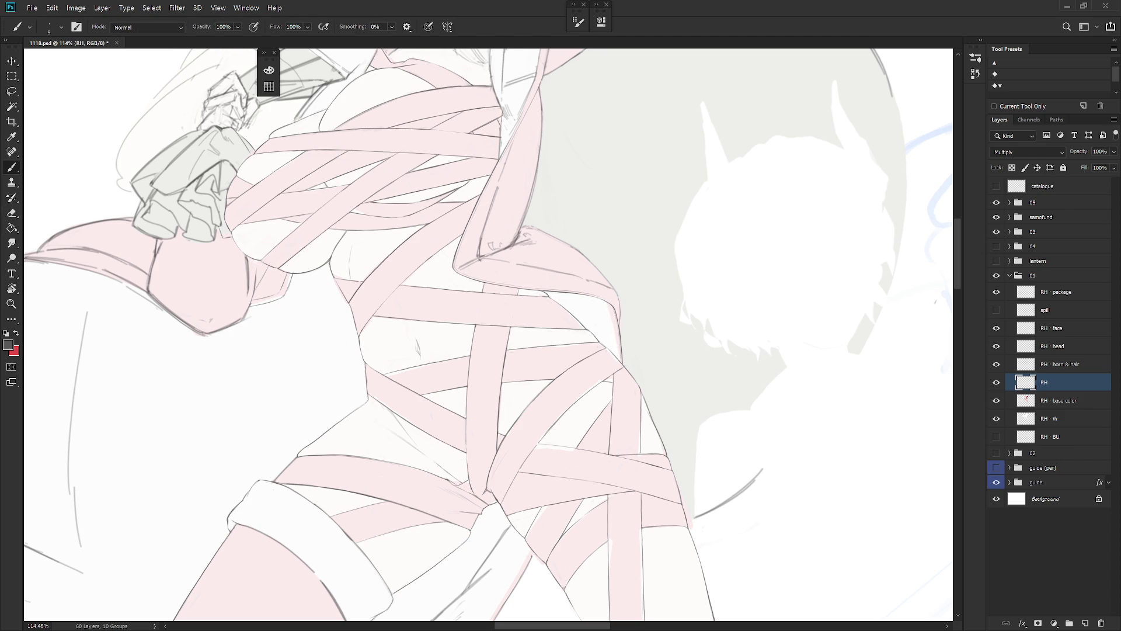
left_click_drag(616, 318, 611, 353)
scroll(642, 283, "down", 5)
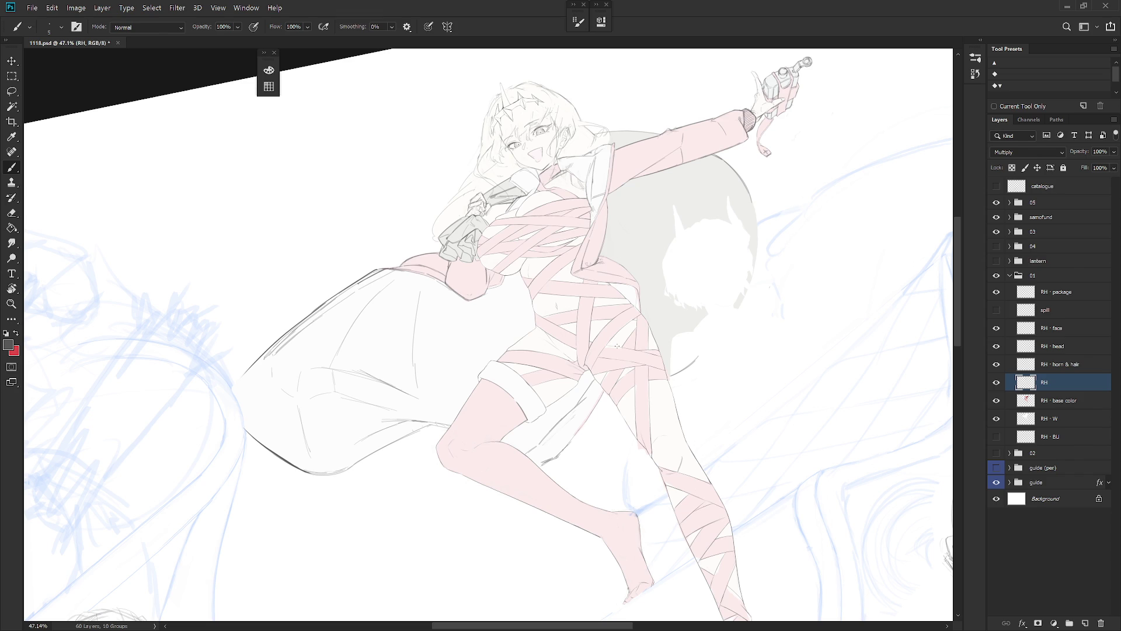
left_click_drag(617, 345, 590, 310)
scroll(607, 327, "up", 5)
scroll(594, 280, "up", 2)
key("e")
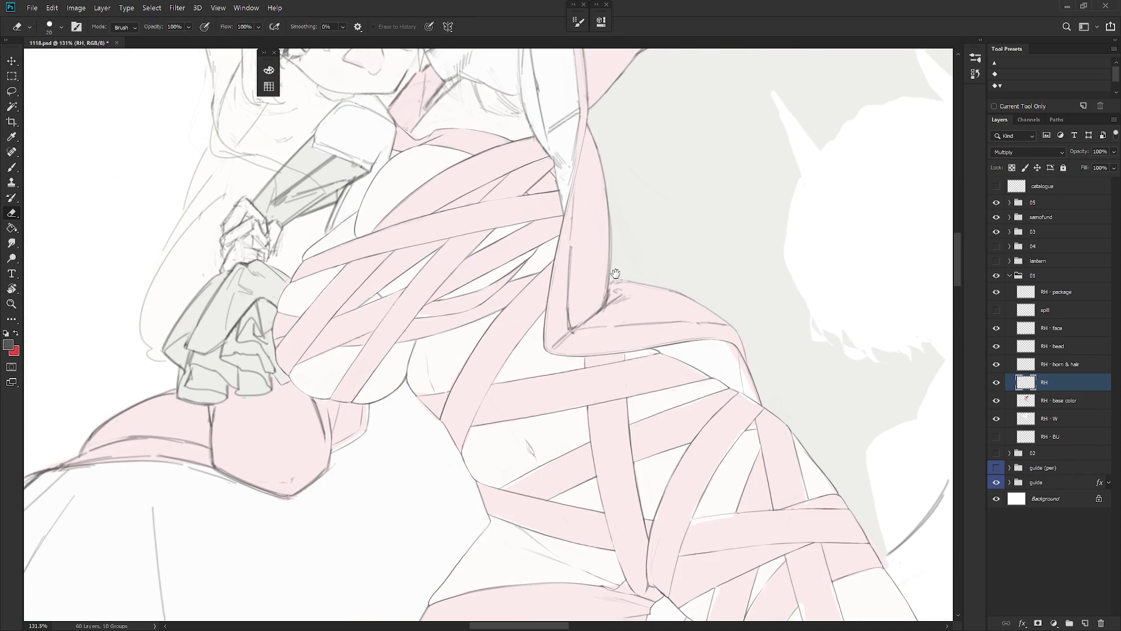
scroll(608, 283, "down", 2)
scroll(588, 232, "up", 3)
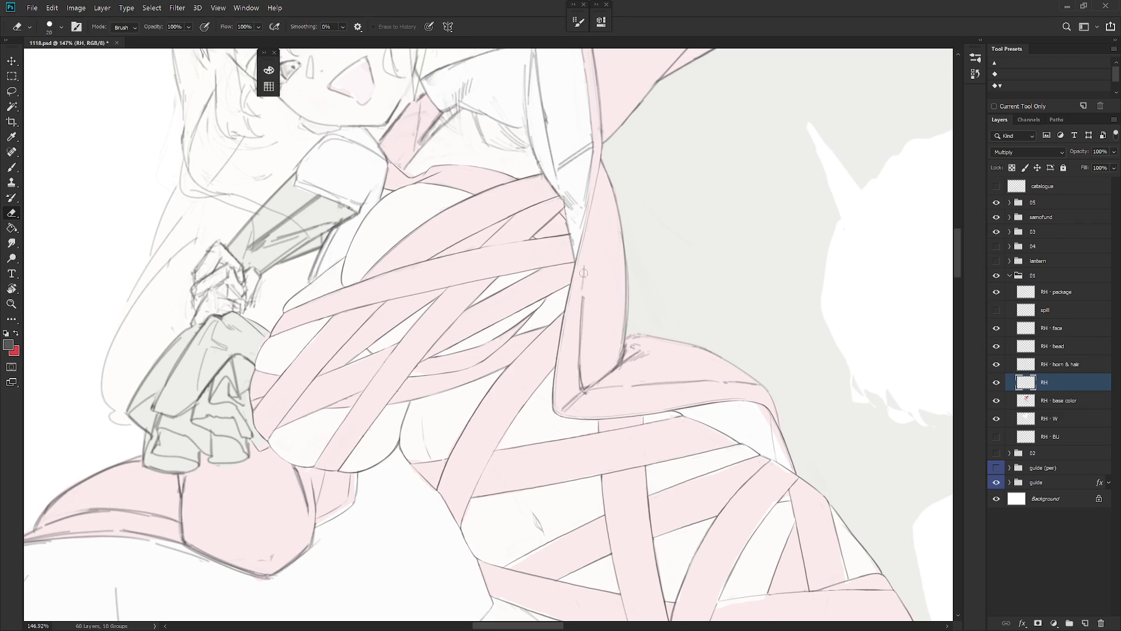
key("b")
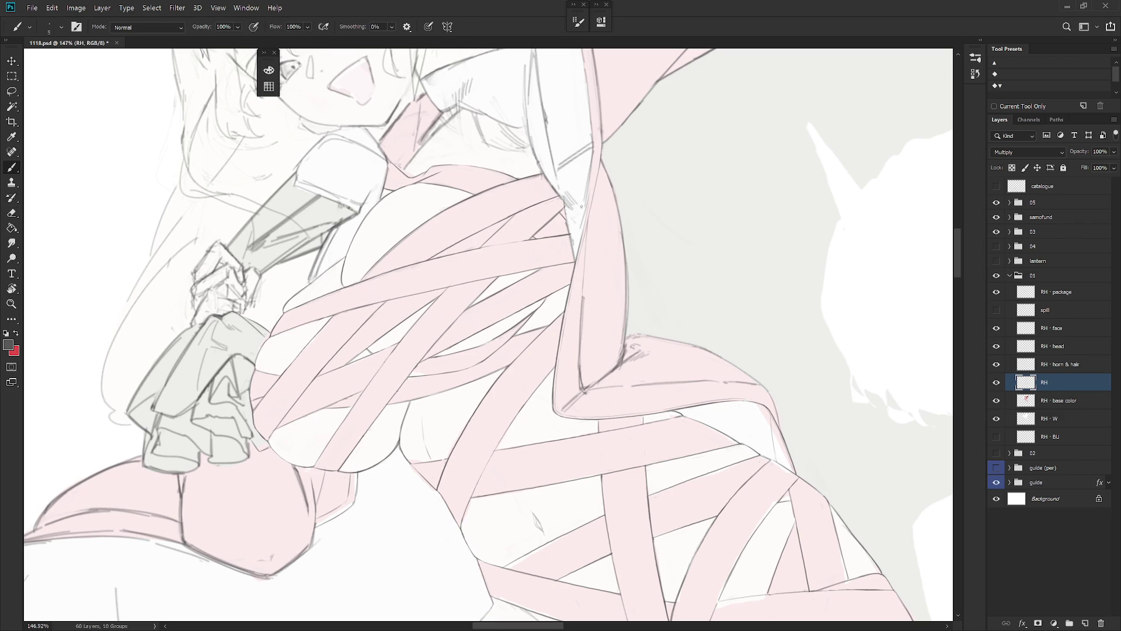
key("e")
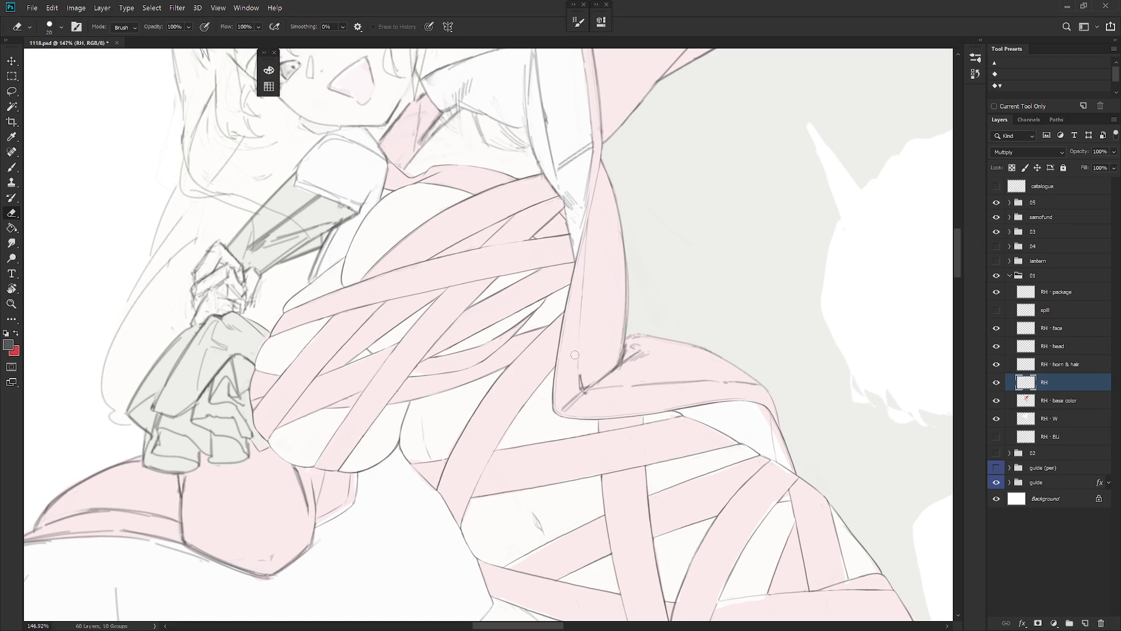
key("b")
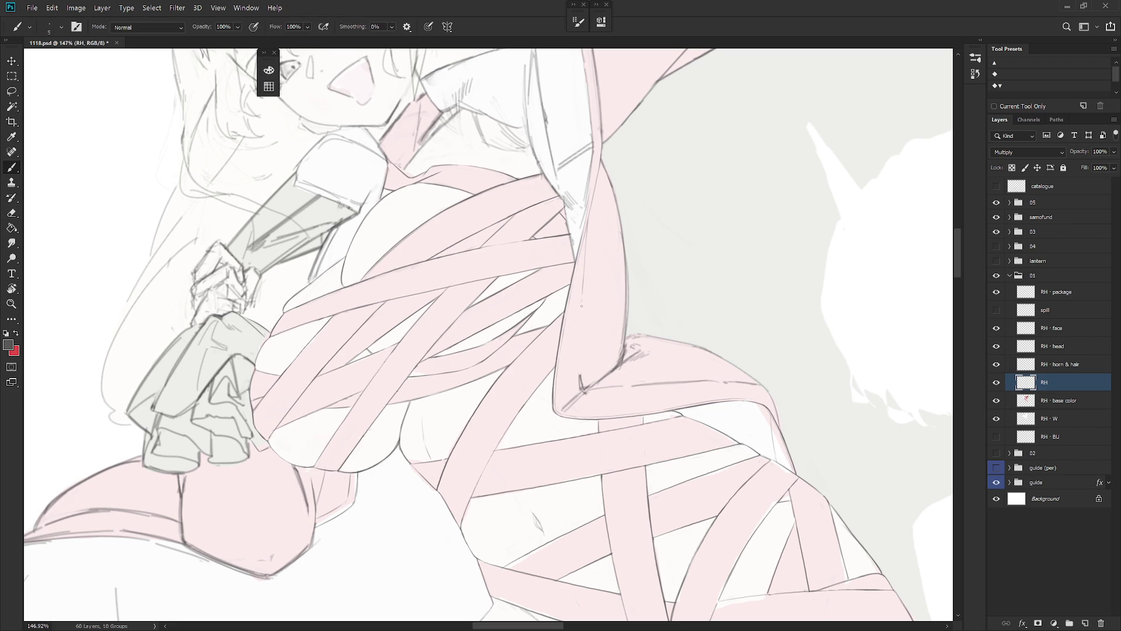
key("e")
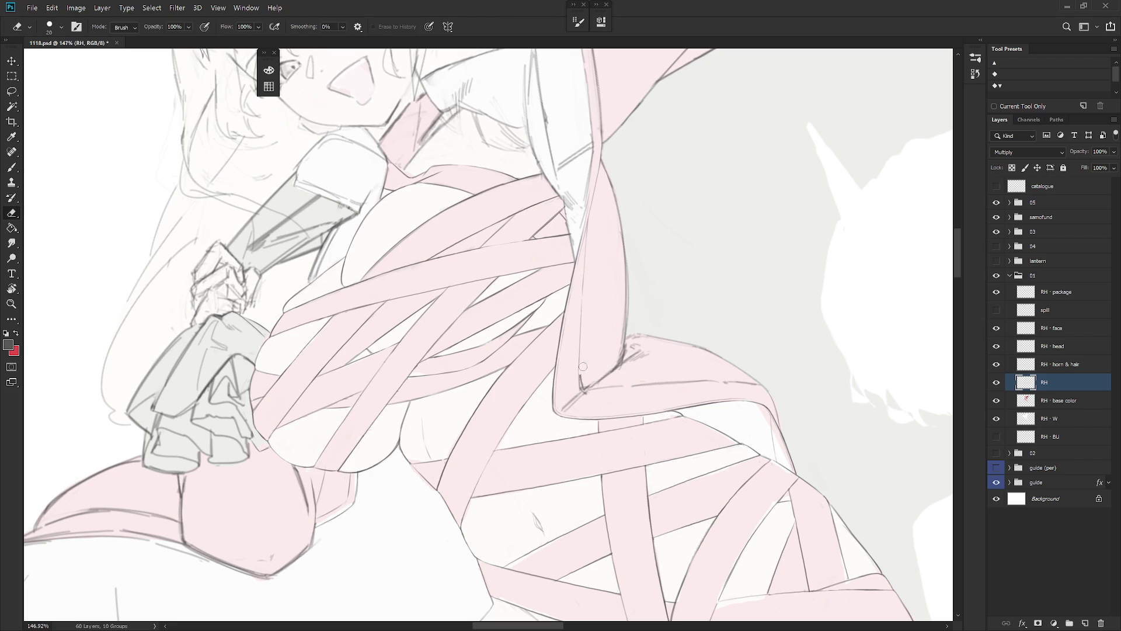
key("b")
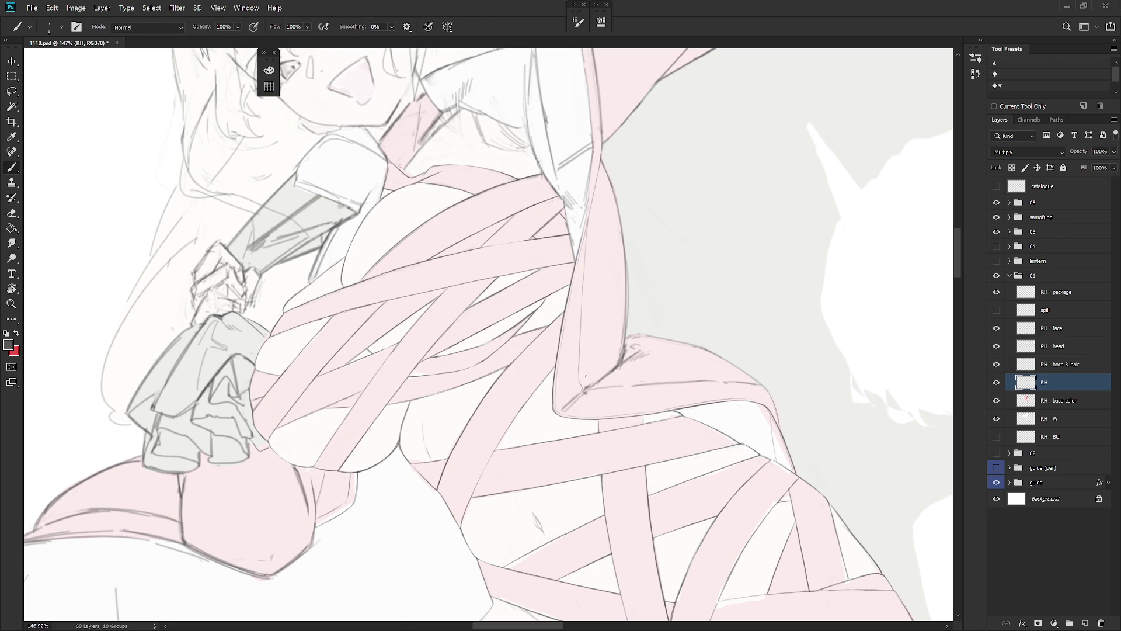
left_click_drag(586, 375, 589, 350)
key("e")
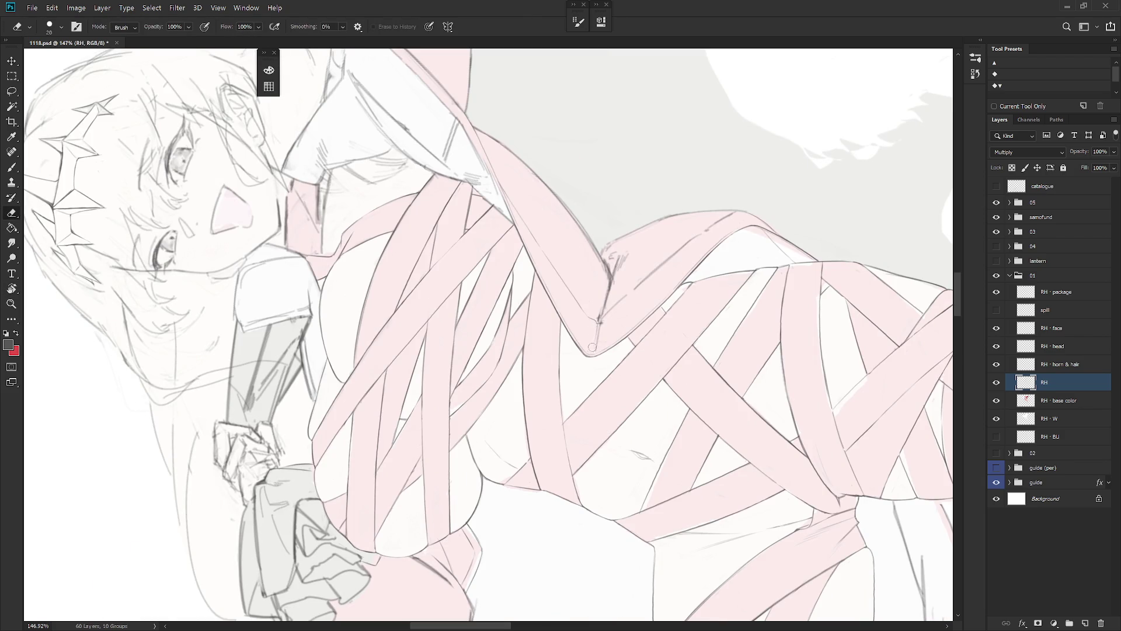
Step: Touch up the torso bandage lines on the RH layer with brush and eraser, tilting the view to -40°
key("b")
key("e")
key("b")
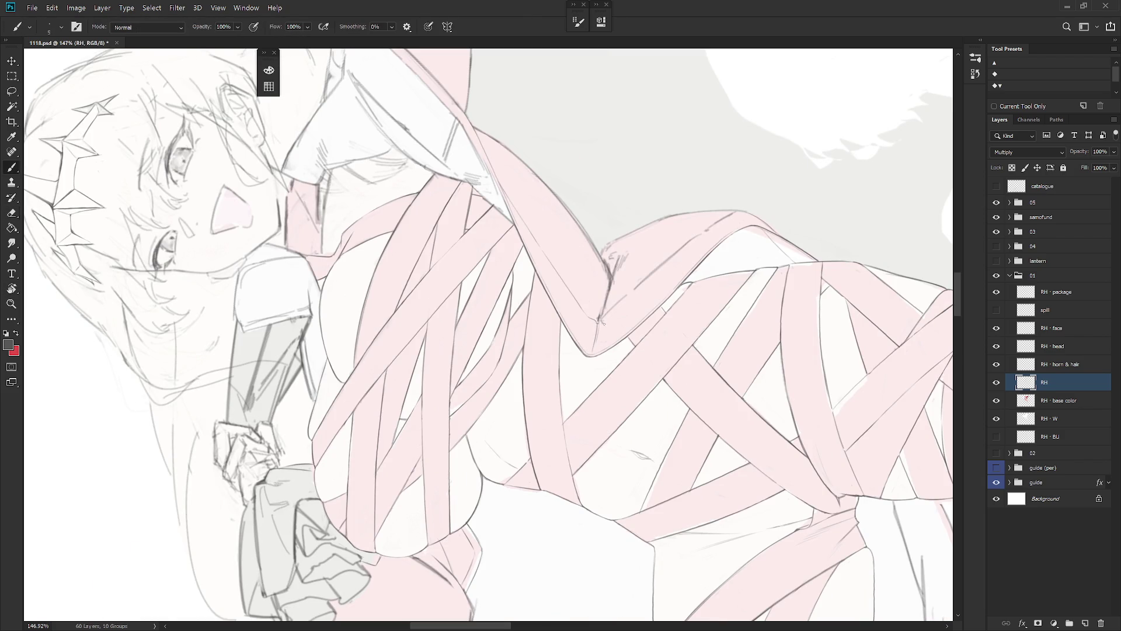
key("e")
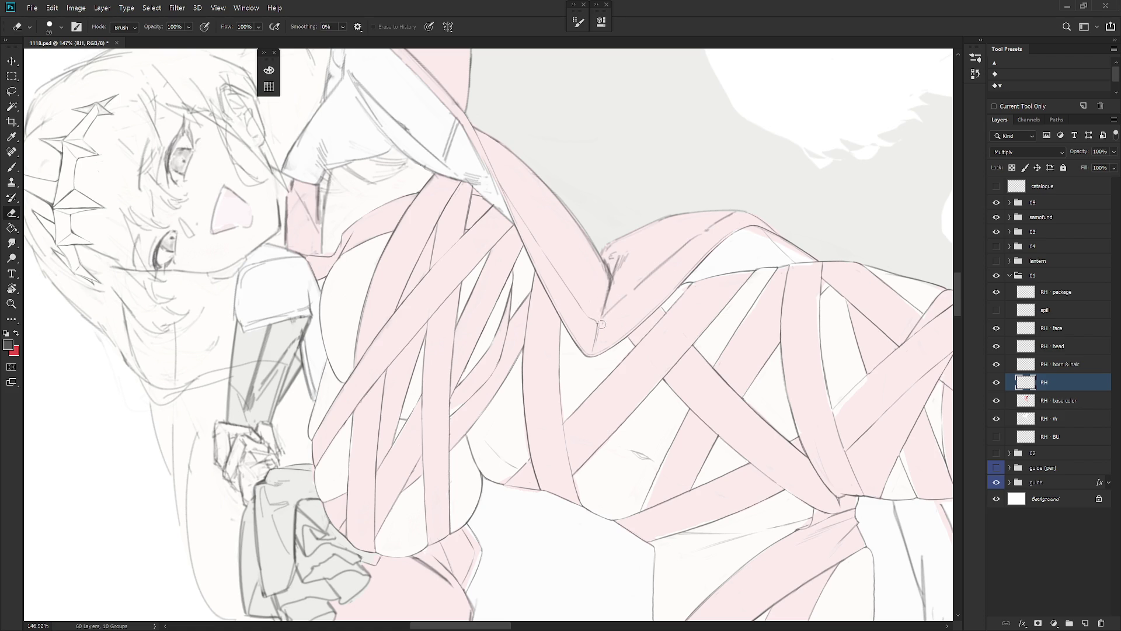
key("r")
mouse_move(661, 285)
left_mouse_down()
mouse_move(645, 288)
mouse_move(656, 317)
left_mouse_up()
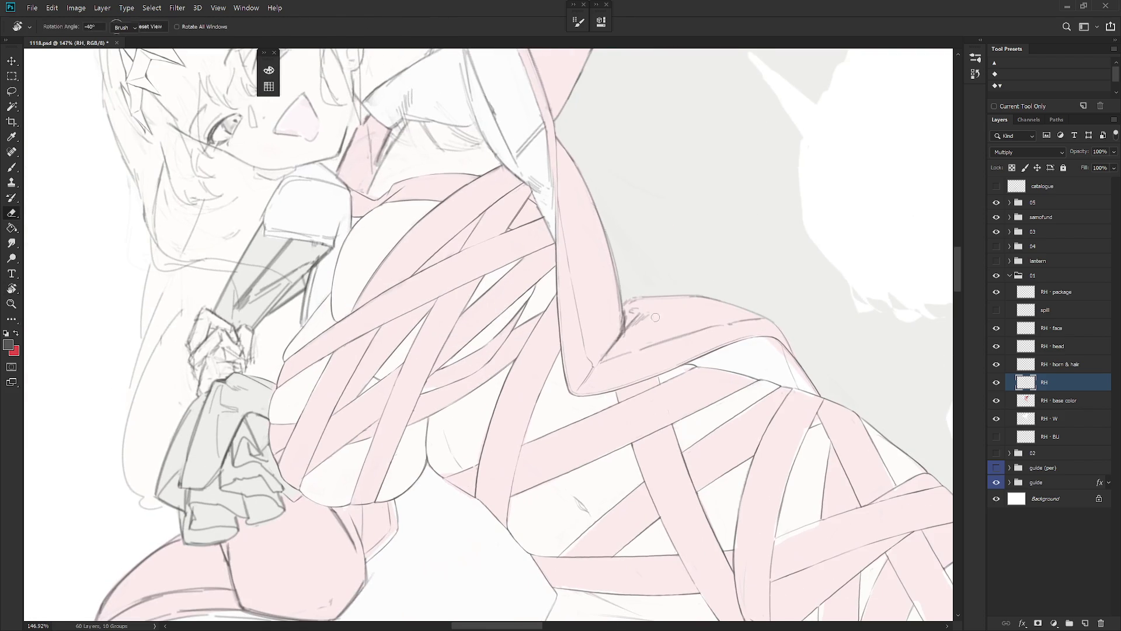
key("b")
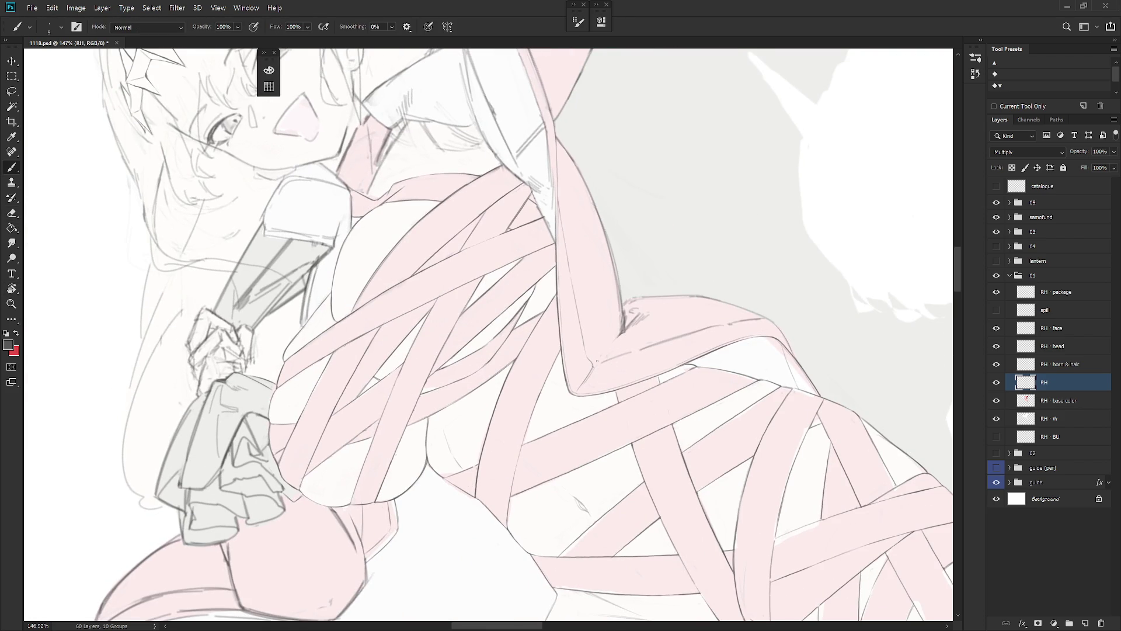
key("e")
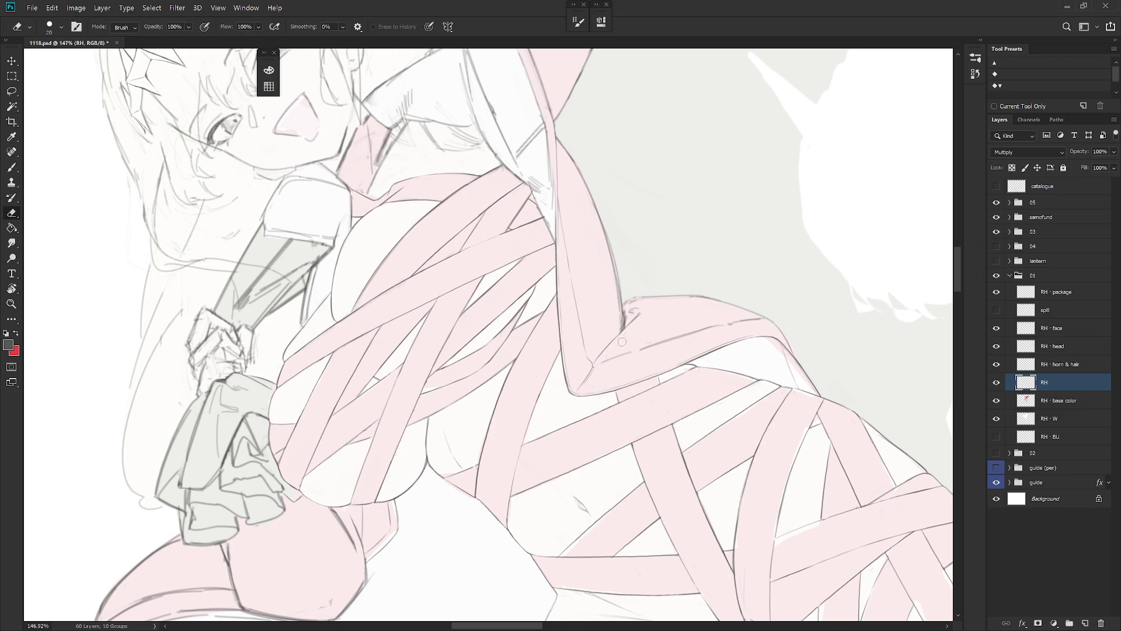
key("b")
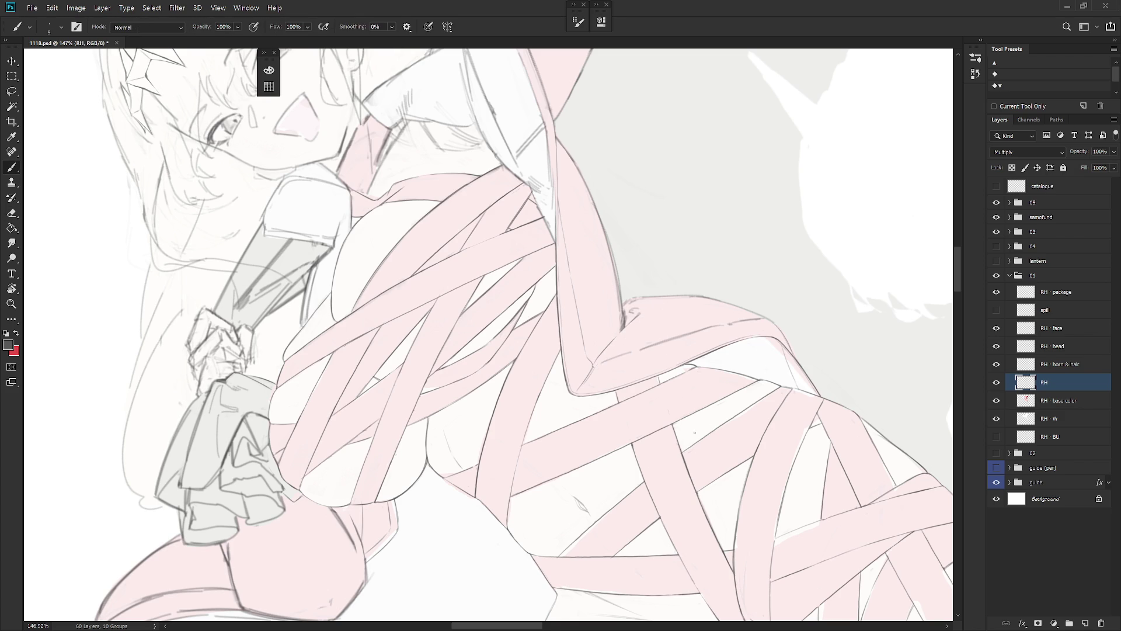
Step: Rotate and shift the view, then try a short line at the shoulder edge and undo it
key("r")
left_click_drag(694, 433, 619, 351)
key("e")
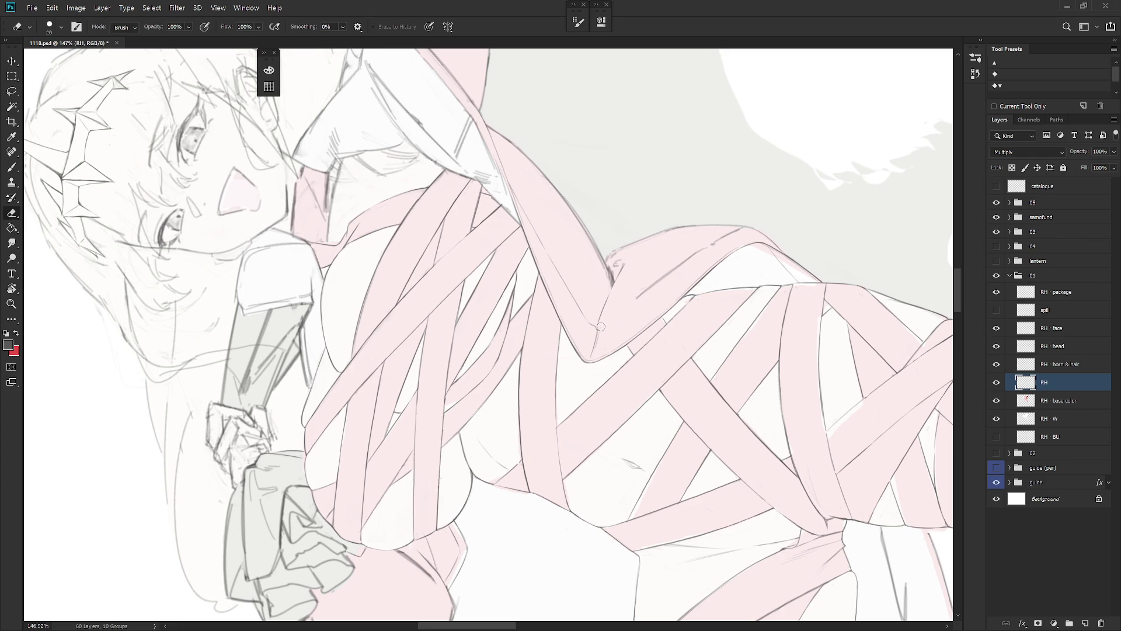
key("b")
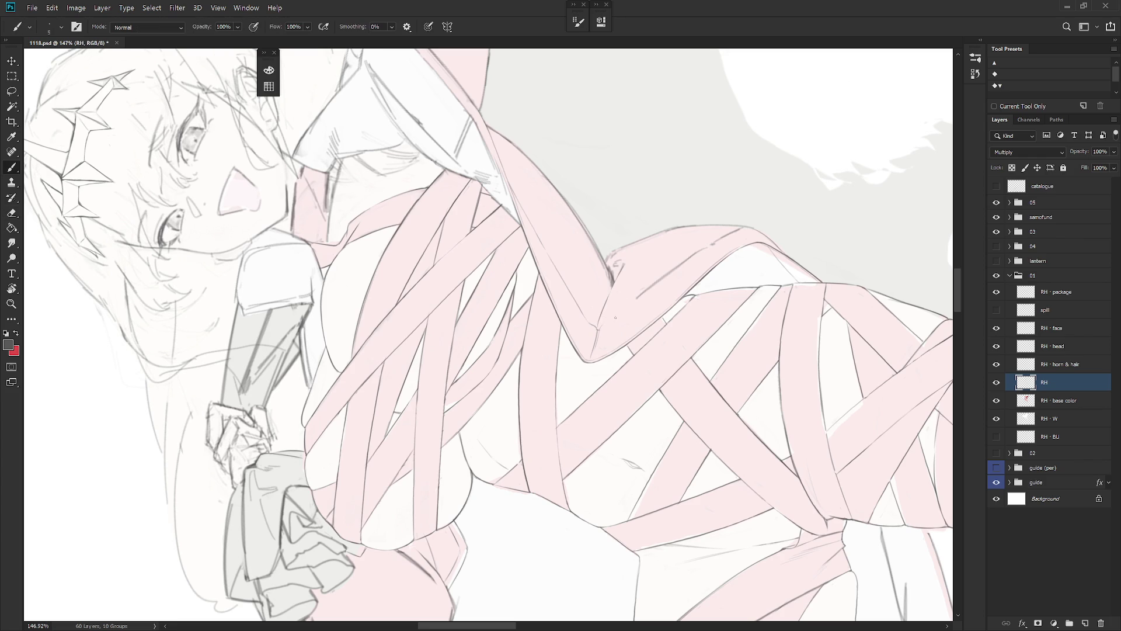
left_click_drag(604, 323, 637, 298)
key("ctrl+z")
key("ctrl+shift+z")
key("ctrl+z")
Step: Erase a stretch of sketch line along the shoulder and rotate the view to a new angle
key("e")
left_click_drag(631, 306, 703, 251)
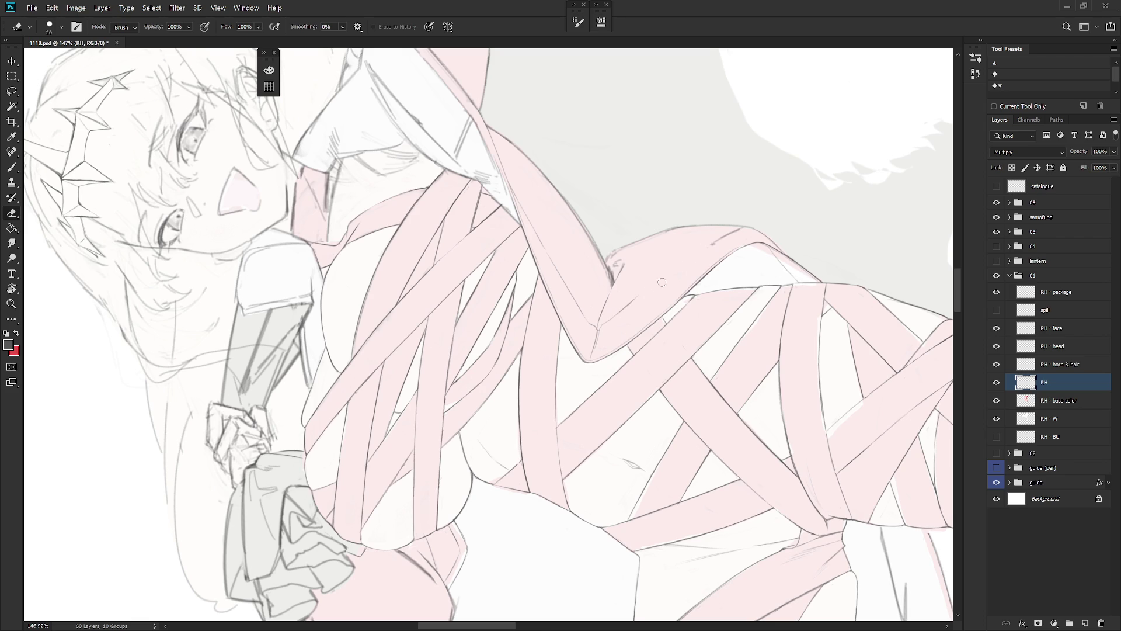
key("b")
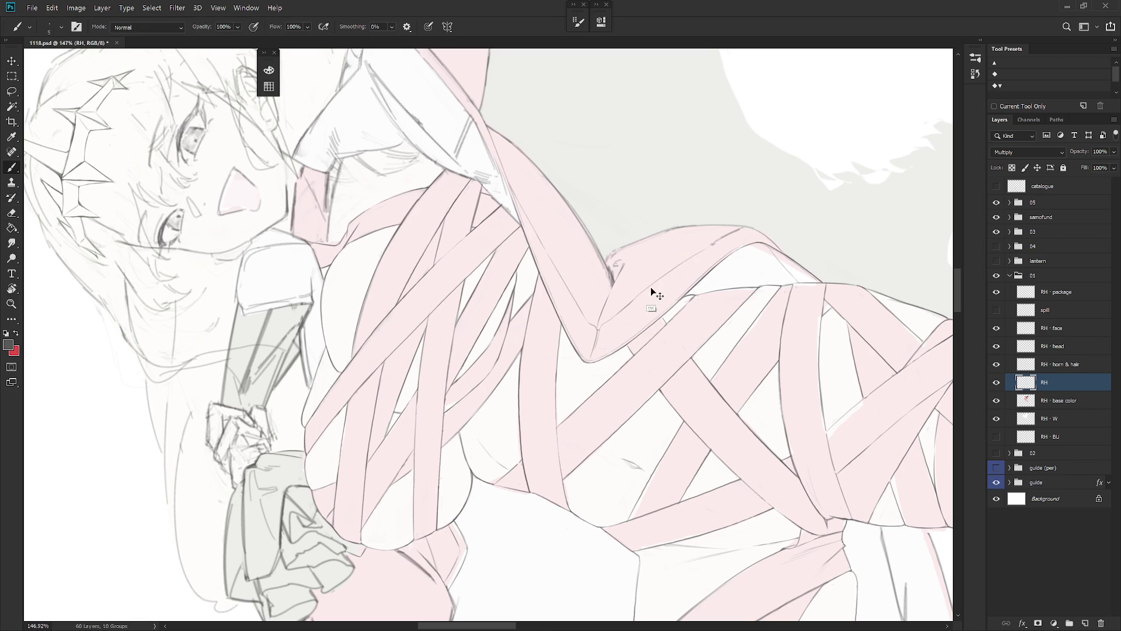
key("r")
mouse_move(783, 224)
left_mouse_down()
mouse_move(701, 193)
mouse_move(607, 240)
left_mouse_up()
key("e")
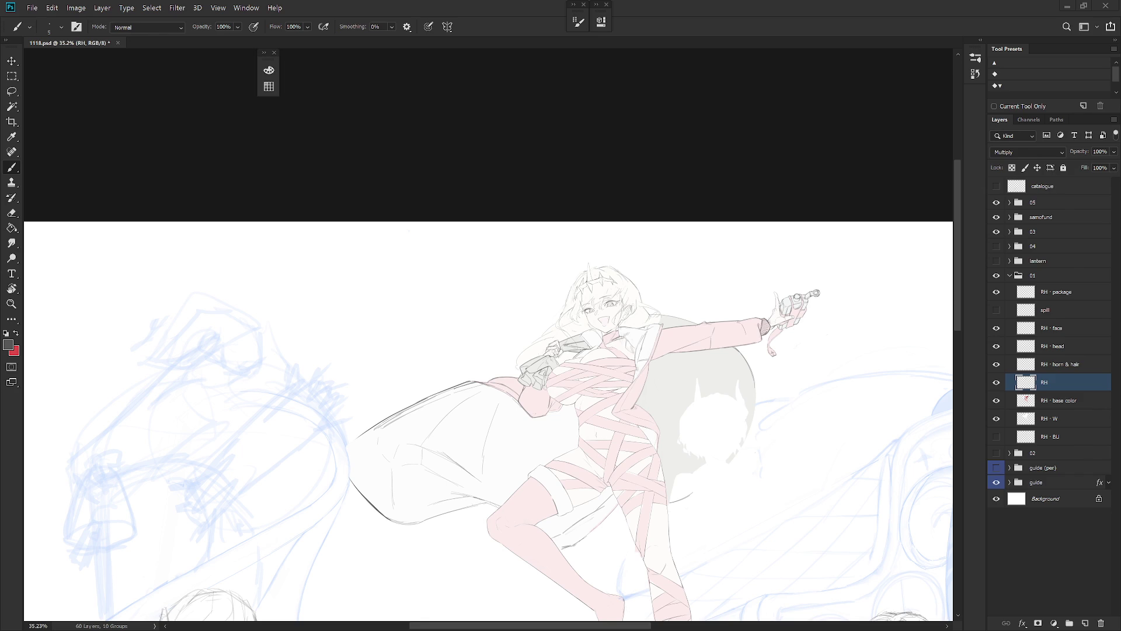
Step: Zoom in and rotate the view about 30° counter-clockwise over the long pink strip
scroll(701, 459, "up", 6)
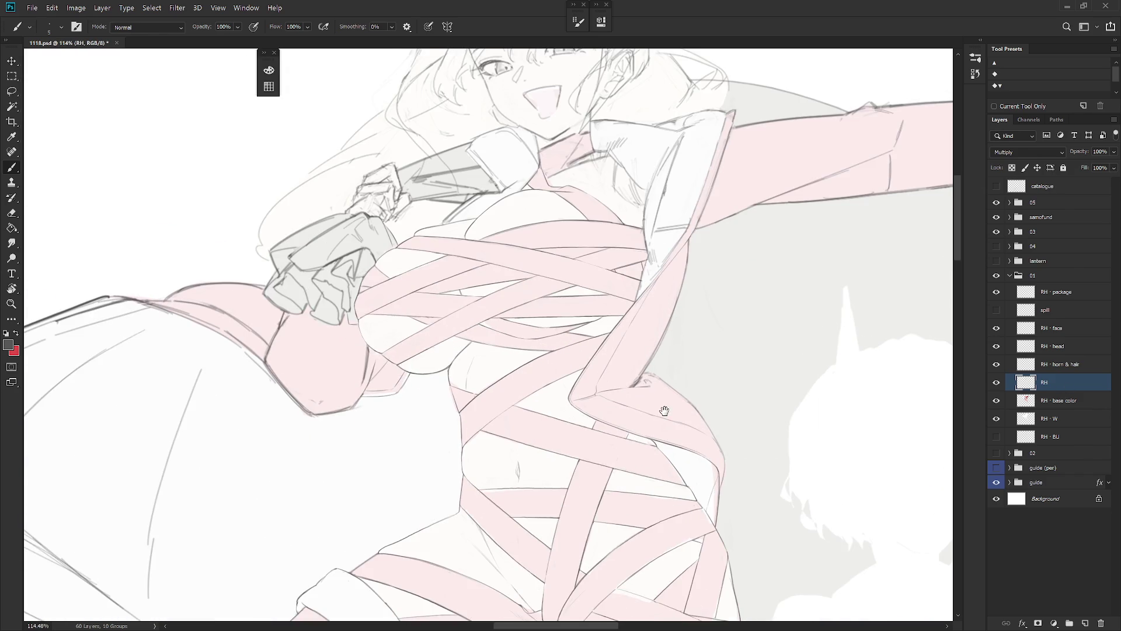
key("r")
left_click_drag(661, 446, 690, 350)
key("e")
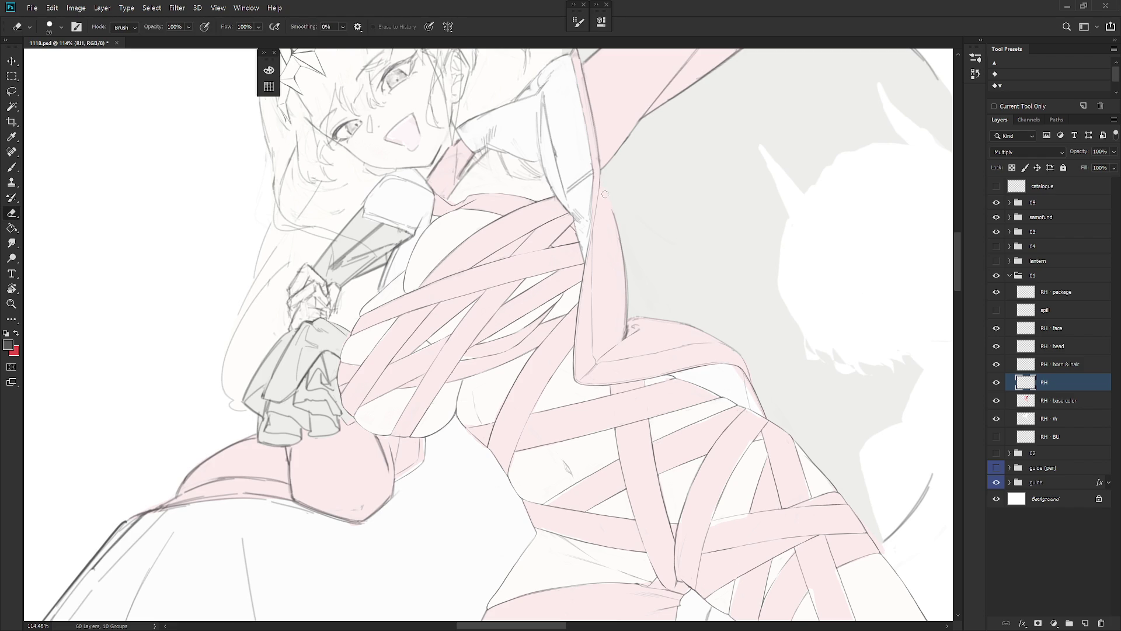
key("b")
key("e")
Step: Erase the old outline on the strip's right edge and redraw it as a thin line
left_click_drag(625, 269, 622, 336)
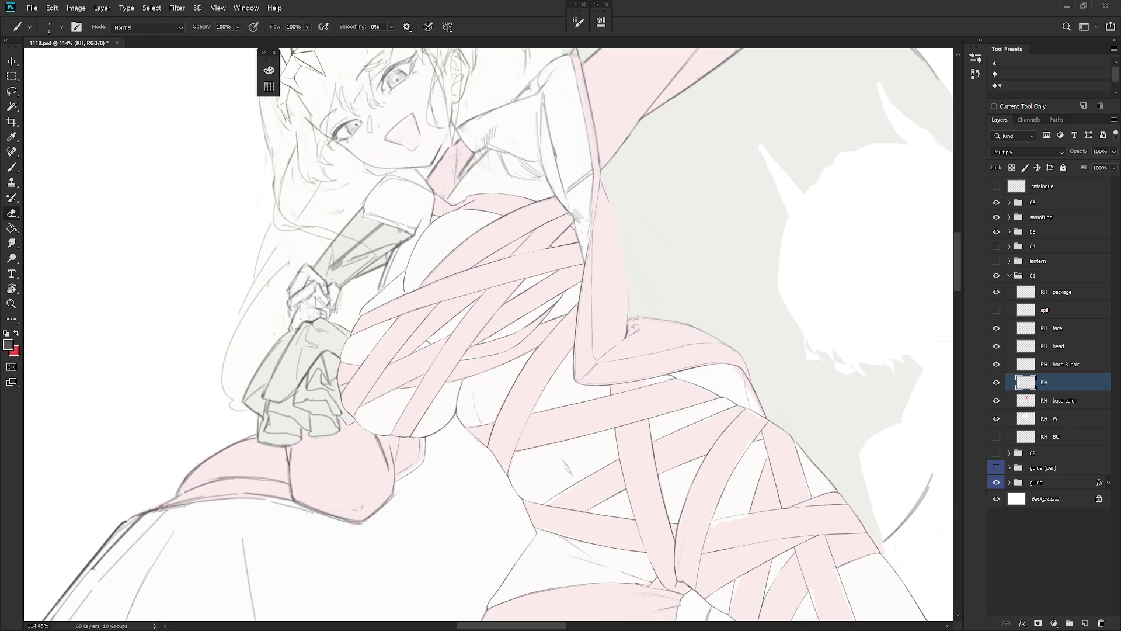
key("b")
left_click_drag(621, 241, 626, 290)
key("e")
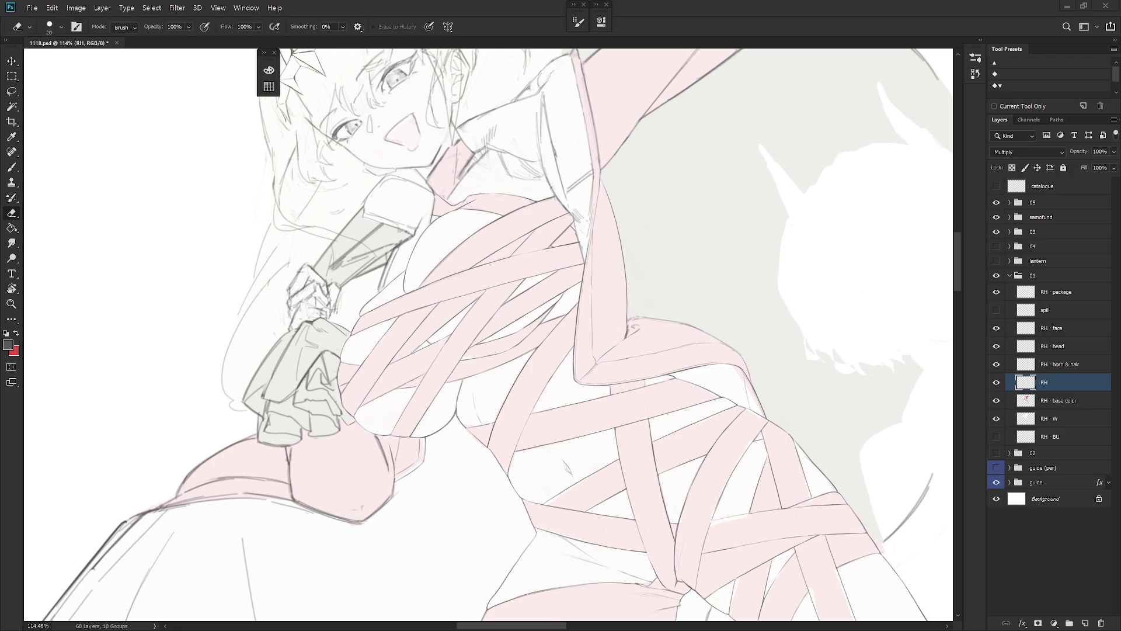
key("r")
mouse_move(710, 376)
left_mouse_down()
mouse_move(678, 368)
mouse_move(620, 302)
mouse_move(625, 321)
left_mouse_up()
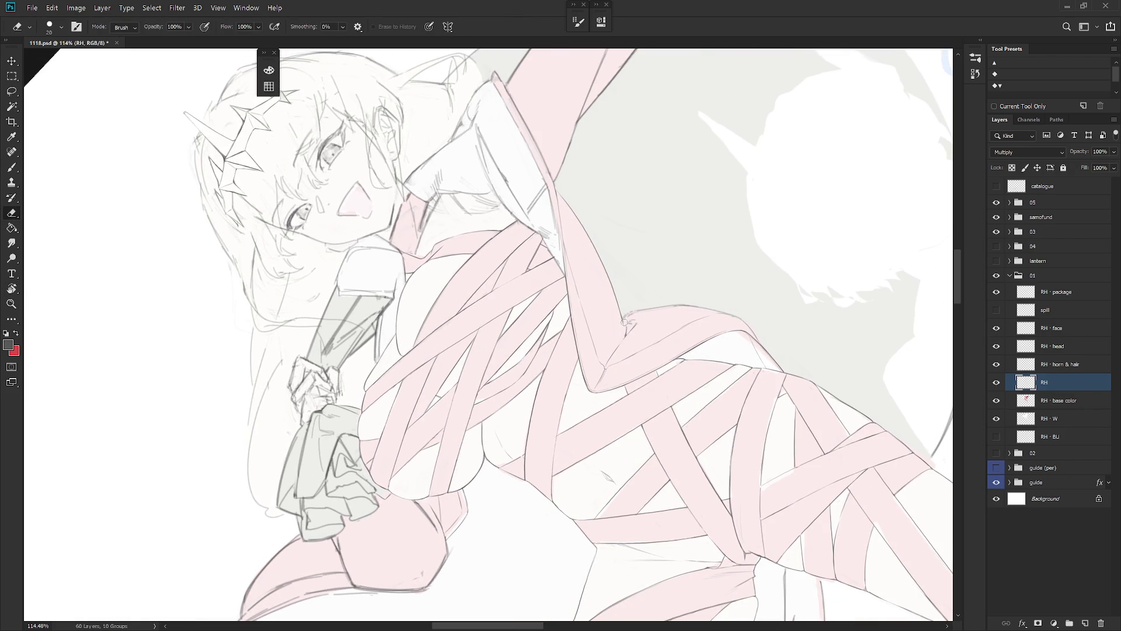
Step: Make small drawn and erased fixes to the shoulder and bandage lines by the raised arm, turning the figure more upright
key("b")
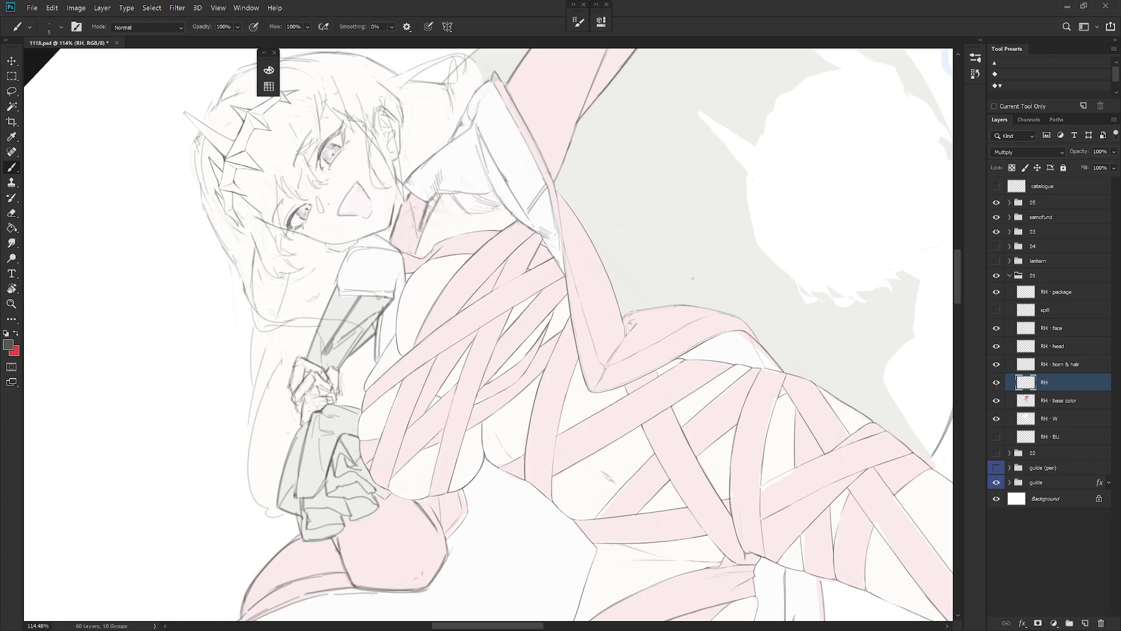
key("r")
mouse_move(683, 286)
left_mouse_down()
mouse_move(633, 347)
mouse_move(666, 429)
mouse_move(618, 291)
mouse_move(614, 316)
mouse_move(621, 305)
left_mouse_up()
key("e")
key("r")
key("b")
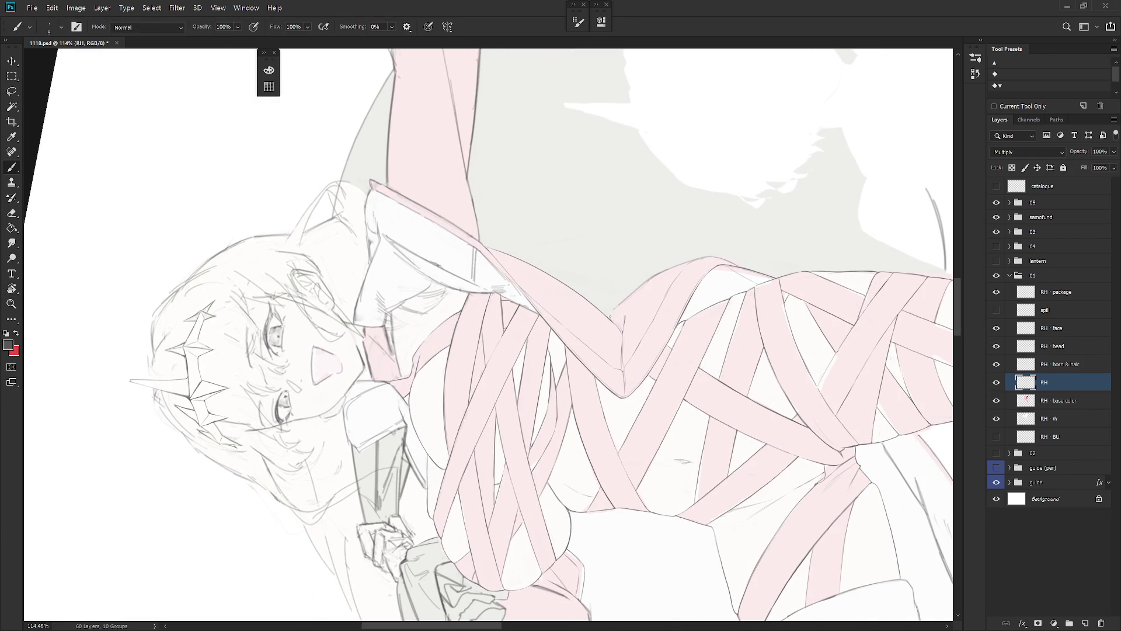
key("e")
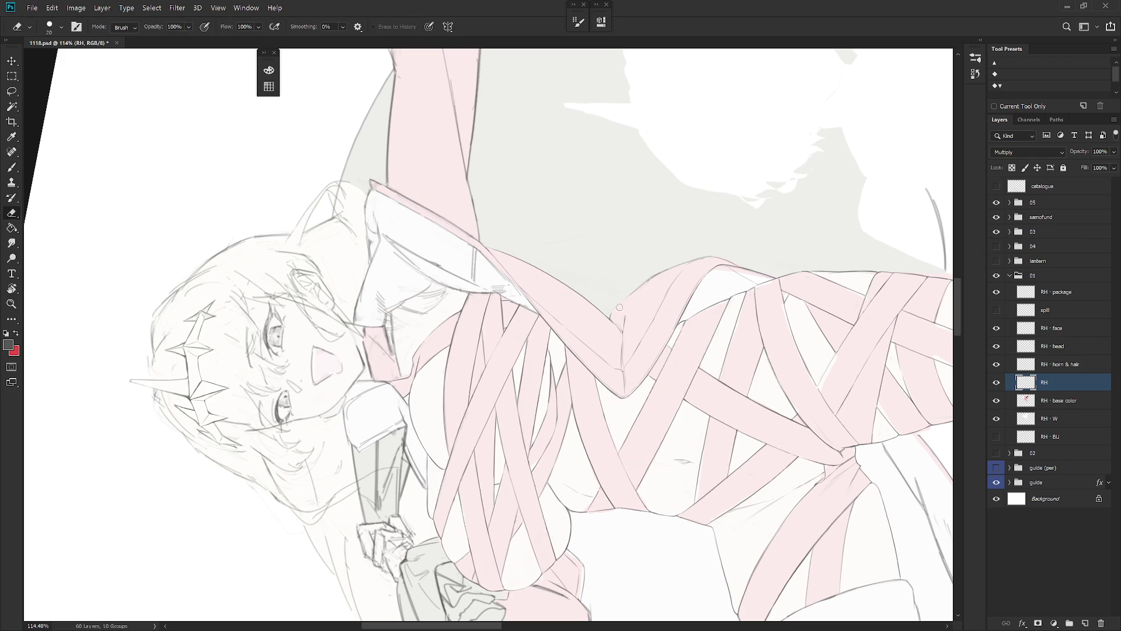
key("b")
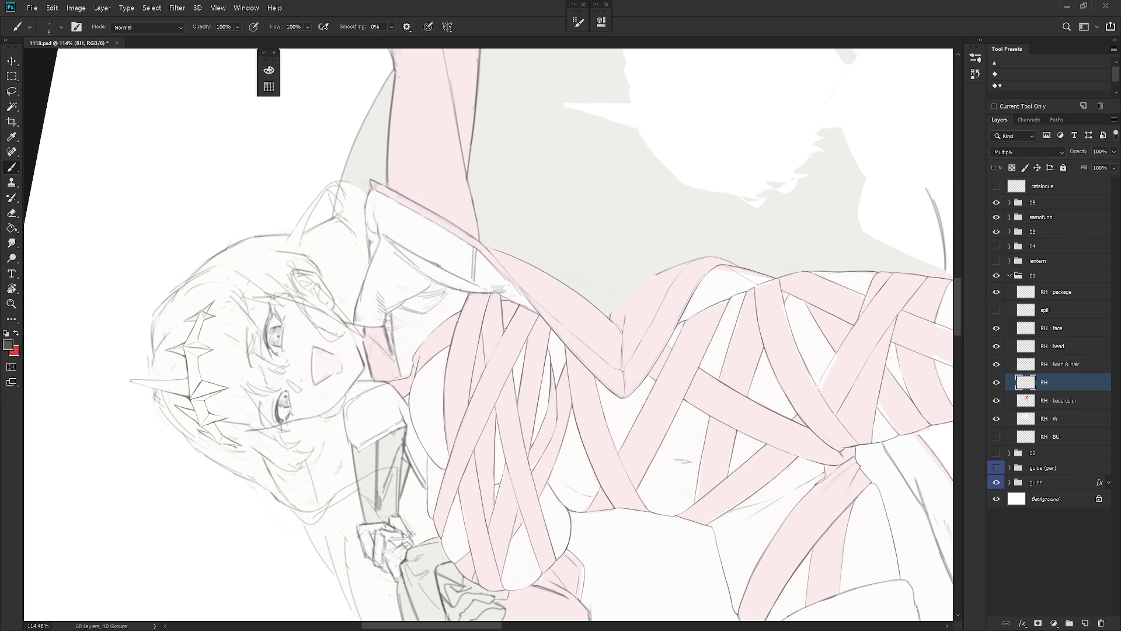
left_click_drag(631, 390, 600, 298)
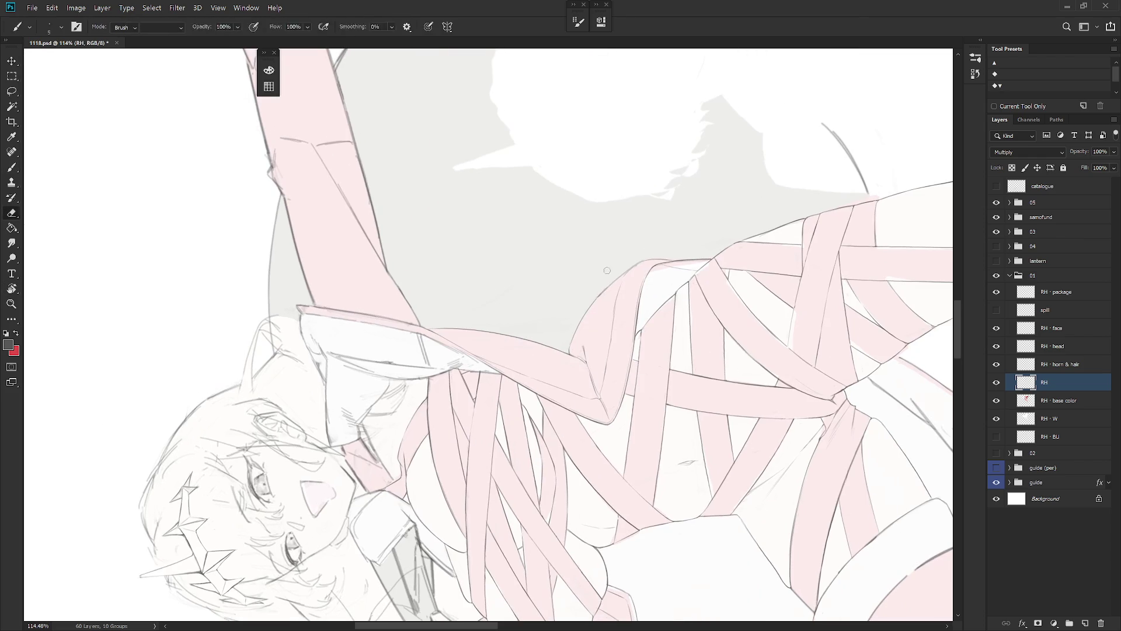
key("e")
key("b")
Step: Make quick brush and eraser touches on the chest strands, then turn the figure upright
key("e")
key("b")
key("e")
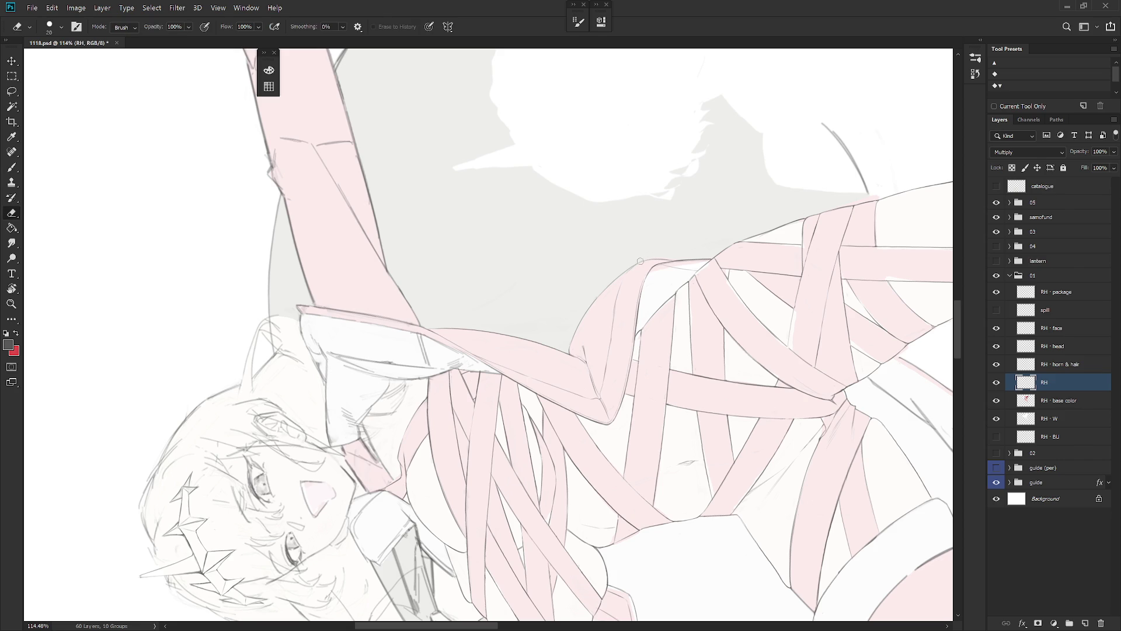
key("b")
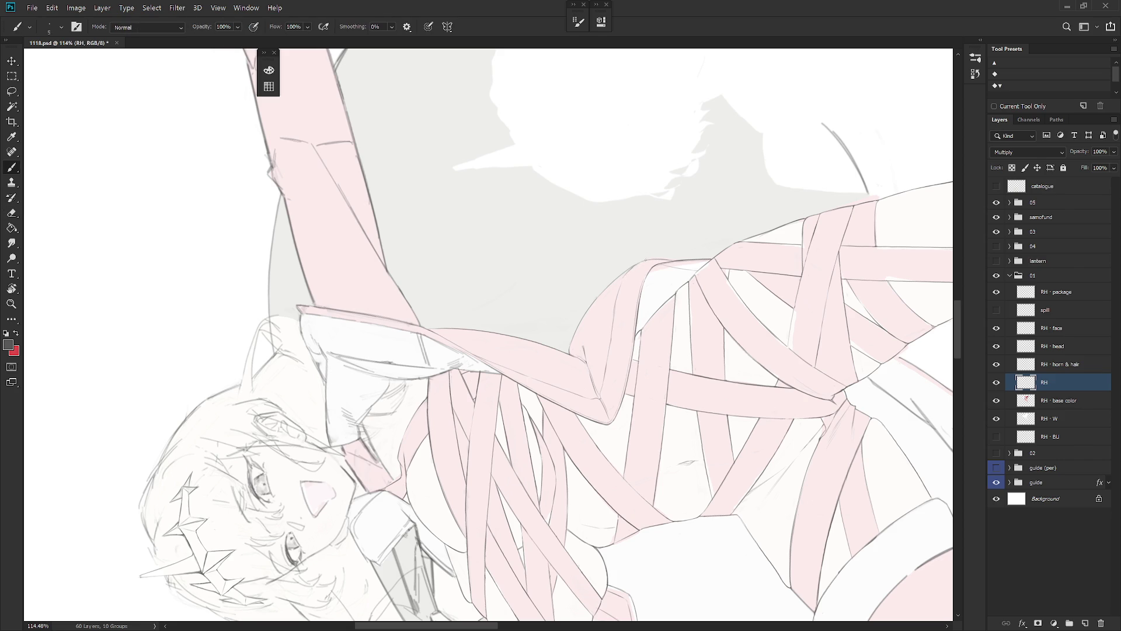
key("e")
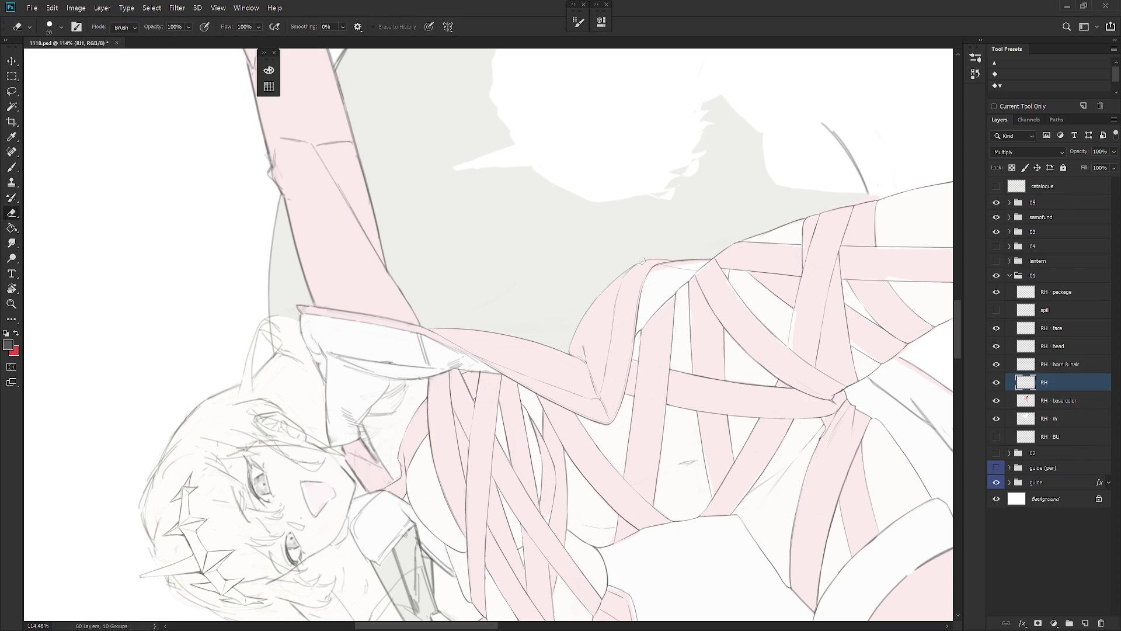
key("b")
key("r")
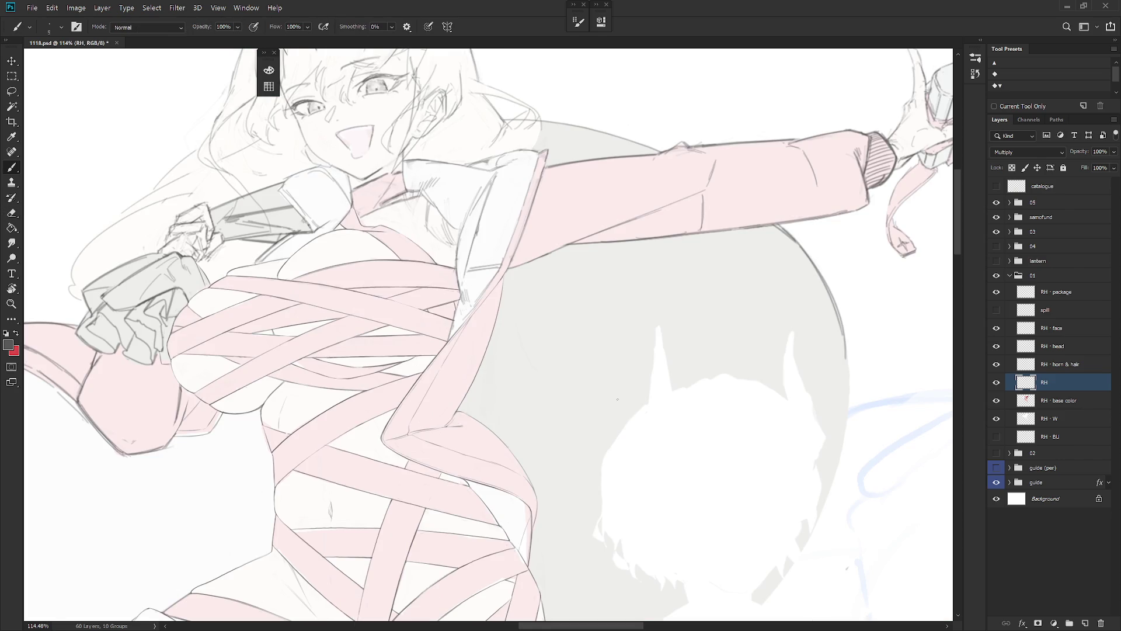
scroll(618, 399, "down", 5)
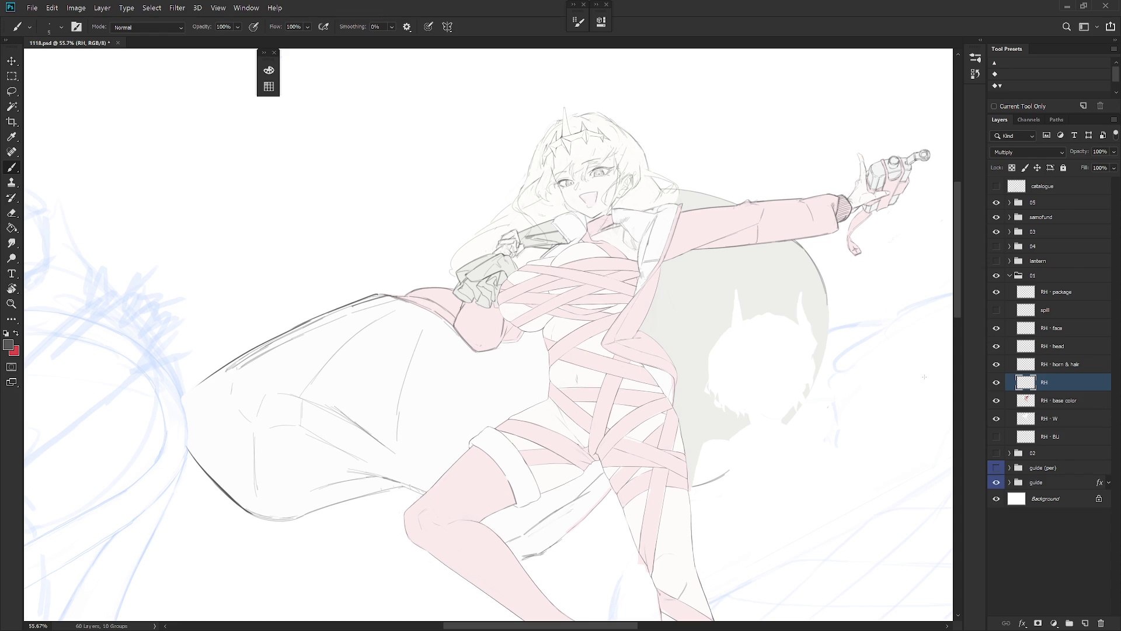
scroll(644, 274, "up", 3)
Step: Rotate the view to about -86°, zoom in, and erase the pink strand's dark left outline
key("e")
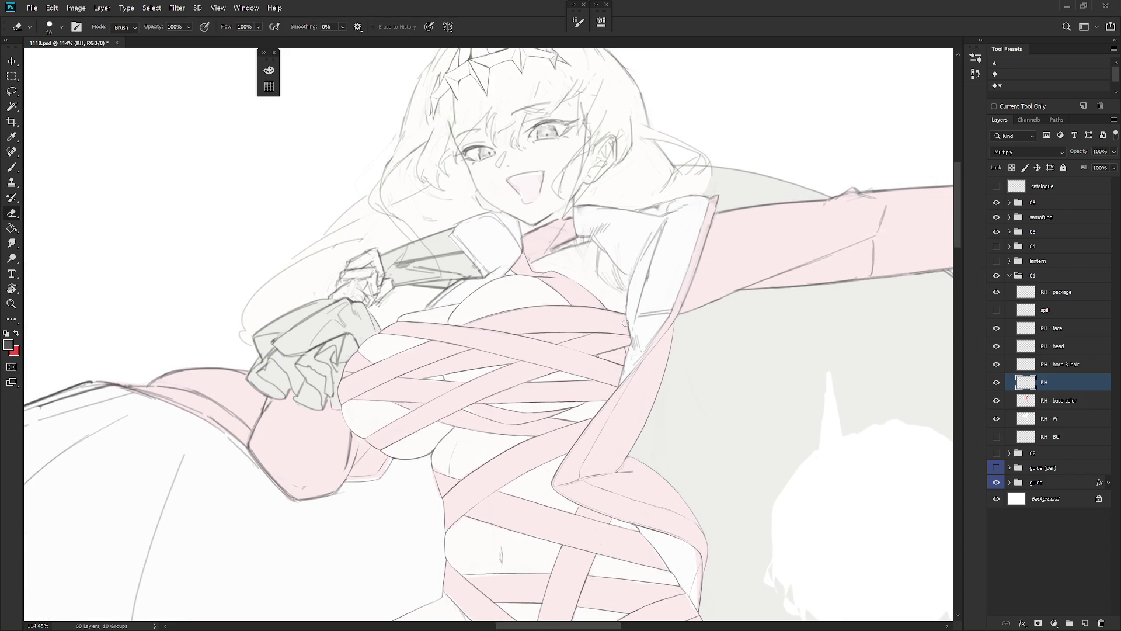
key("r")
mouse_move(625, 323)
left_mouse_down()
mouse_move(634, 236)
mouse_move(542, 180)
left_mouse_up()
scroll(634, 236, "up", 3)
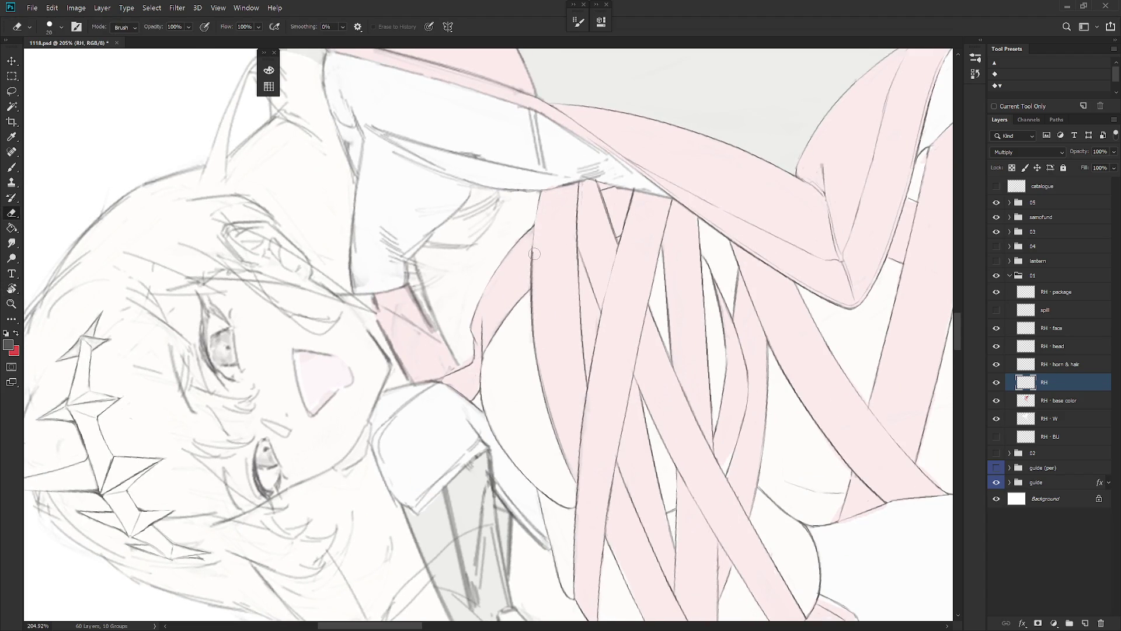
mouse_move(534, 254)
left_mouse_down()
mouse_move(540, 359)
mouse_move(575, 473)
left_mouse_up()
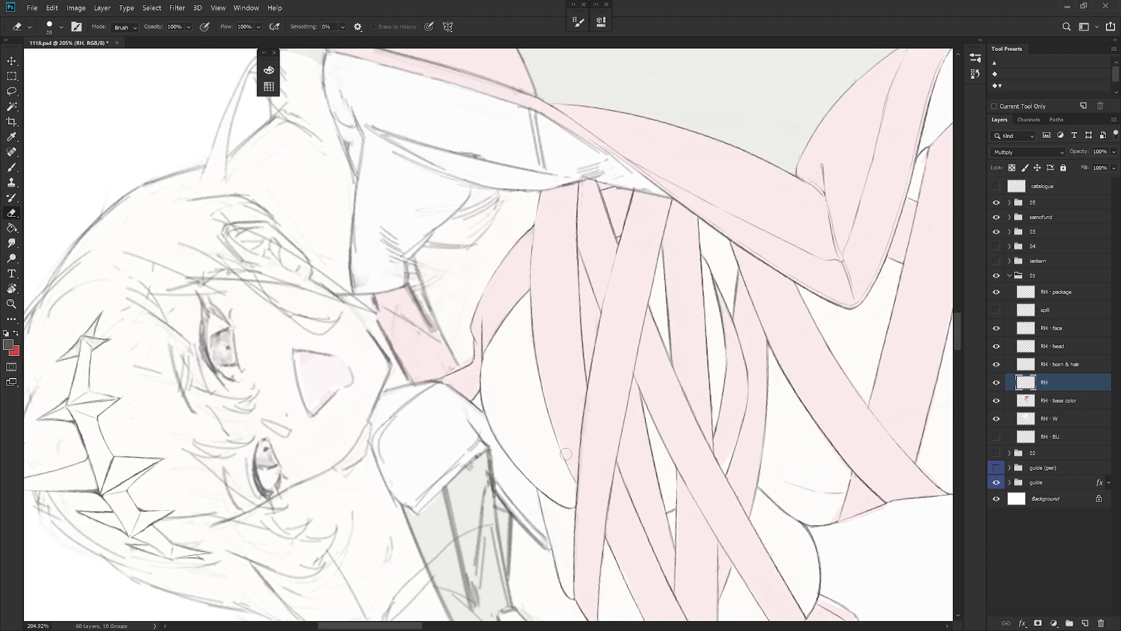
key("b")
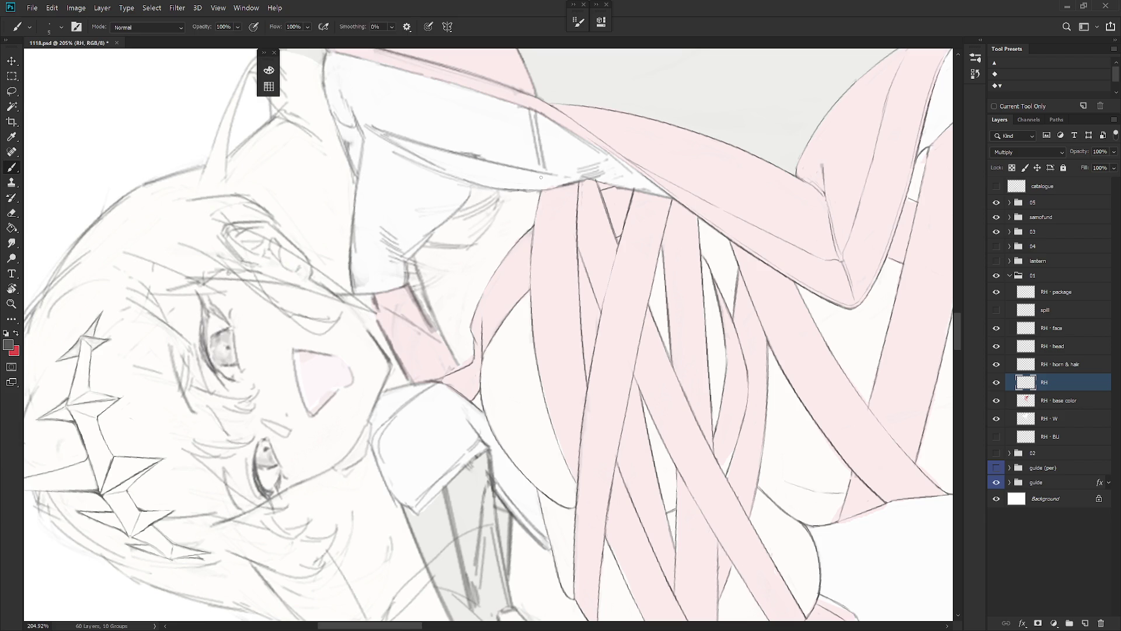
Step: Reframe the zoom on the shoulder strands and reset the view rotation upright
key("e")
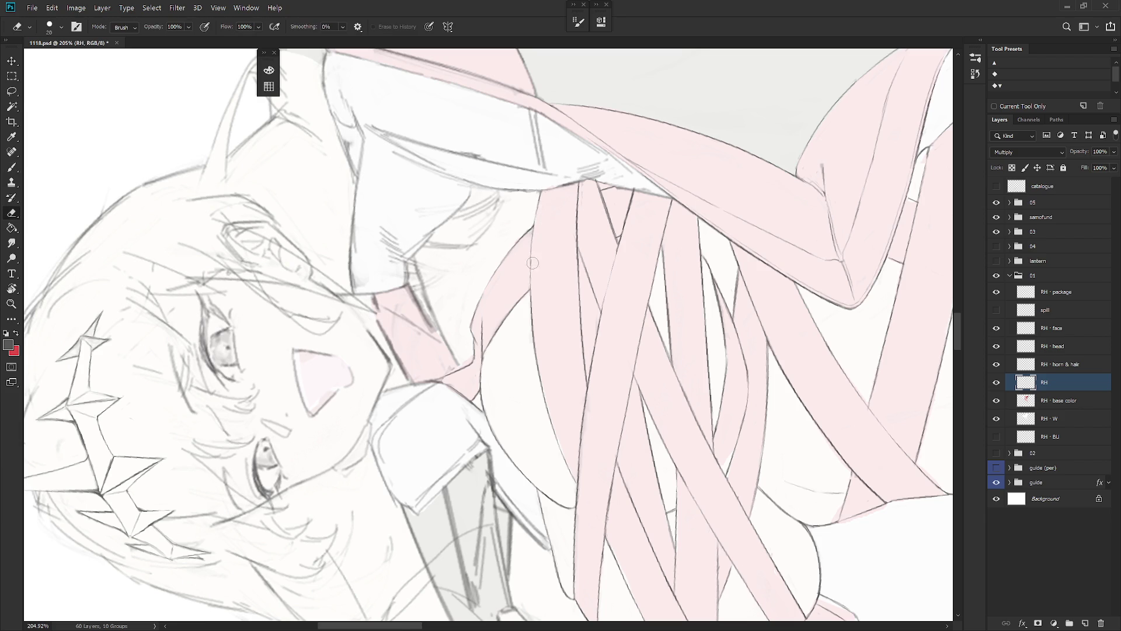
left_click(591, 292, "ctrl+alt")
left_click(535, 218, "ctrl")
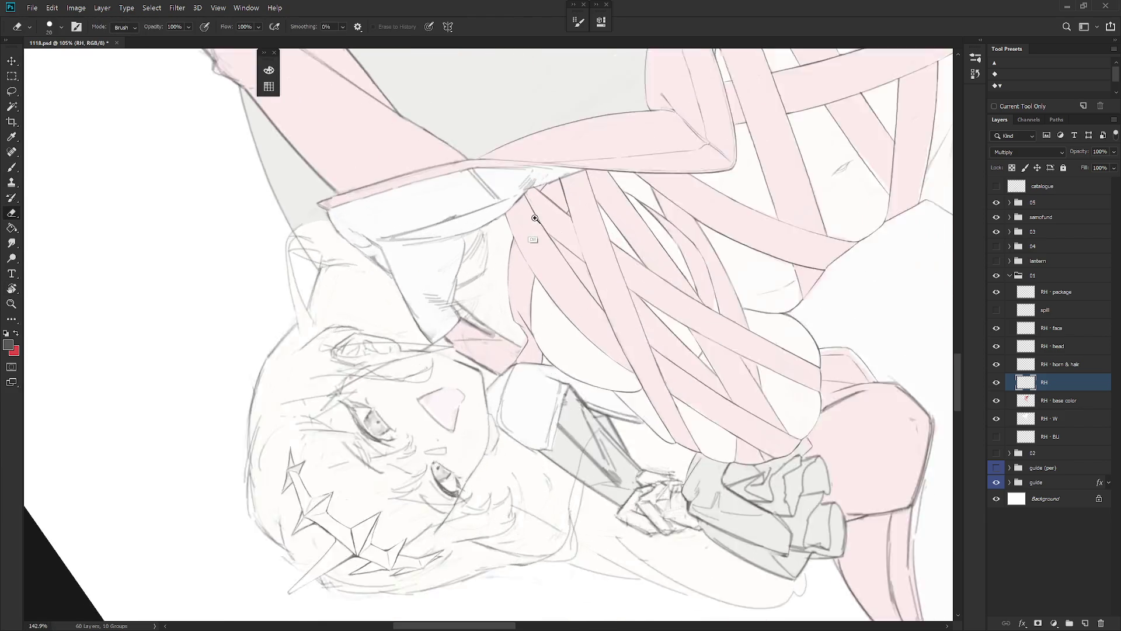
left_click(535, 218, "ctrl")
key("b")
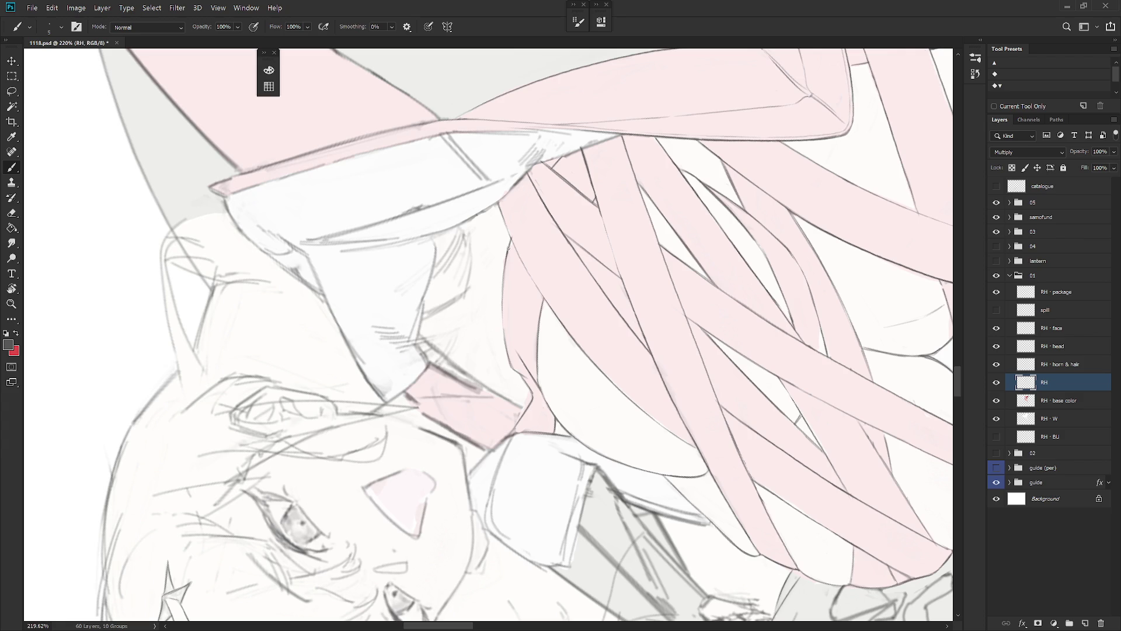
key("e")
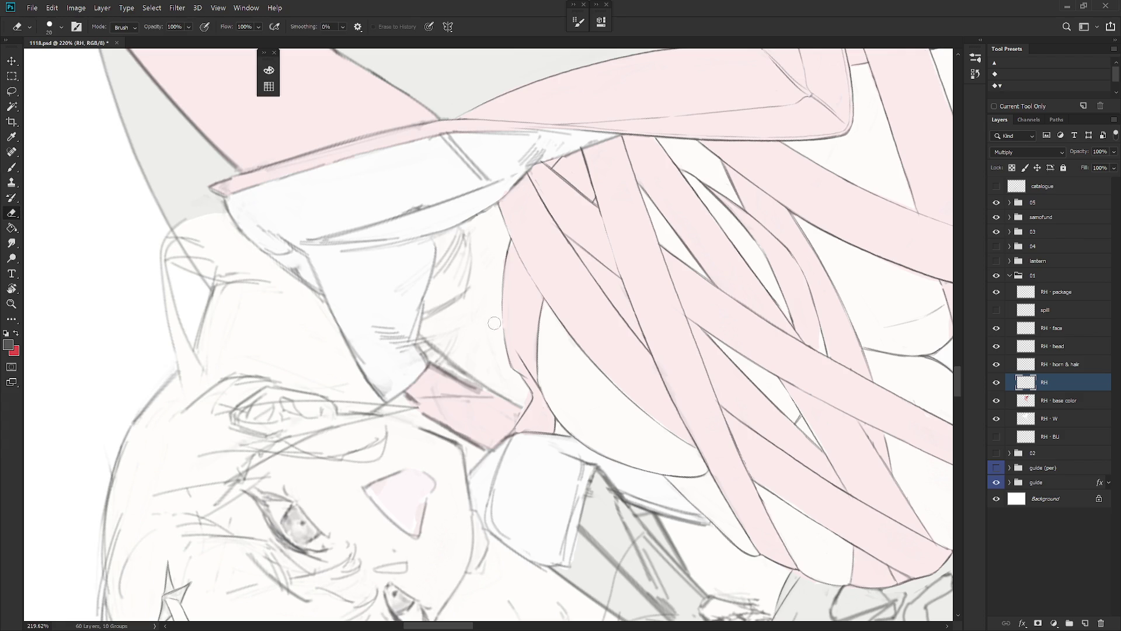
key("Escape")
Step: Zoom out and pan the view to frame the girl's collar and coat shoulder
key("ctrl+minus")
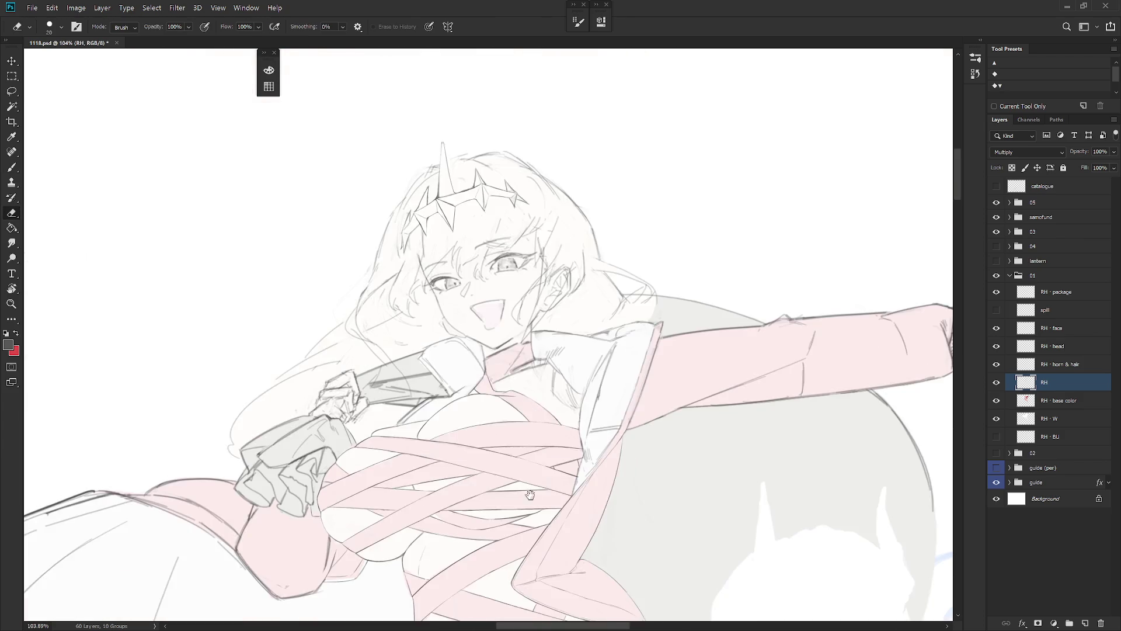
mouse_move(529, 495)
left_mouse_down()
mouse_move(573, 369)
mouse_move(560, 387)
mouse_move(614, 374)
mouse_move(609, 354)
mouse_move(720, 415)
left_mouse_up()
key("l")
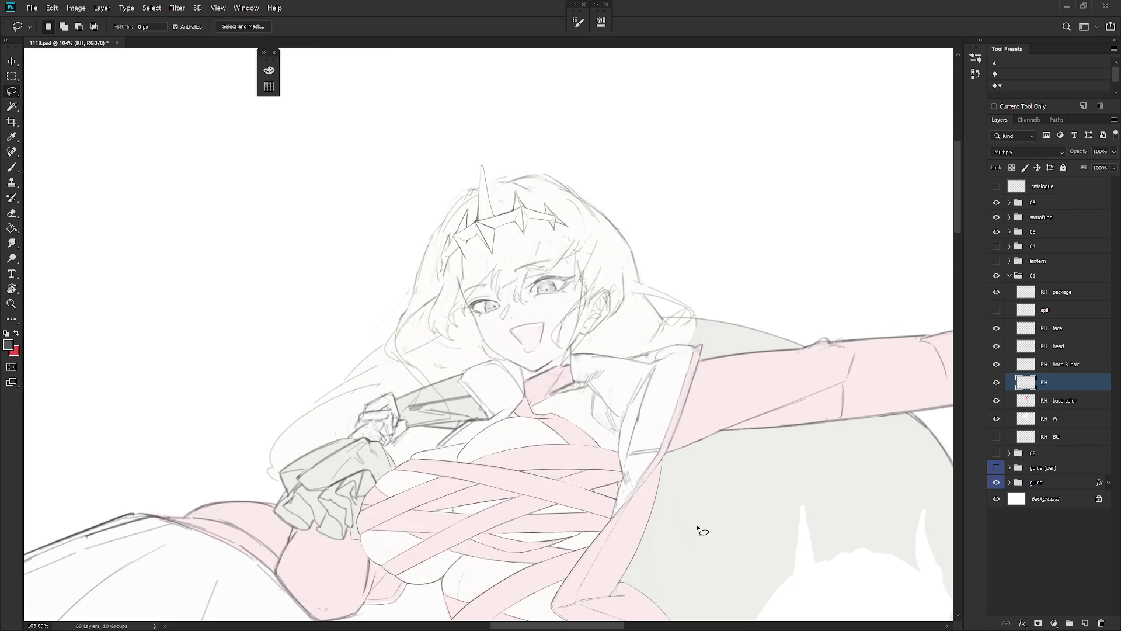
left_click_drag(709, 468, 678, 388)
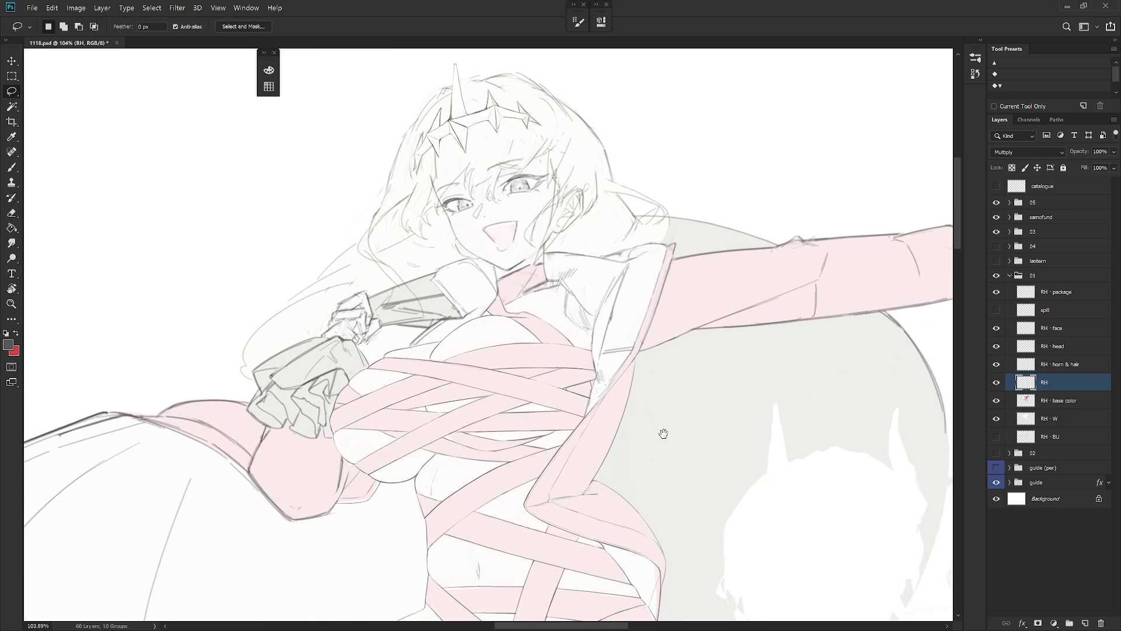
left_click_drag(663, 433, 651, 453)
scroll(651, 453, "up", 2)
key("e")
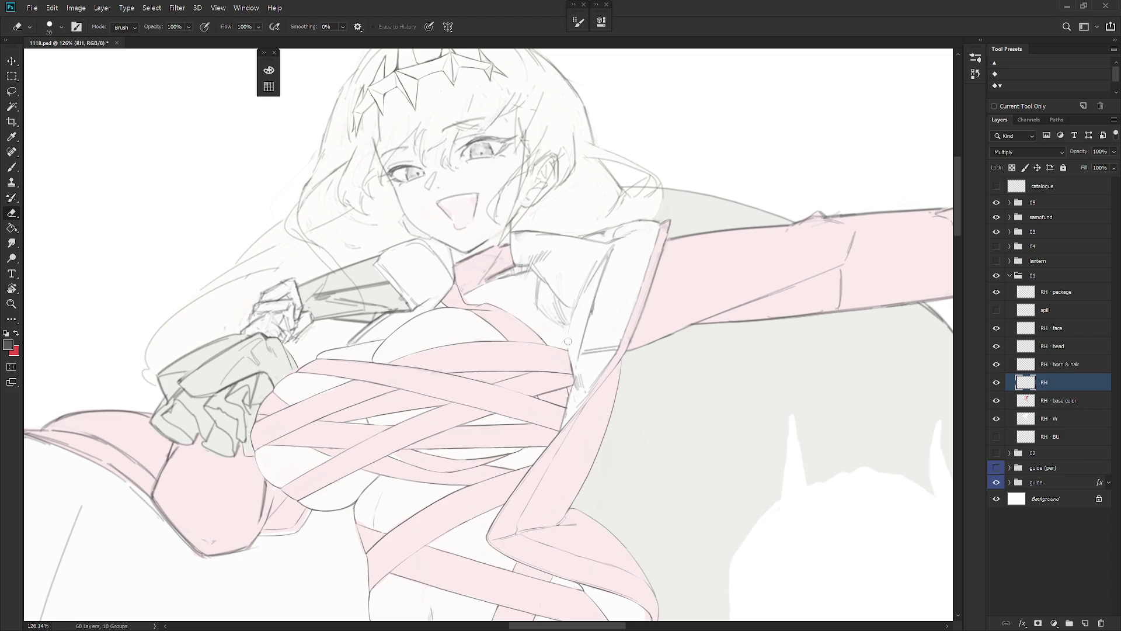
Step: Redraw the sleeve-edge line a little higher and trim its top
key("b")
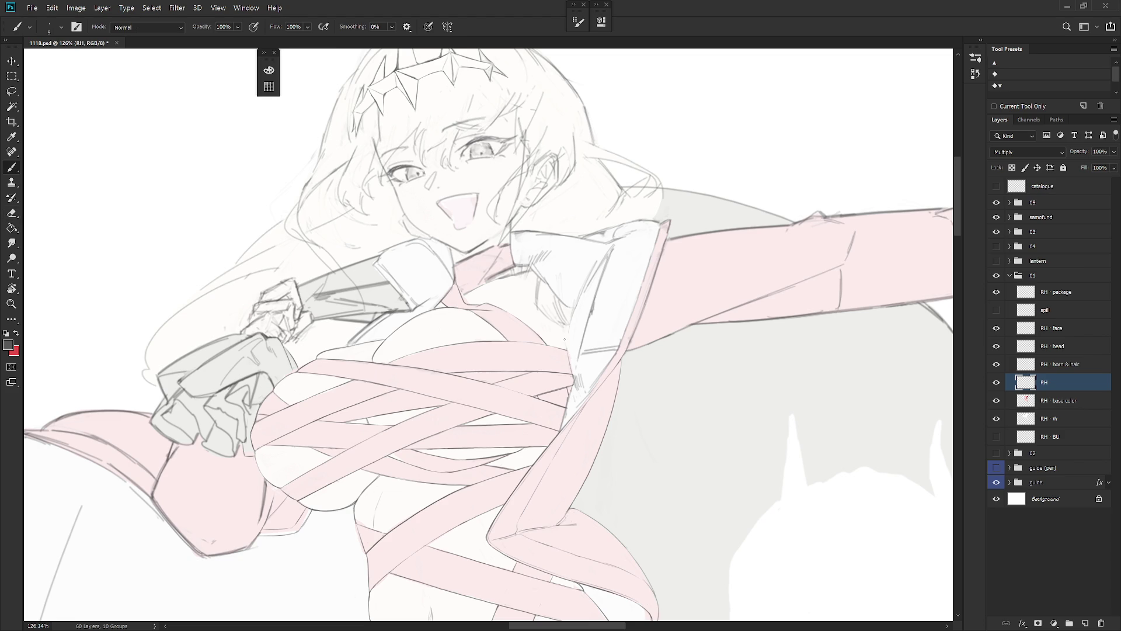
left_click_drag(574, 351, 566, 379)
key("ctrl+z")
left_click_drag(571, 312, 569, 382)
key("e")
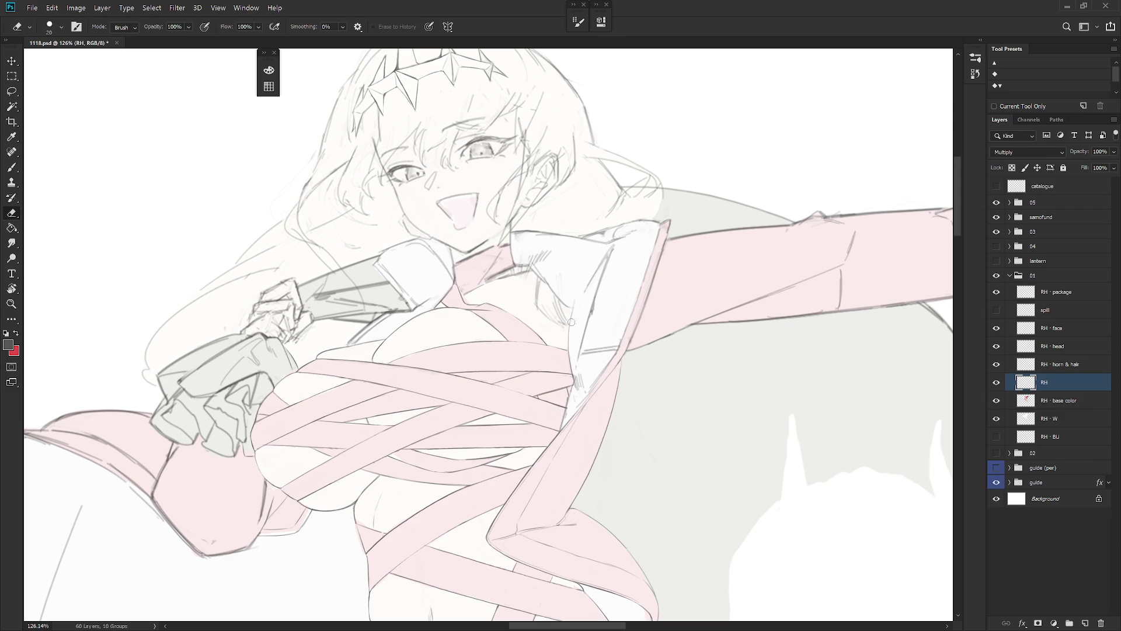
left_click_drag(571, 311, 575, 330)
key("b")
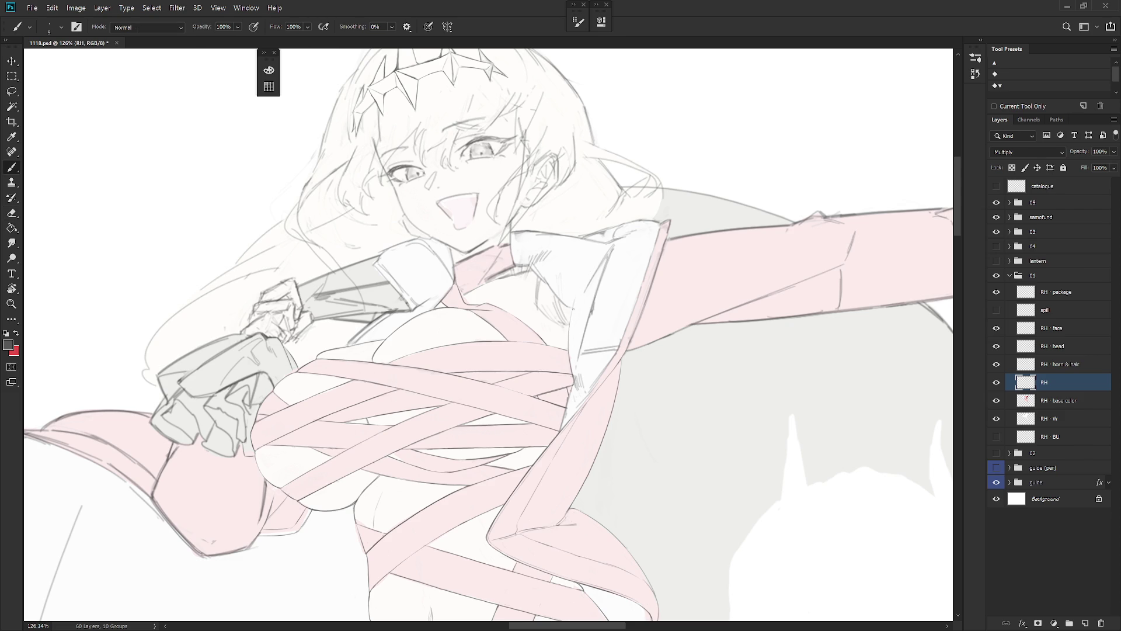
Step: Add a longer collar stroke, erase stray line work, rotate to a comfortable angle, and zoom out
key("e")
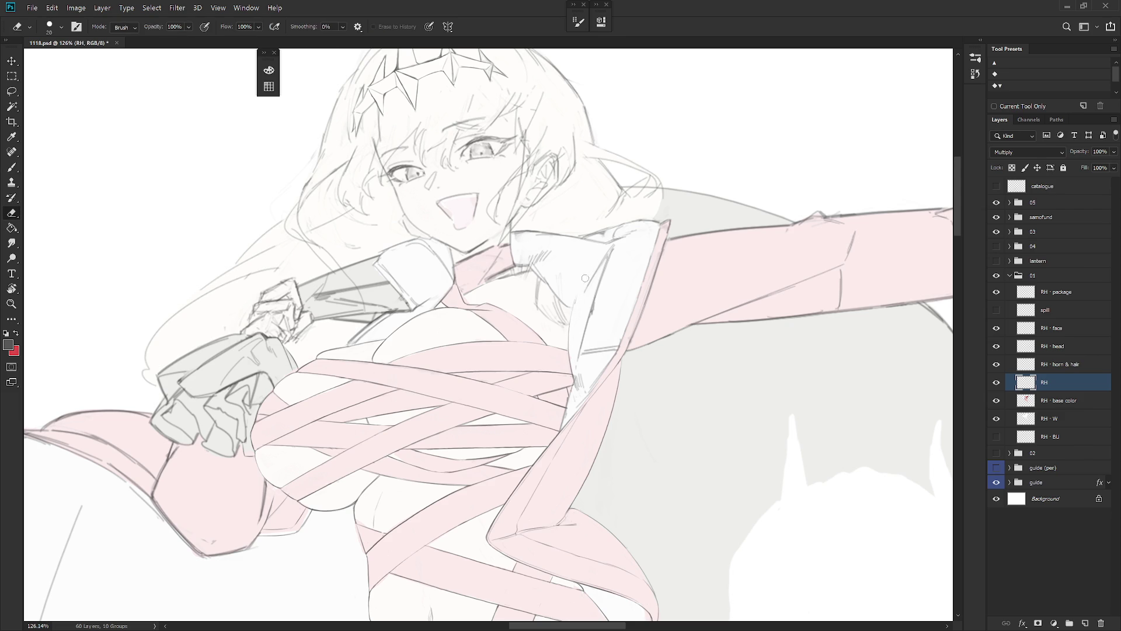
key("b")
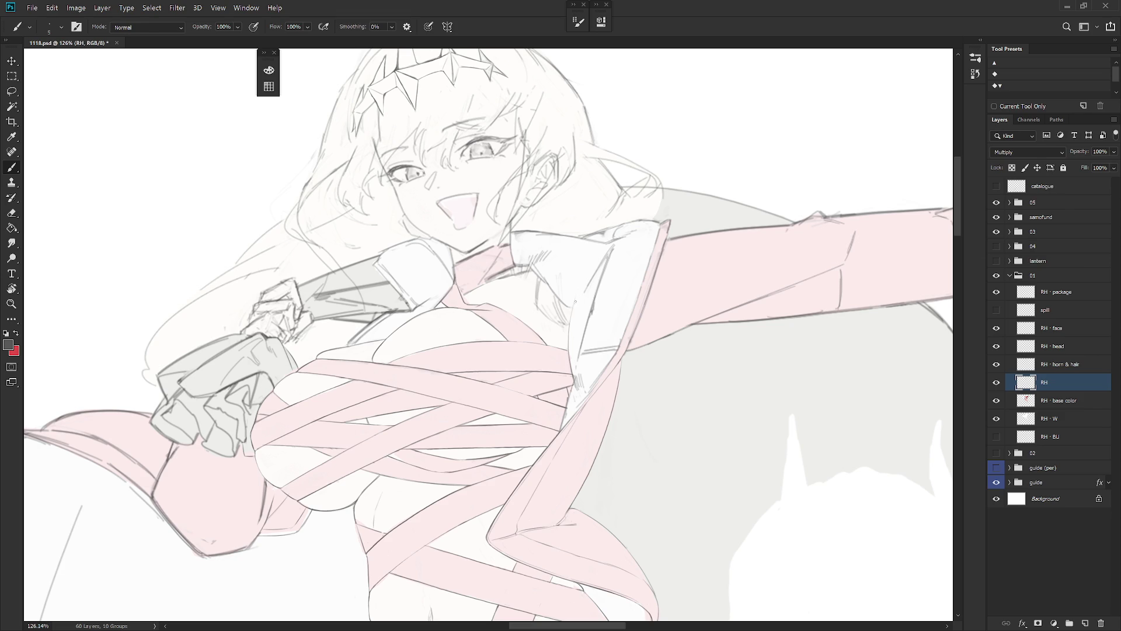
key("e")
key("b")
key("e")
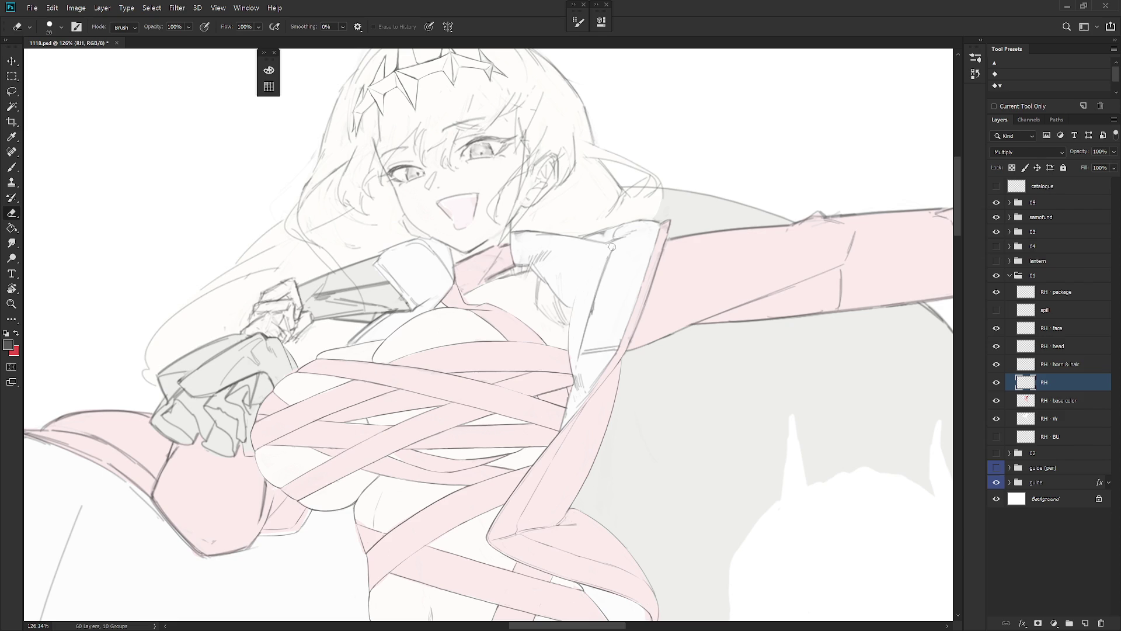
key("b")
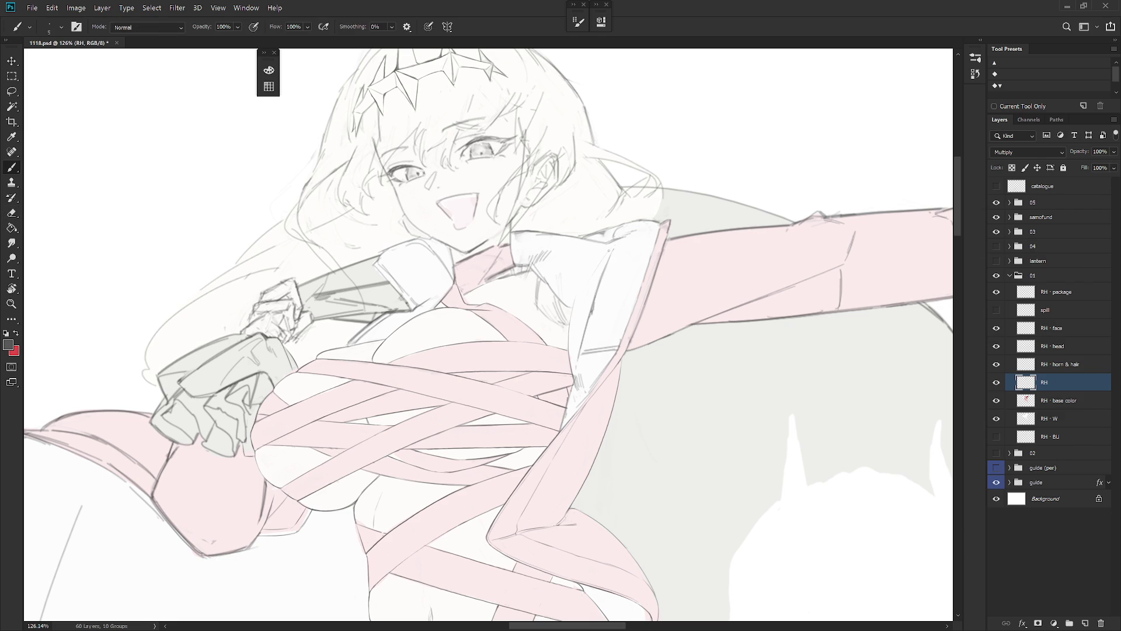
left_click_drag(637, 210, 586, 374)
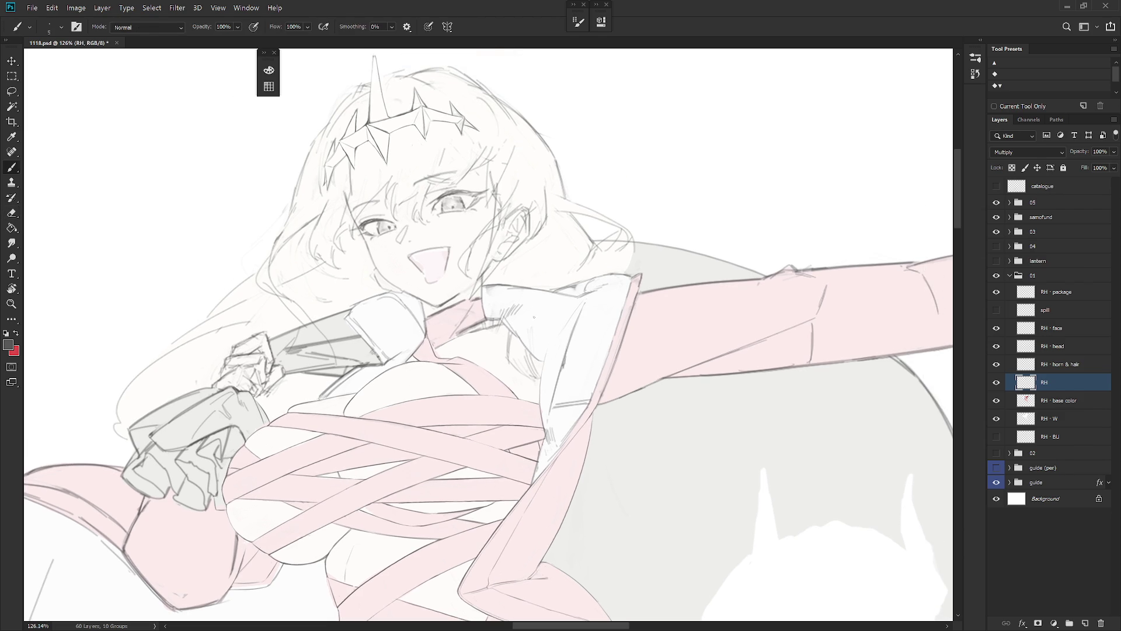
key("e")
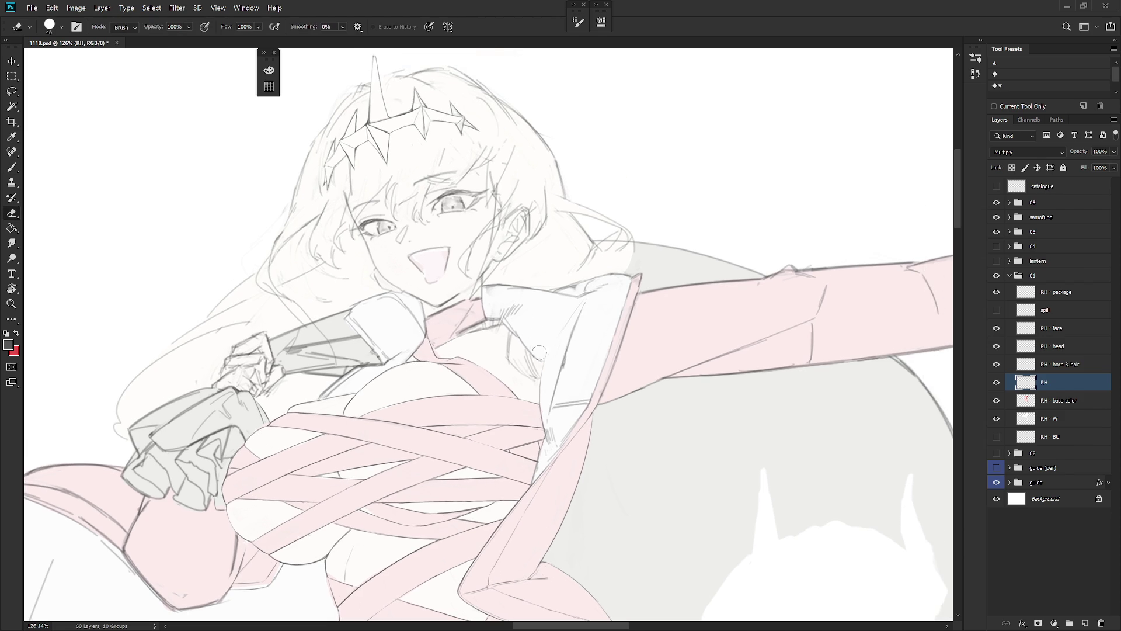
mouse_move(539, 352)
left_mouse_down()
mouse_move(535, 286)
mouse_move(550, 344)
left_mouse_up()
key("b")
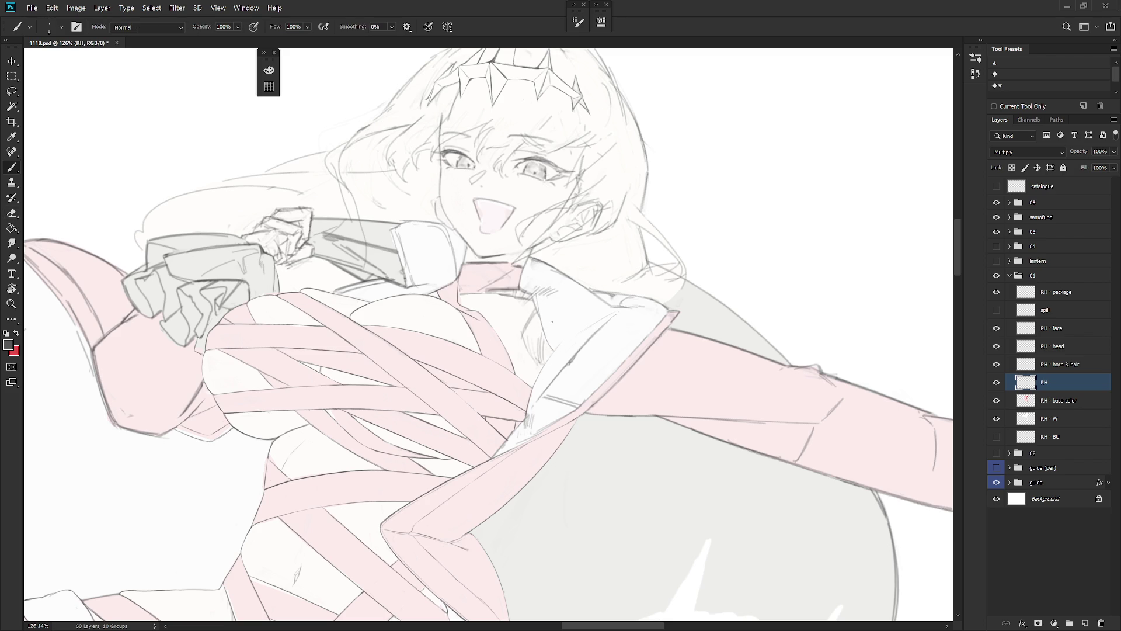
scroll(613, 480, "down", 2)
scroll(708, 409, "down", 2)
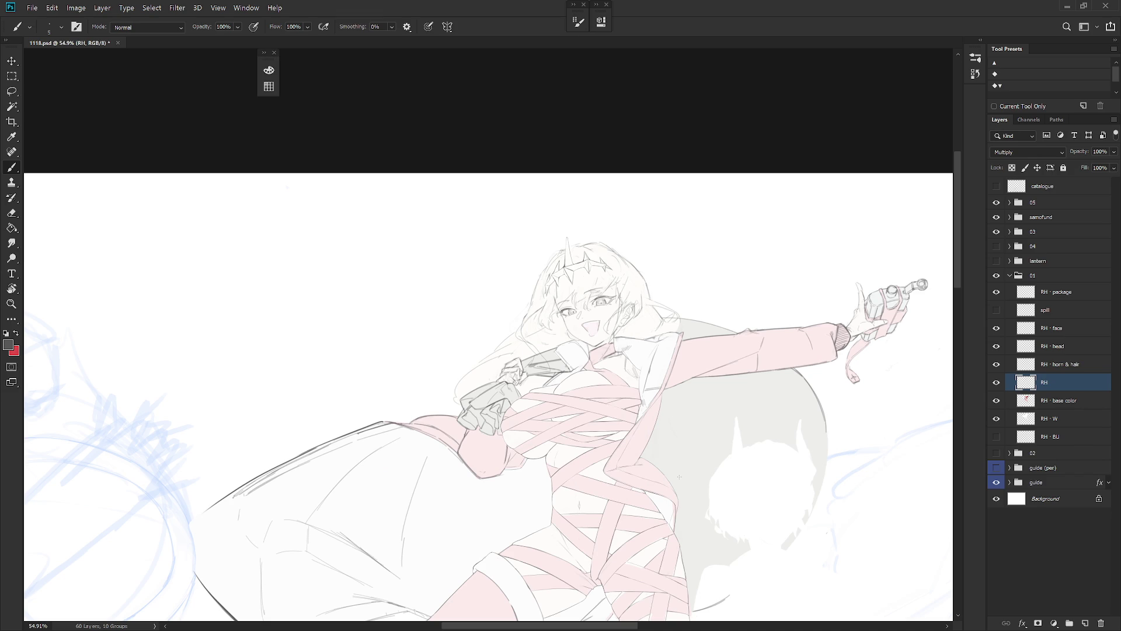
Step: Zoom in and start tidying the lapel lines across the chest, rotating the canvas to a comfortable angle
scroll(632, 336, "up", 3)
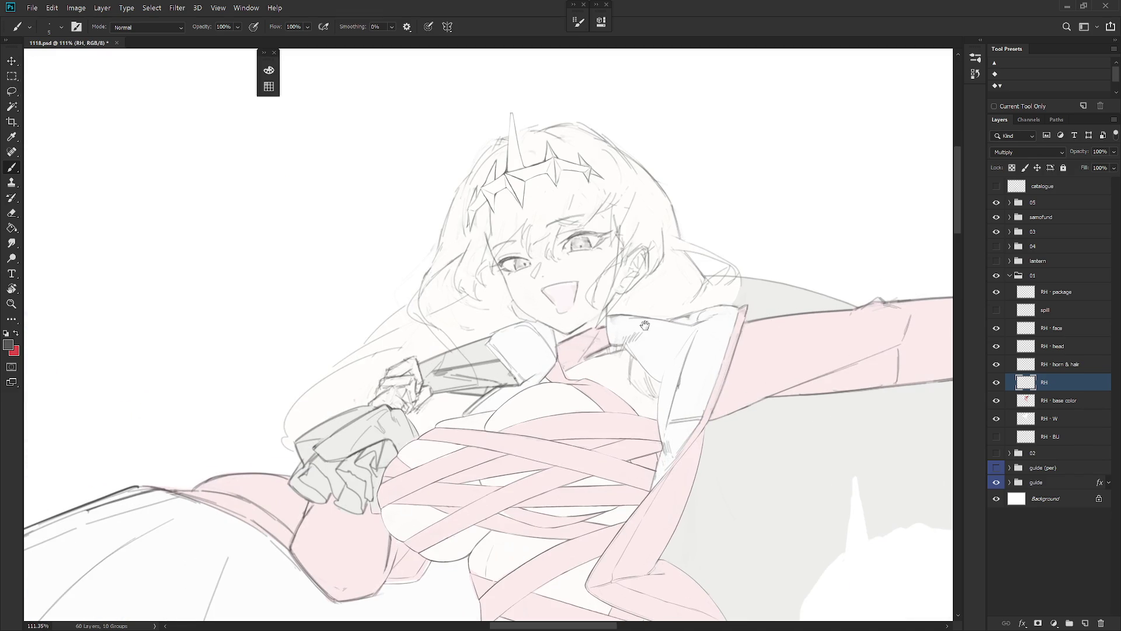
key("e")
key("b")
key("e")
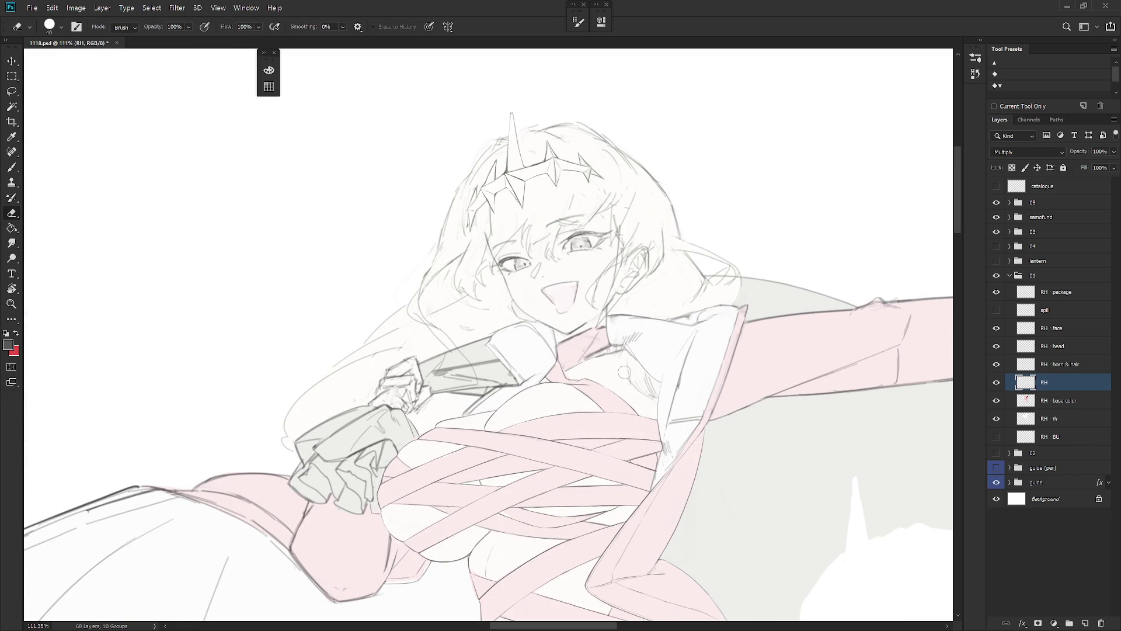
left_click_drag(667, 413, 623, 375)
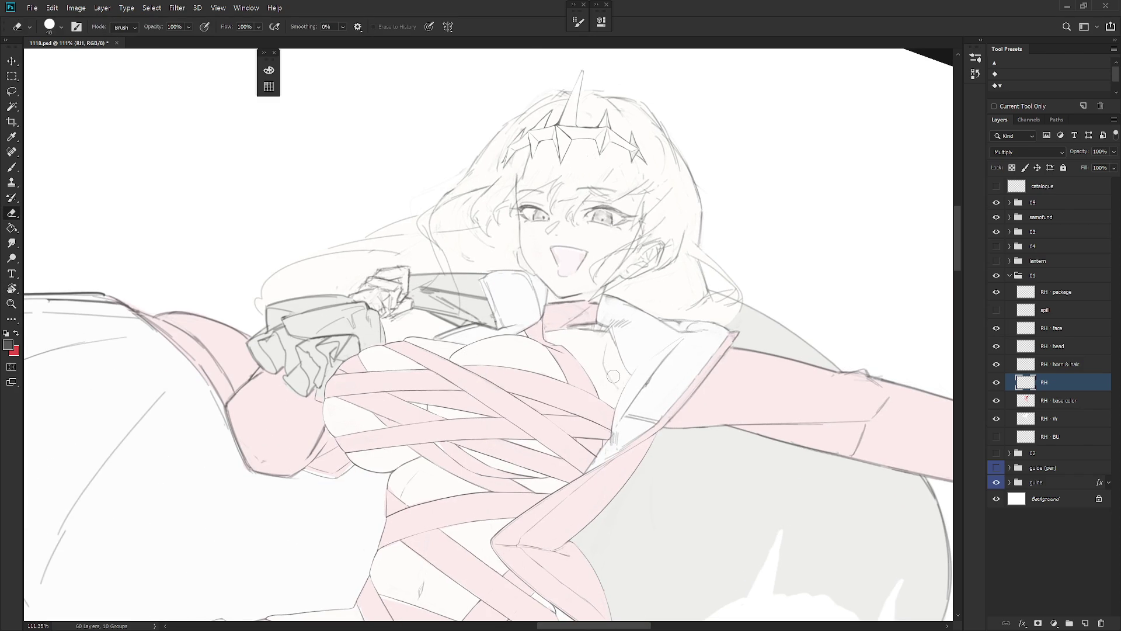
key("b")
key("e")
key("b")
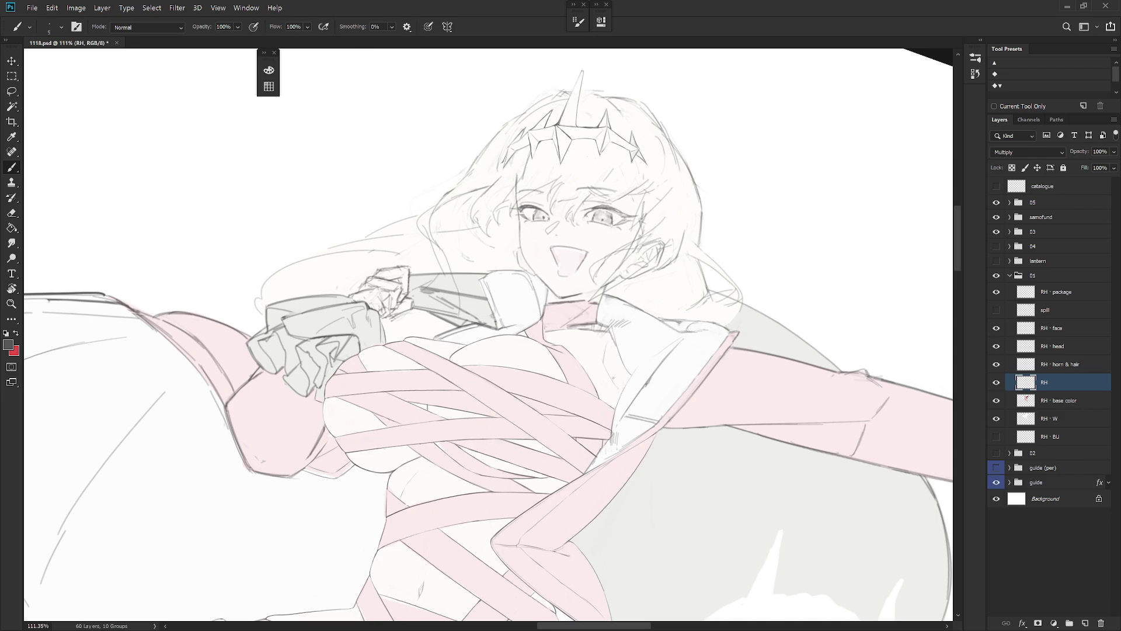
Step: Tilt the view counter-clockwise and back, keep cleaning lapel lines, then zoom out to check
key("r")
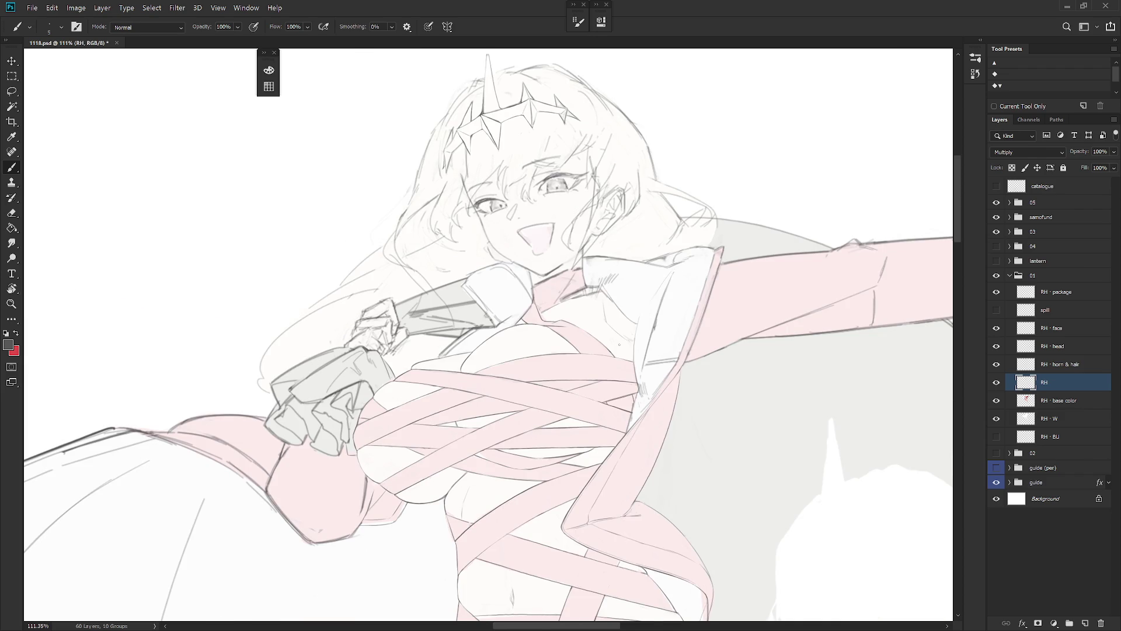
key("e")
key("r")
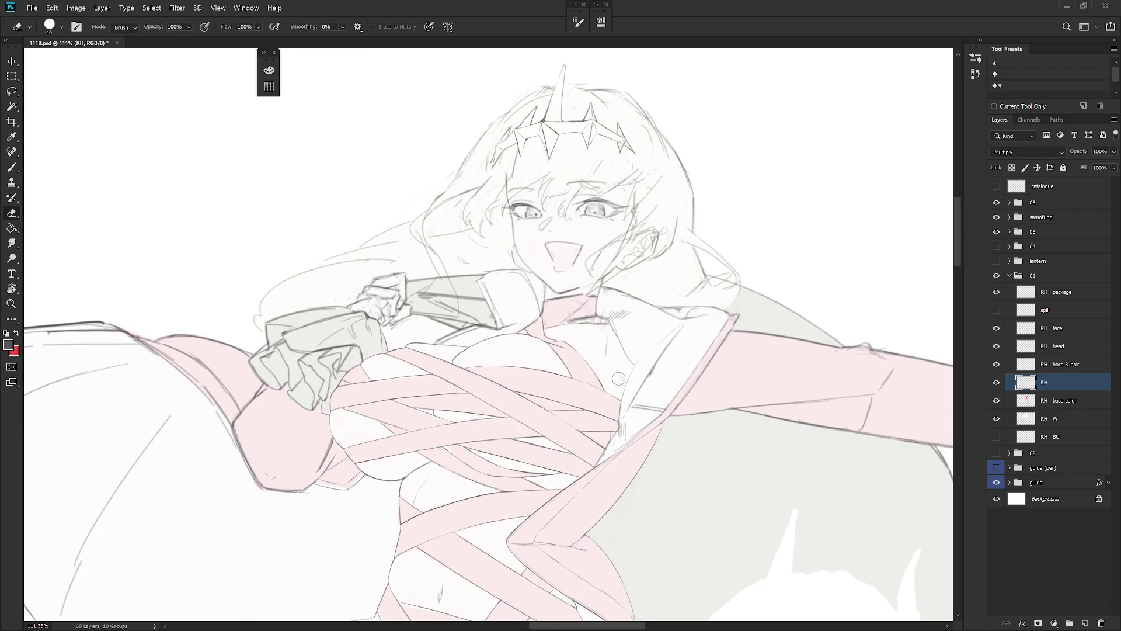
key("b")
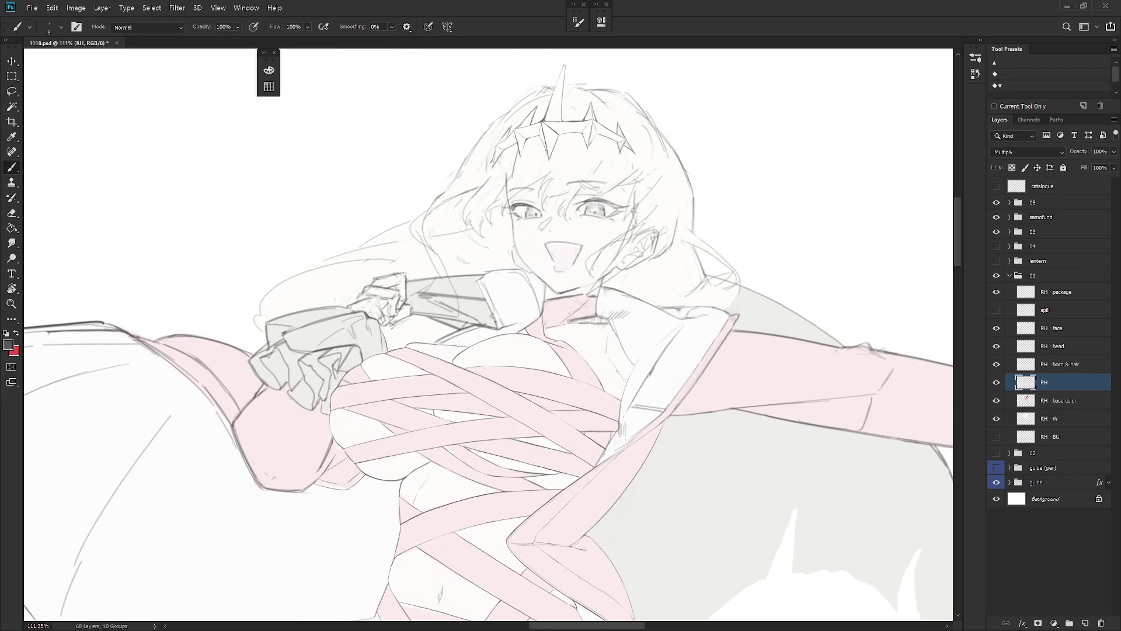
key("e")
key("b")
key("e")
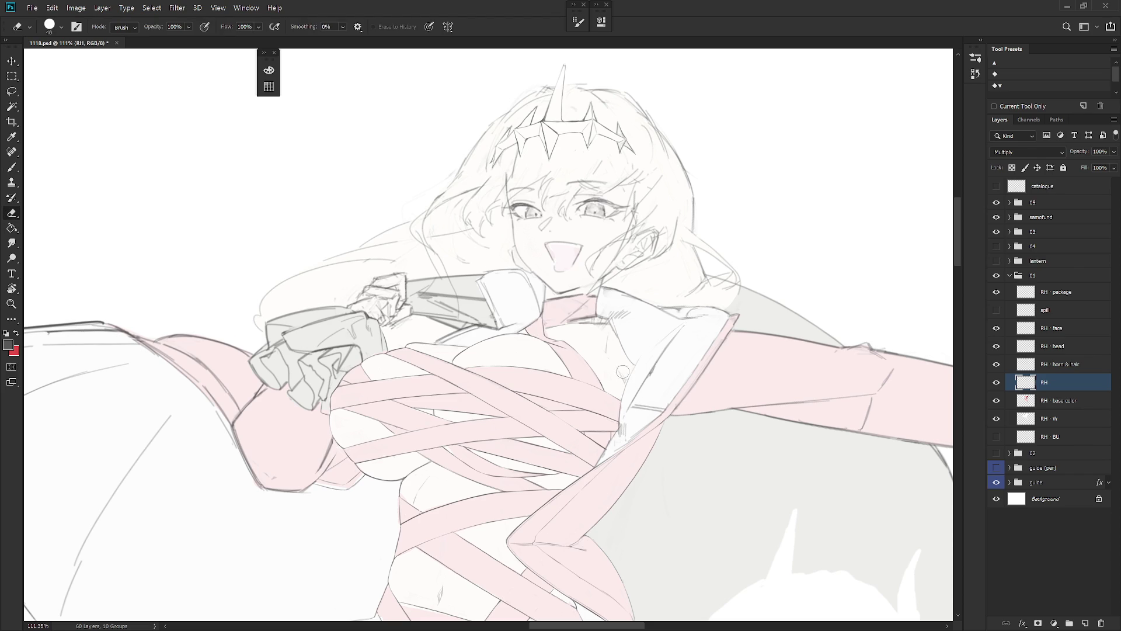
scroll(640, 358, "down", 5)
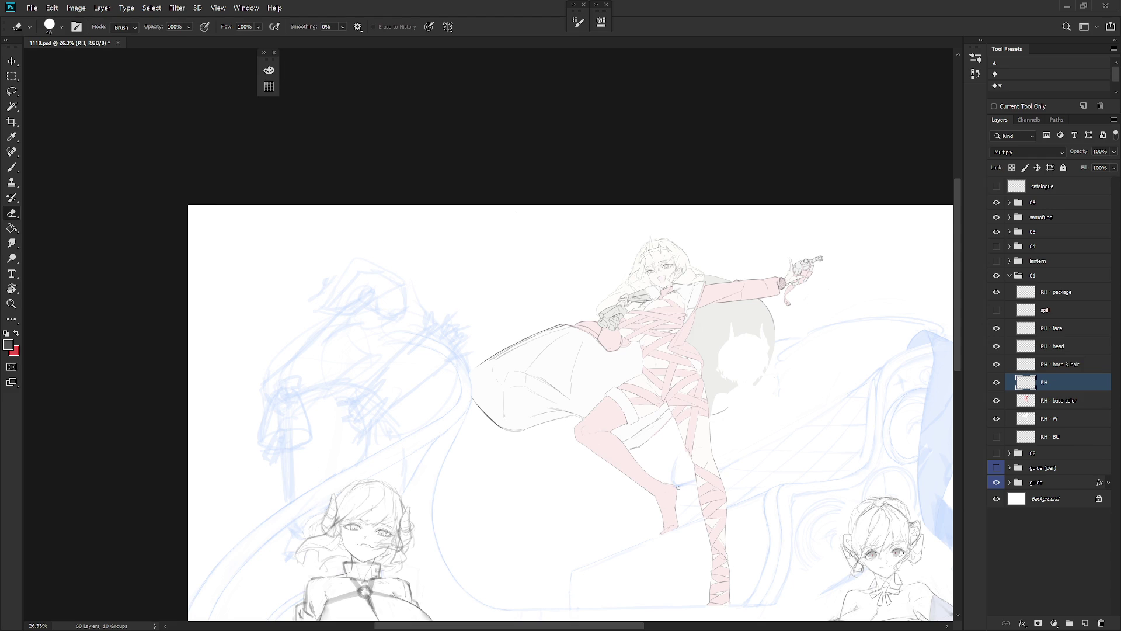
Step: Zoom into the collar below the chin, hatch shading onto it, and erase faint marks
scroll(663, 259, "up", 5)
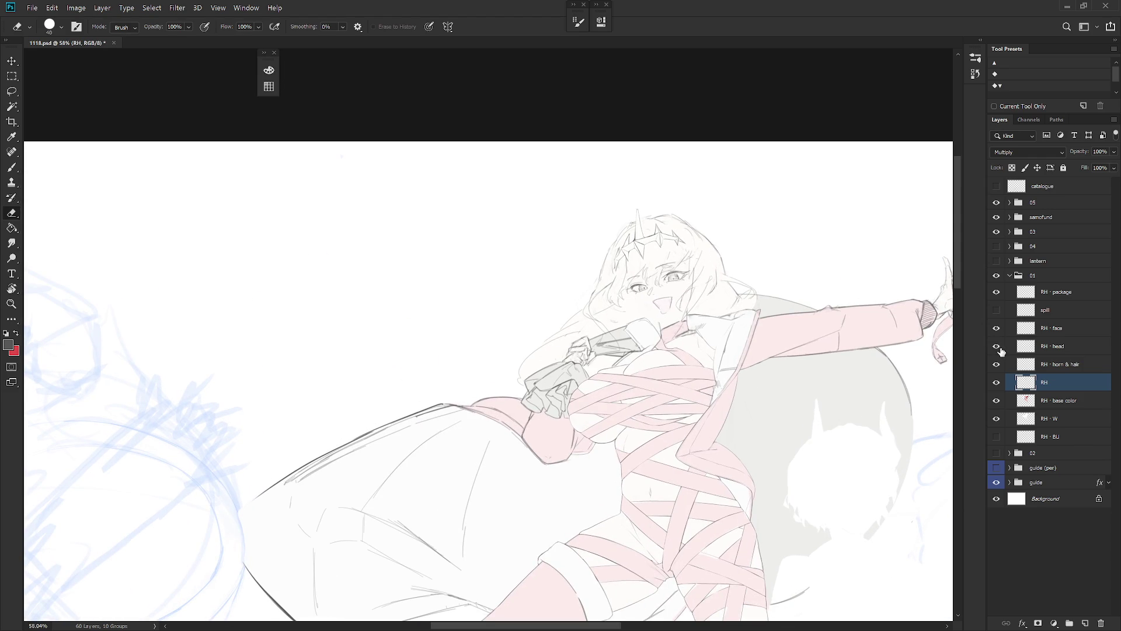
scroll(681, 321, "up", 5)
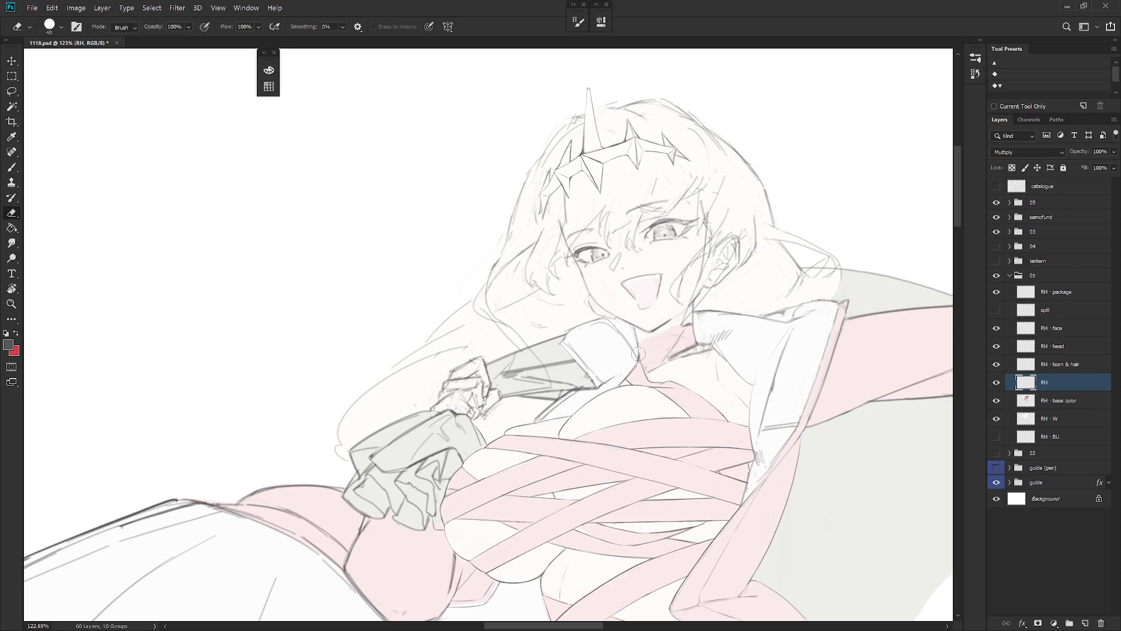
key("b")
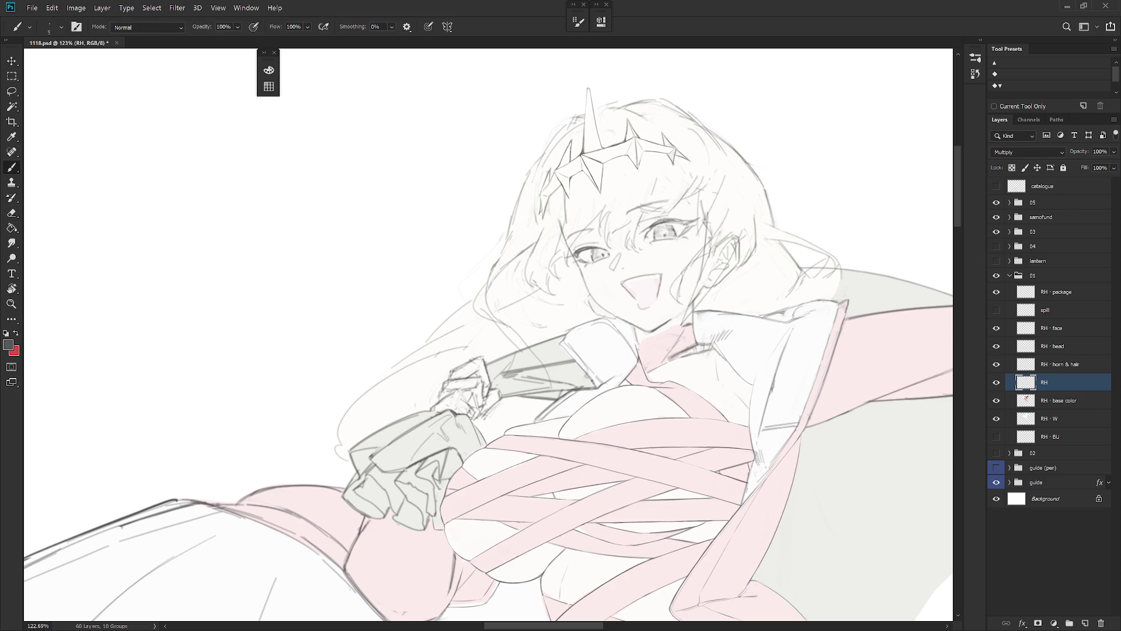
left_click_drag(657, 333, 644, 338)
key("e")
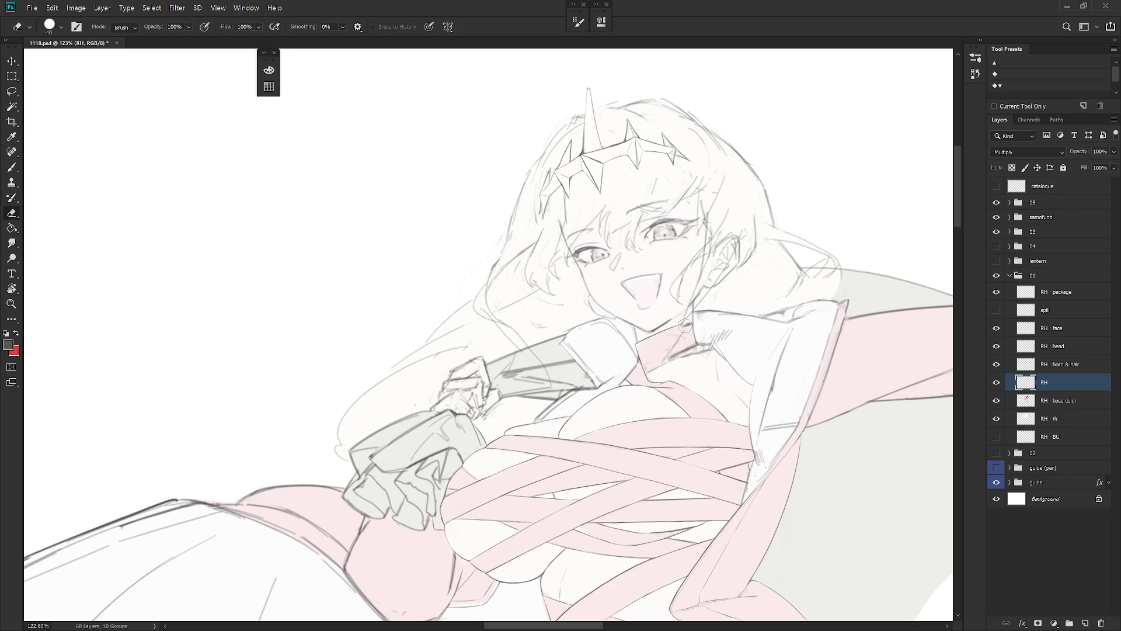
mouse_move(688, 326)
left_mouse_down()
mouse_move(636, 355)
mouse_move(641, 367)
left_mouse_up()
Step: Add a short line near the collar and clean away remaining stray marks
key("b")
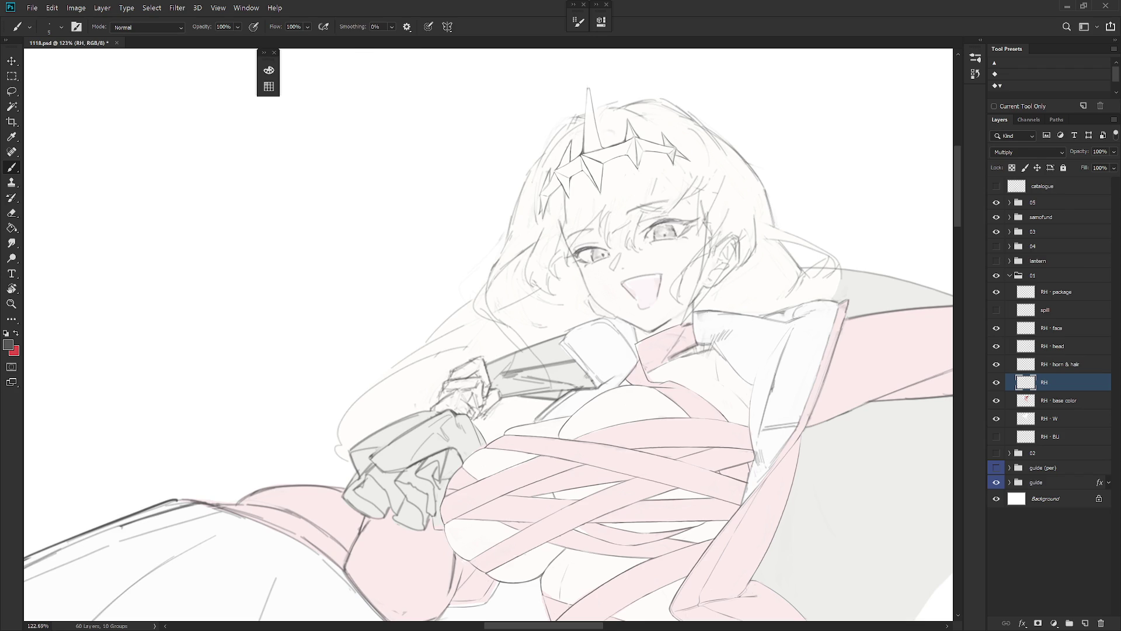
left_click_drag(639, 360, 636, 371)
key("e")
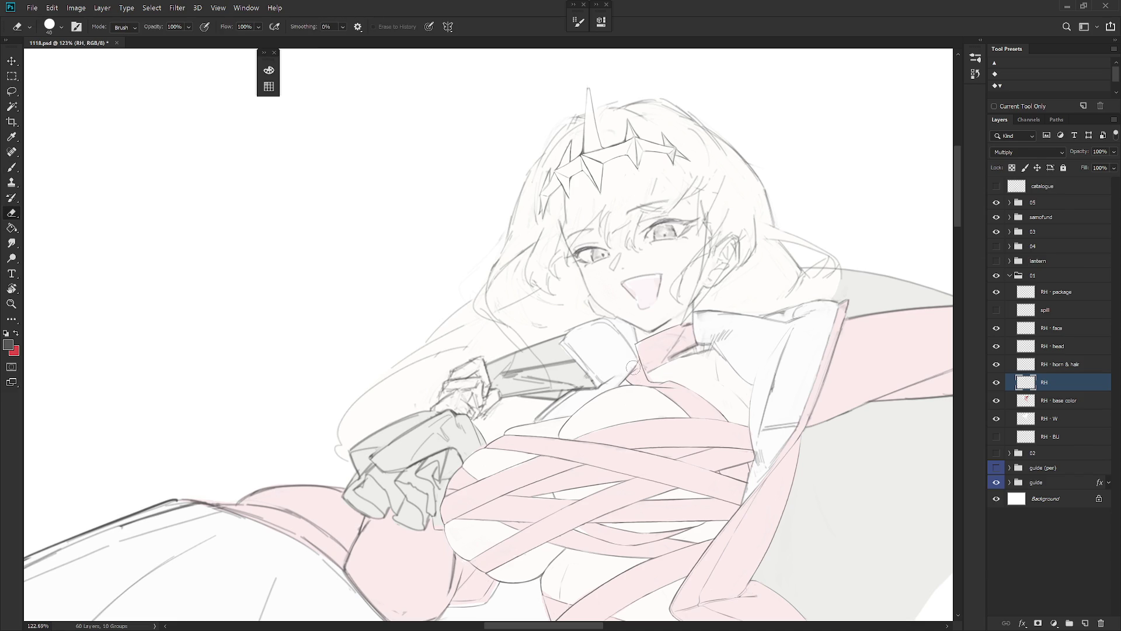
key("b")
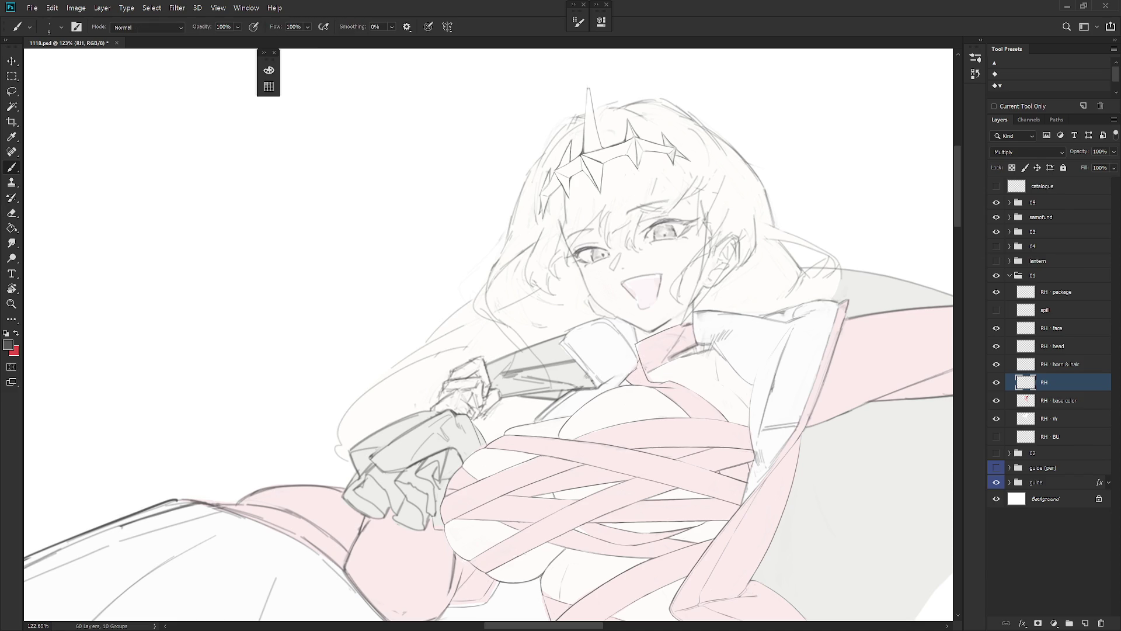
key("e")
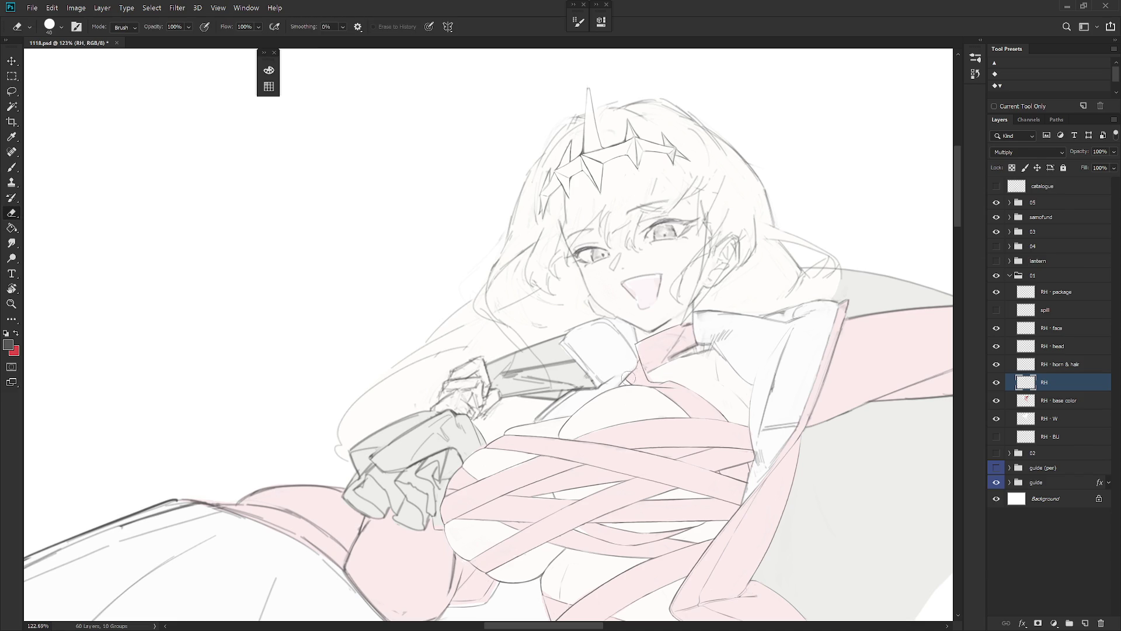
key("b")
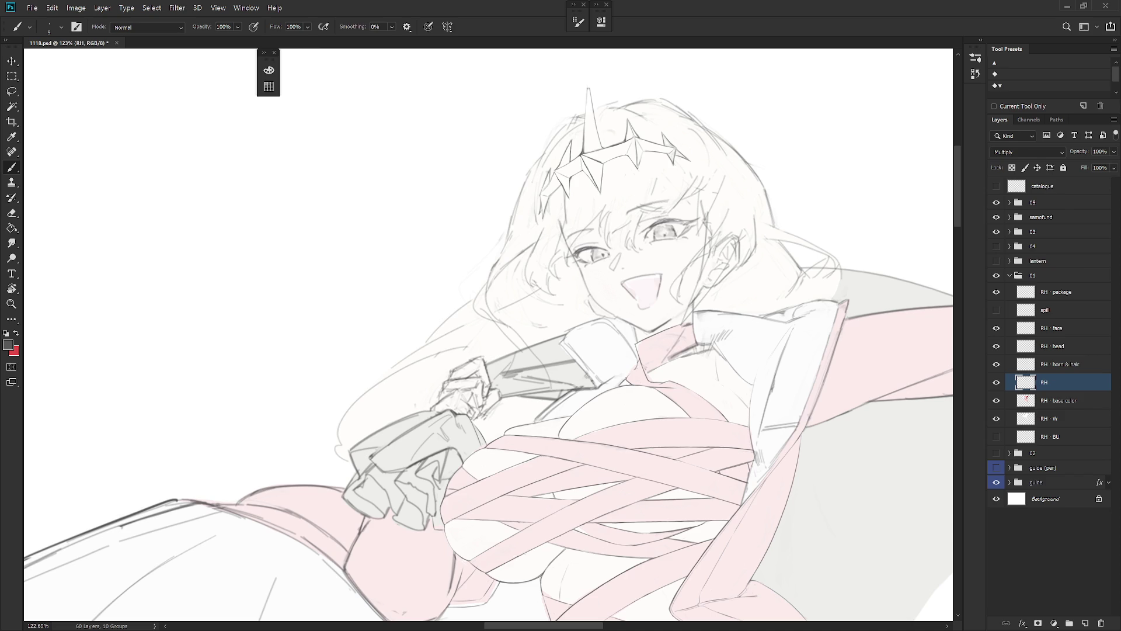
key("e")
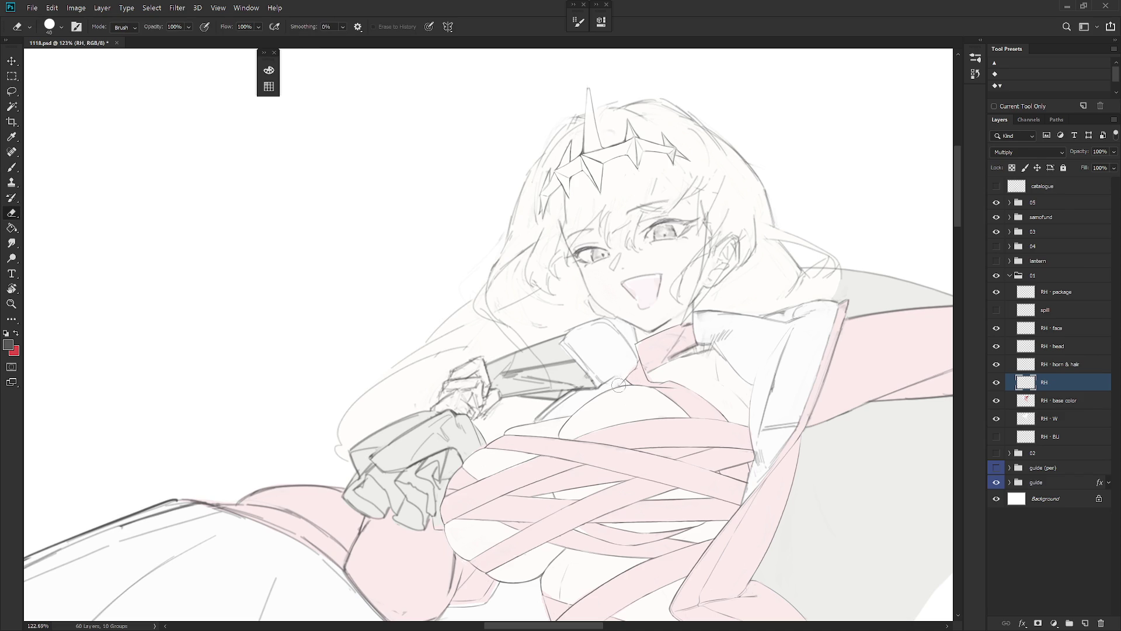
key("b")
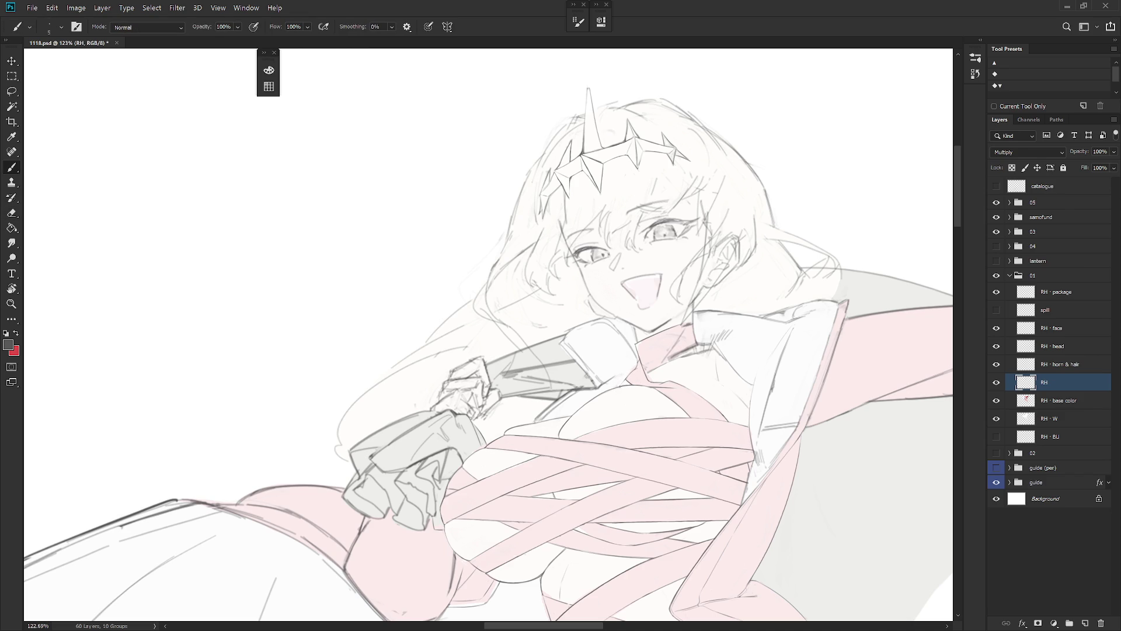
key("e")
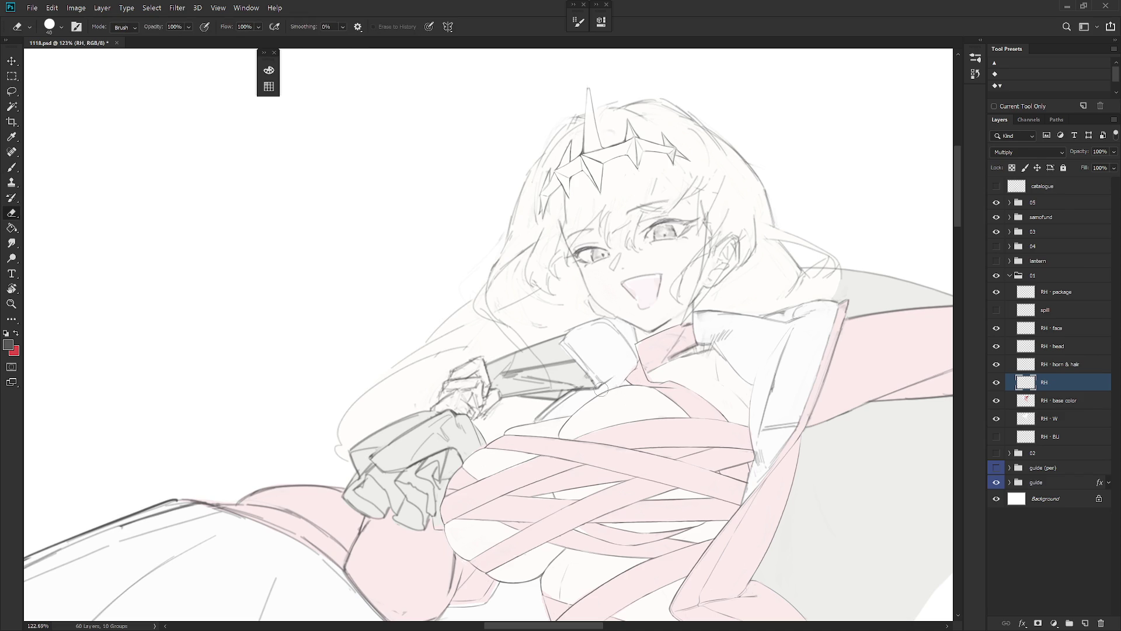
key("b")
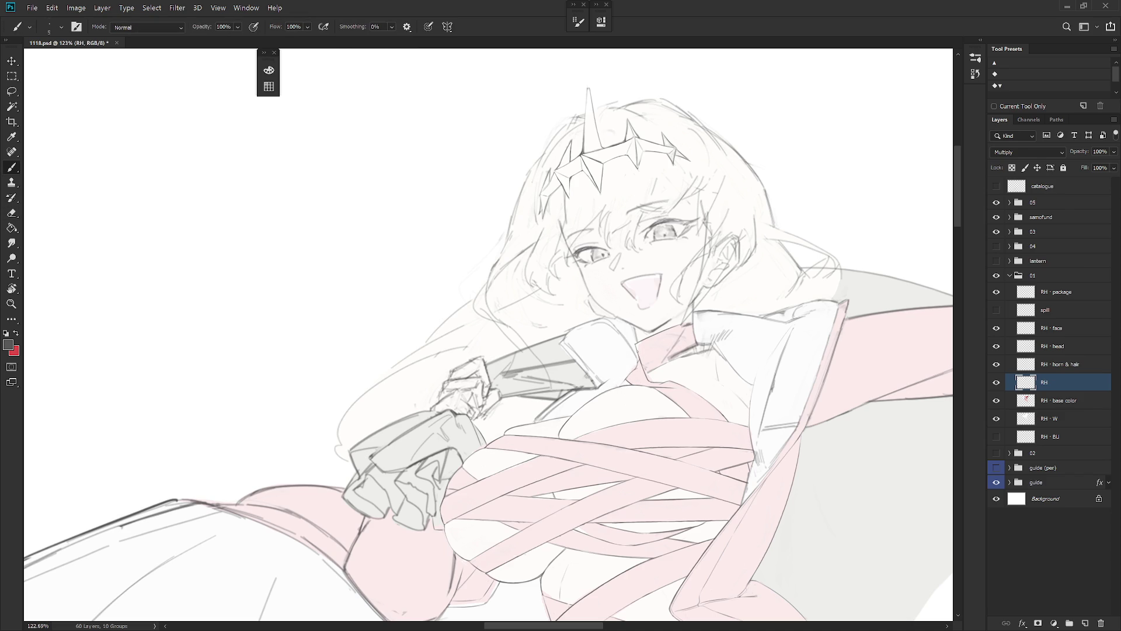
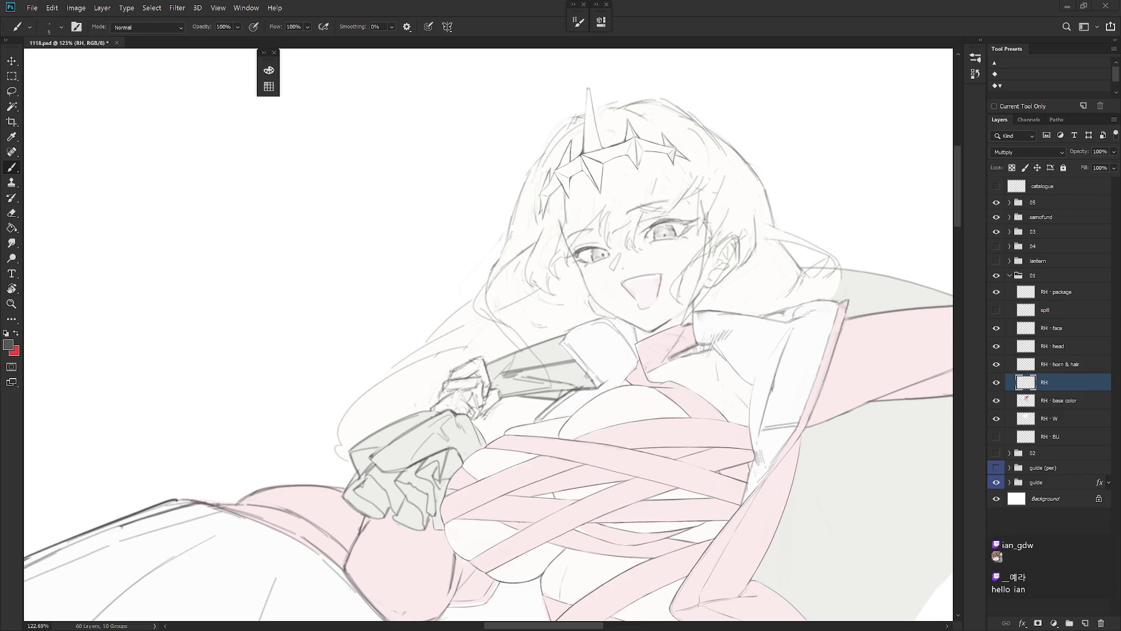
Step: Erase the short stray stroke at the collar line on the RH layer
scroll(687, 344, "up", 2)
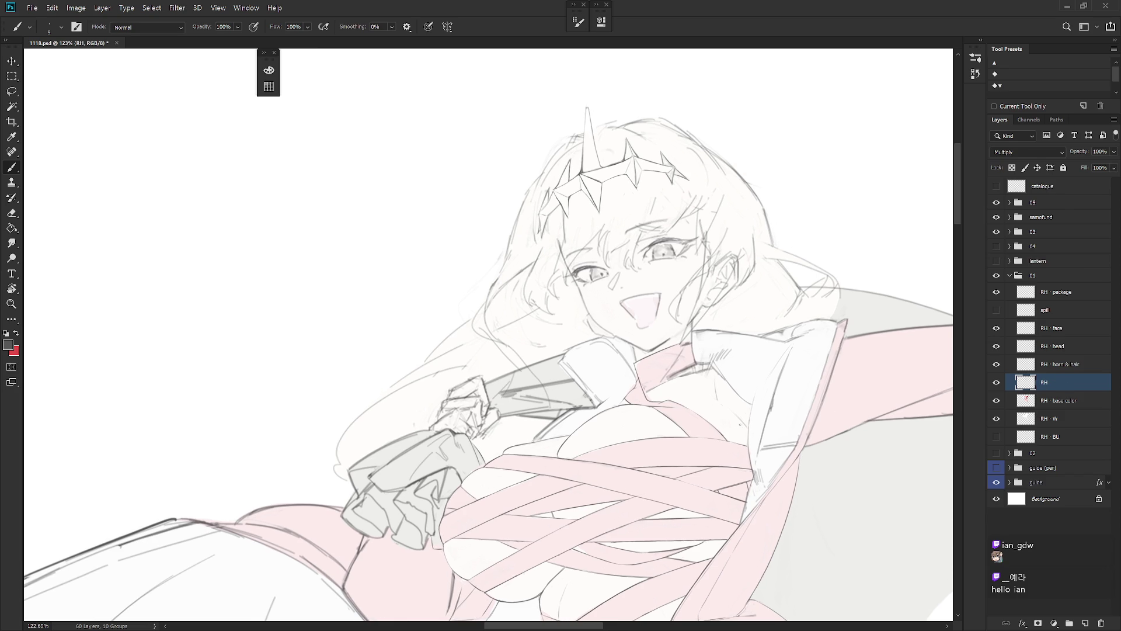
key("e")
left_click_drag(687, 345, 685, 343)
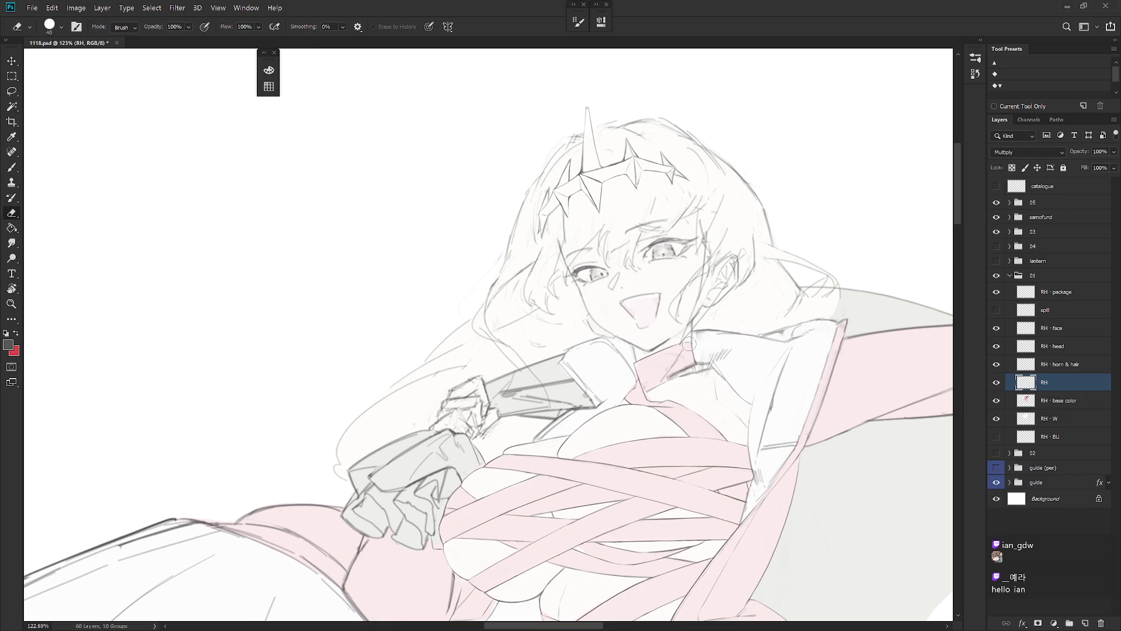
key("b")
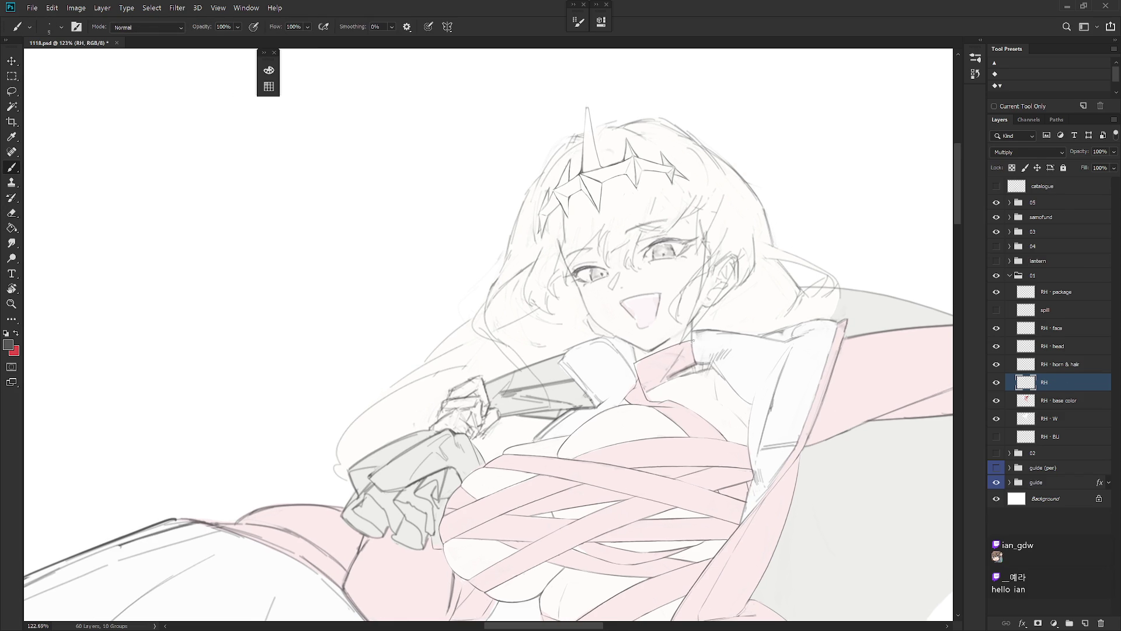
key("e")
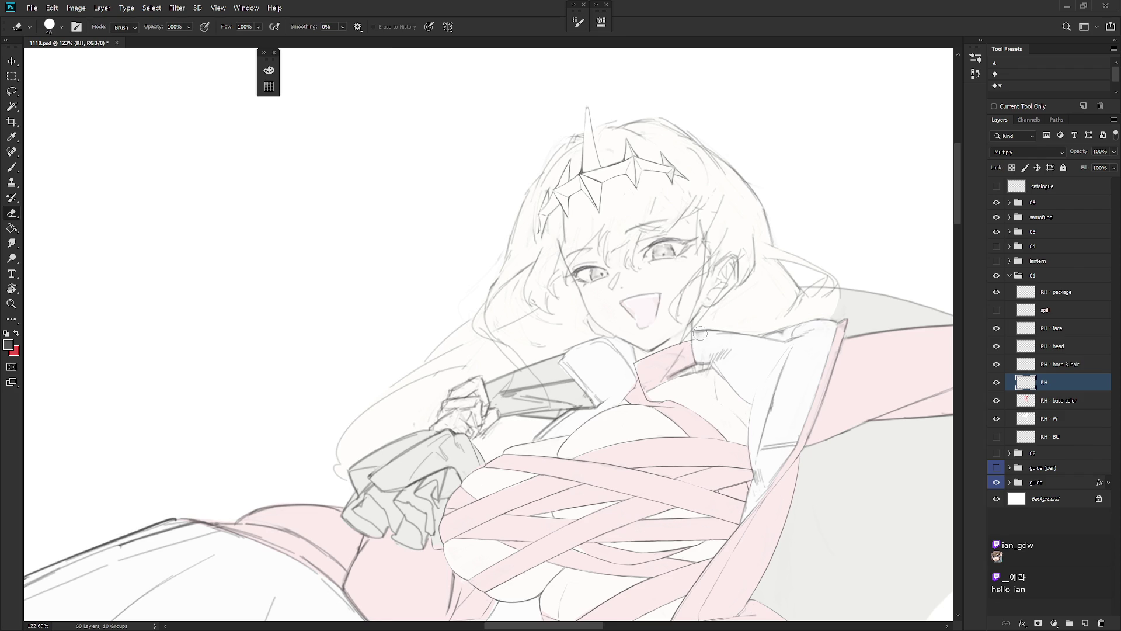
key("b")
key("e")
key("b")
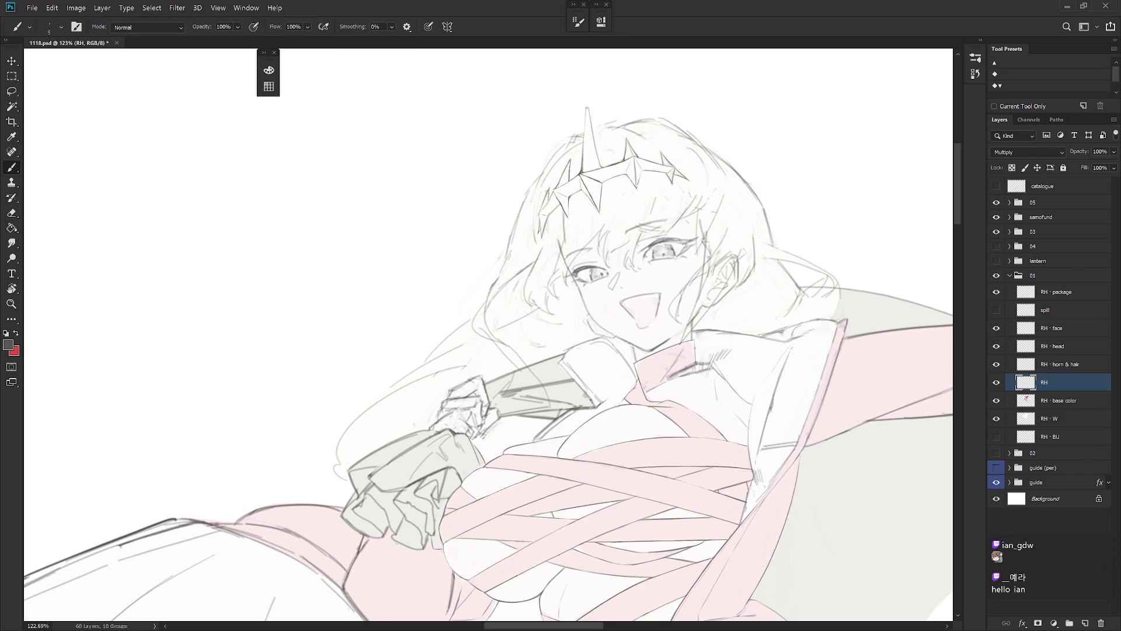
key("e")
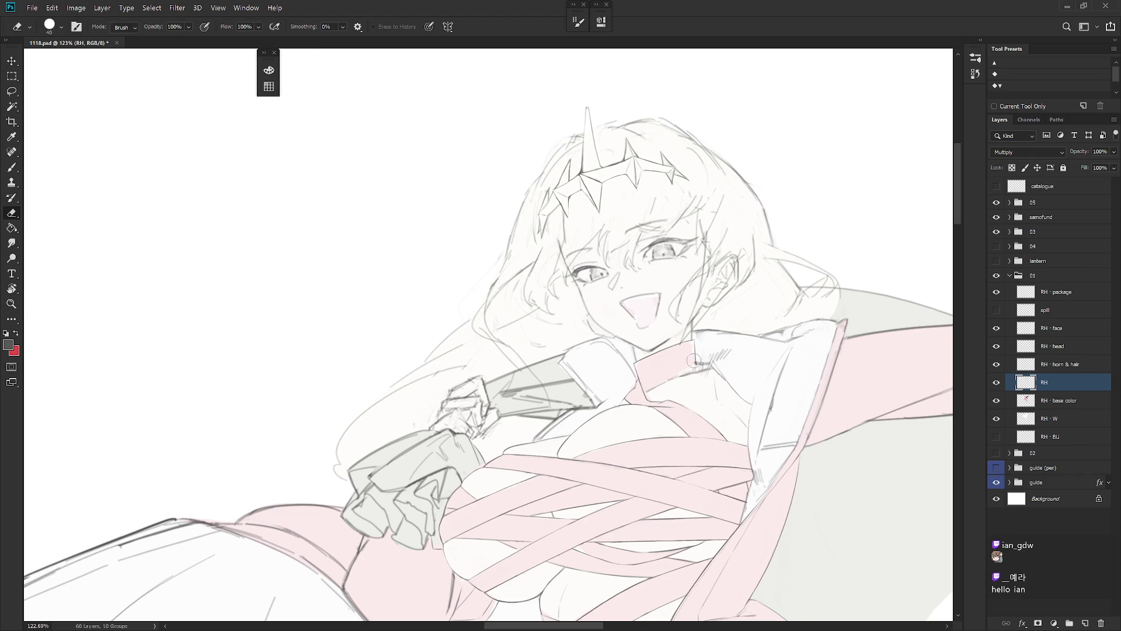
key("b")
Step: Draw short new strokes on the collar and erase the rough ones around them
left_click_drag(671, 377, 736, 348)
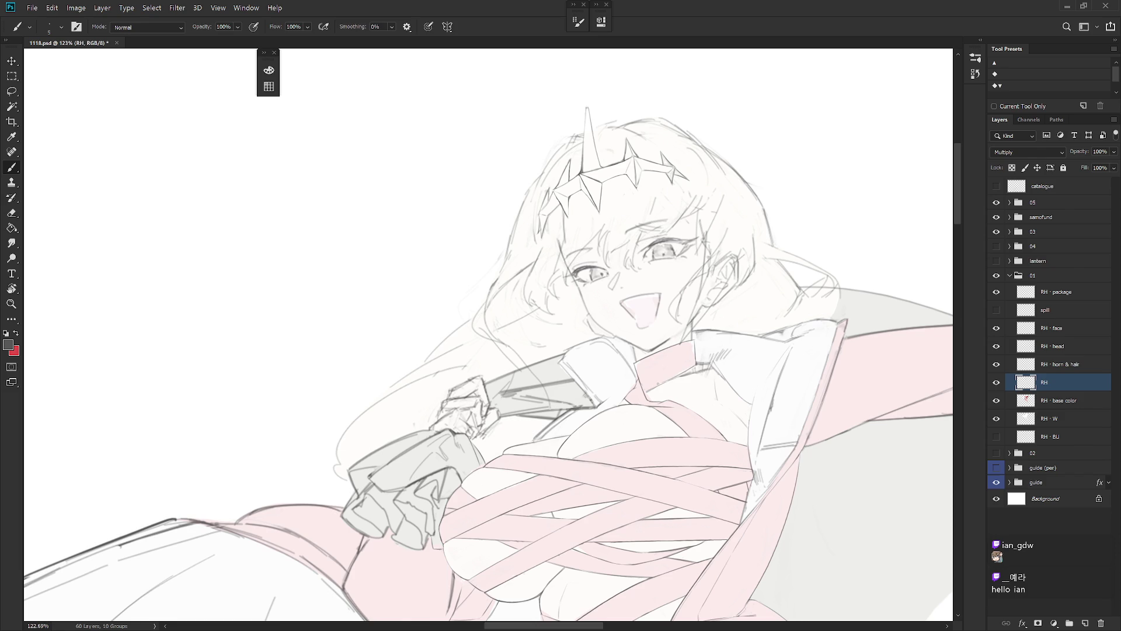
key("e")
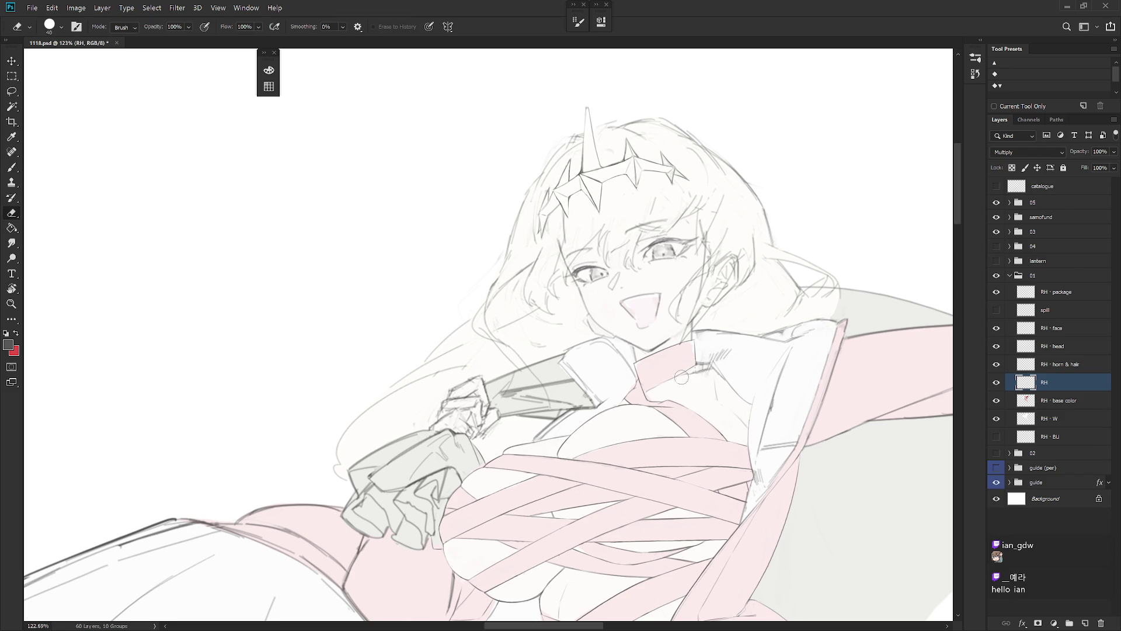
left_click_drag(682, 377, 711, 370)
key("b")
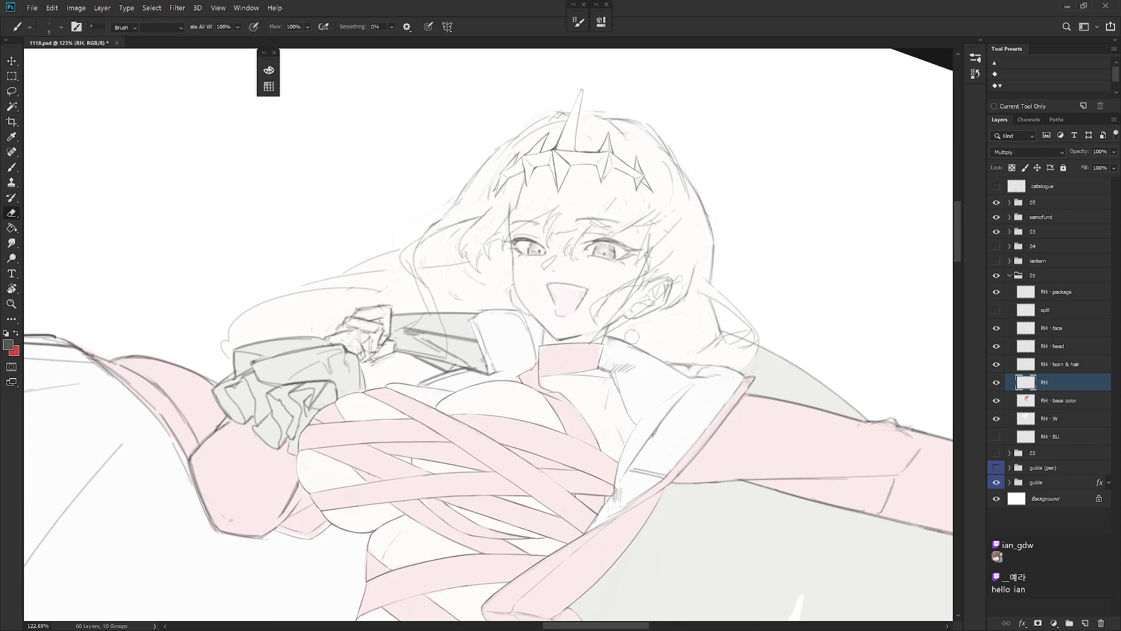
key("e")
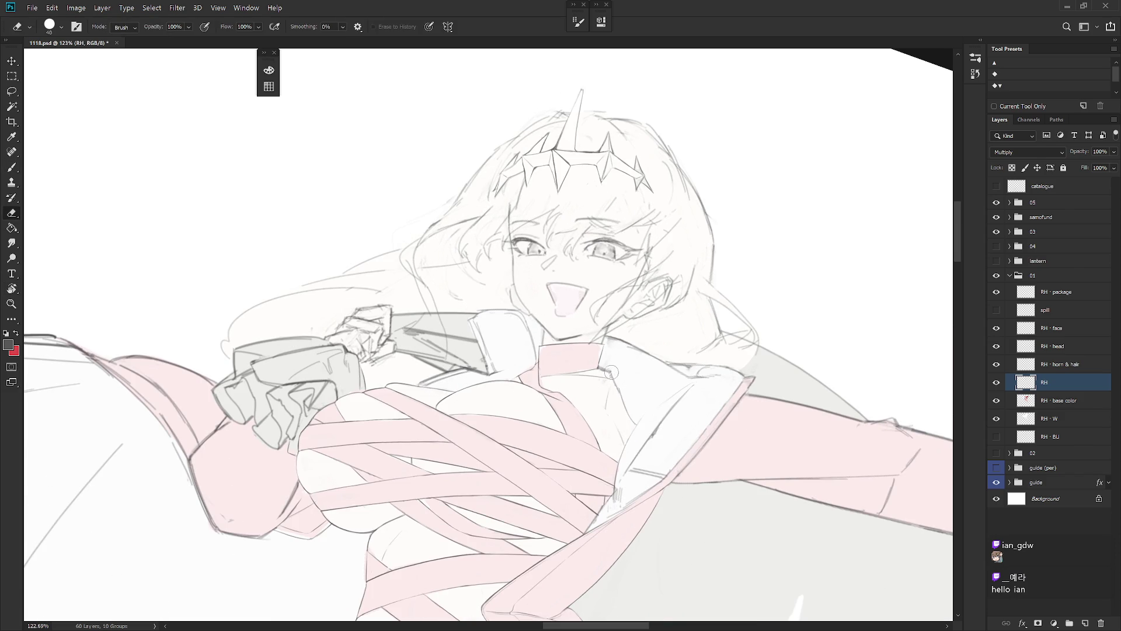
key("b")
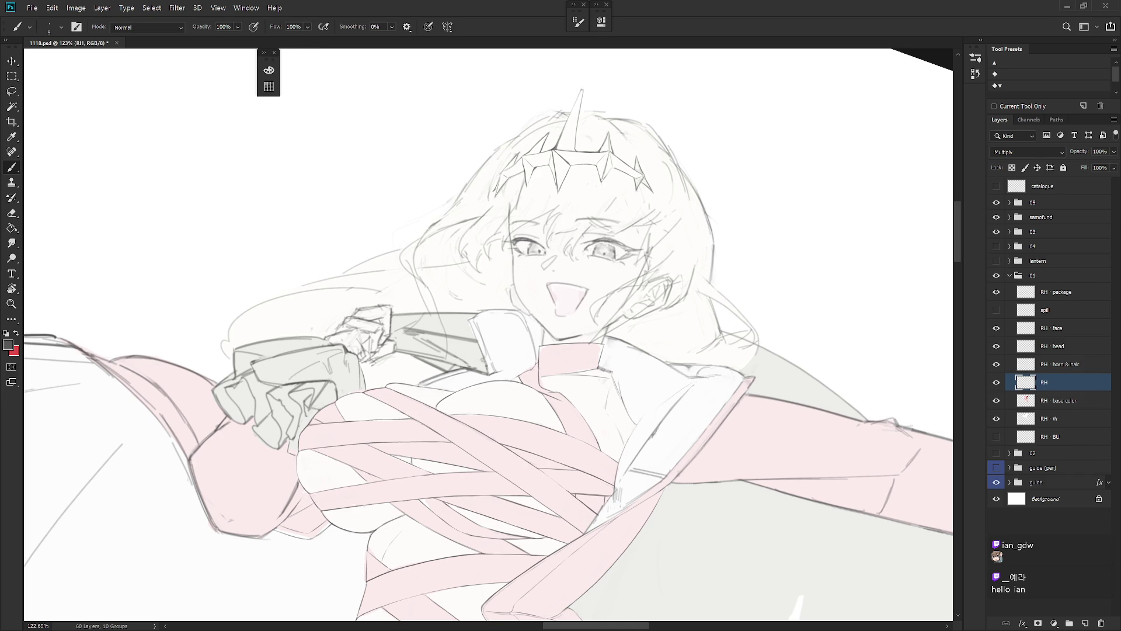
Step: Tilt the canvas about 20° counter-clockwise to line up the collar edge
key("e")
left_click_drag(614, 351, 567, 433)
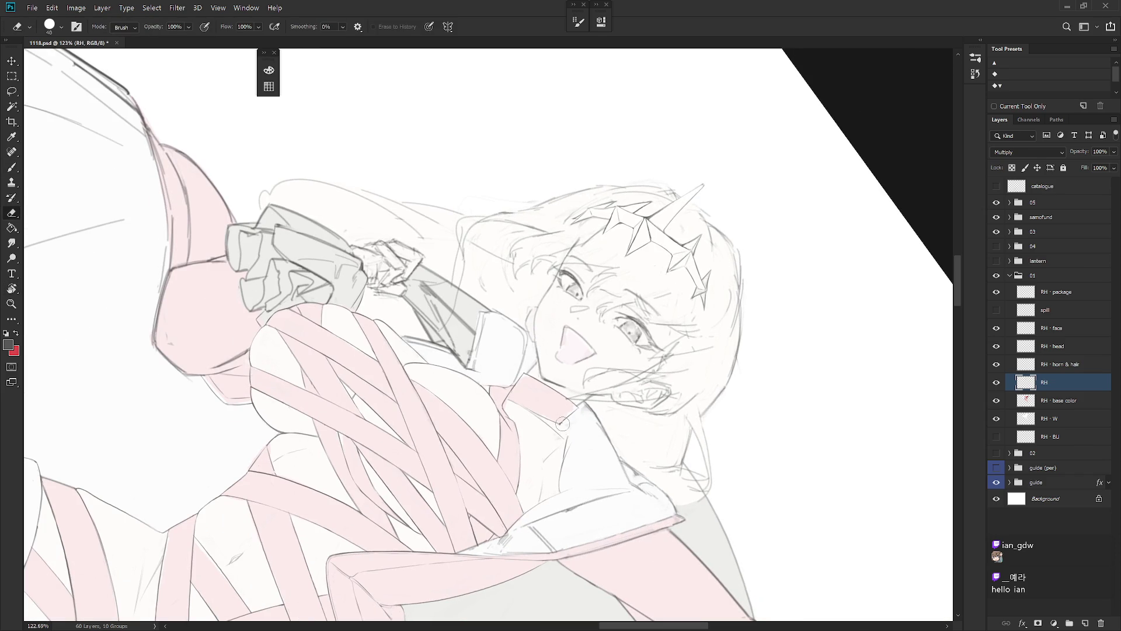
key("b")
key("r")
left_click_drag(572, 432, 610, 376)
key("e")
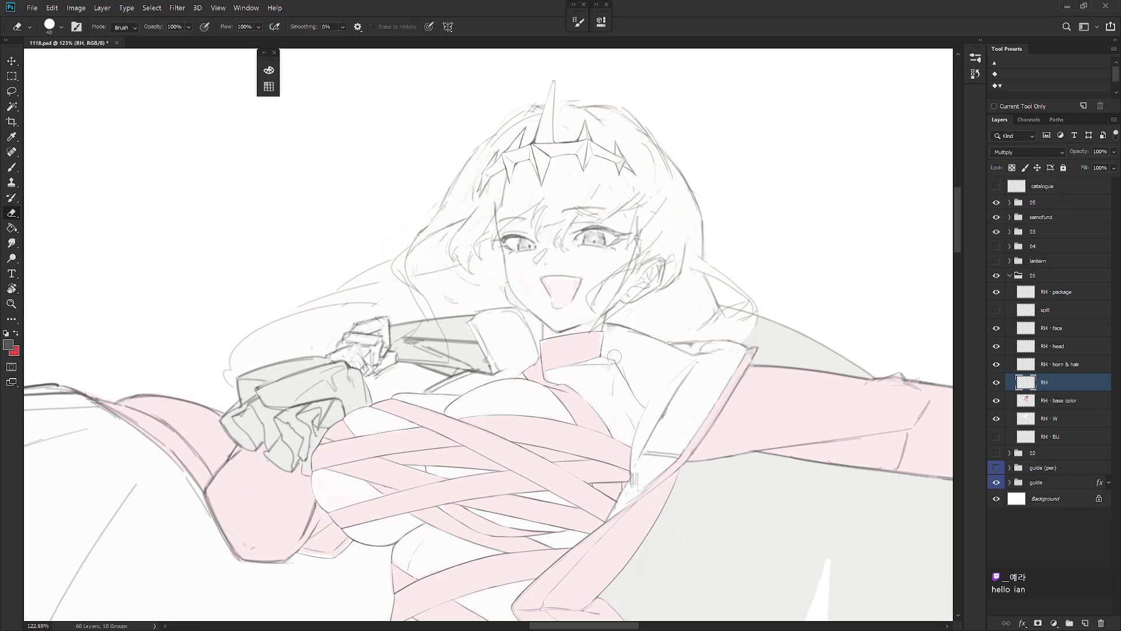
key("b")
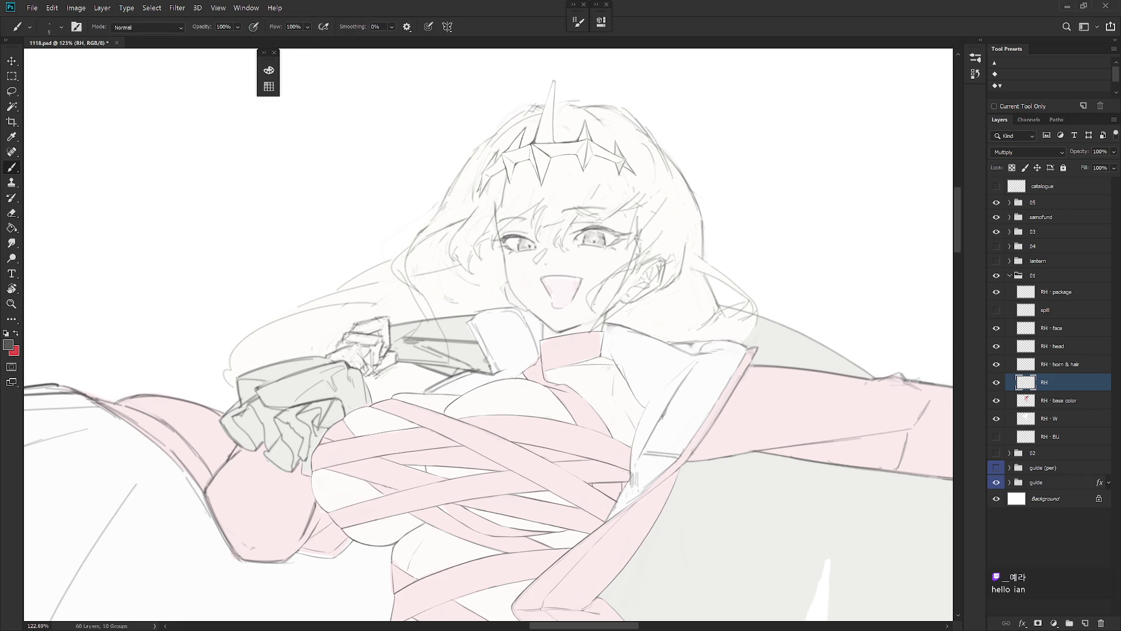
key("r")
left_click_drag(613, 362, 605, 291)
key("e")
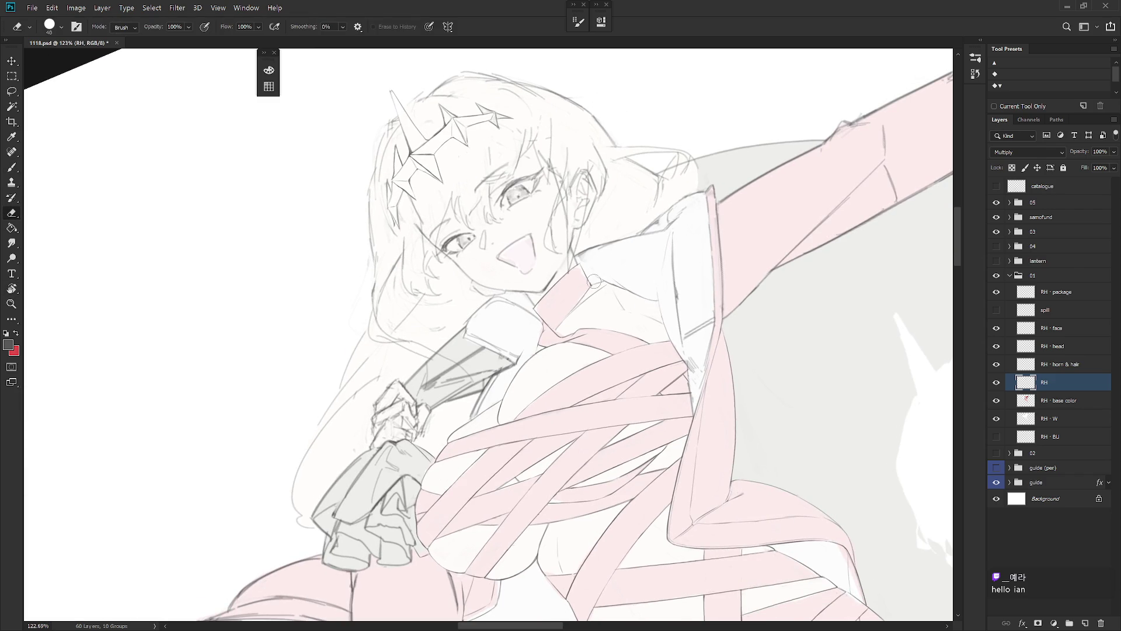
scroll(615, 308, "up", 1)
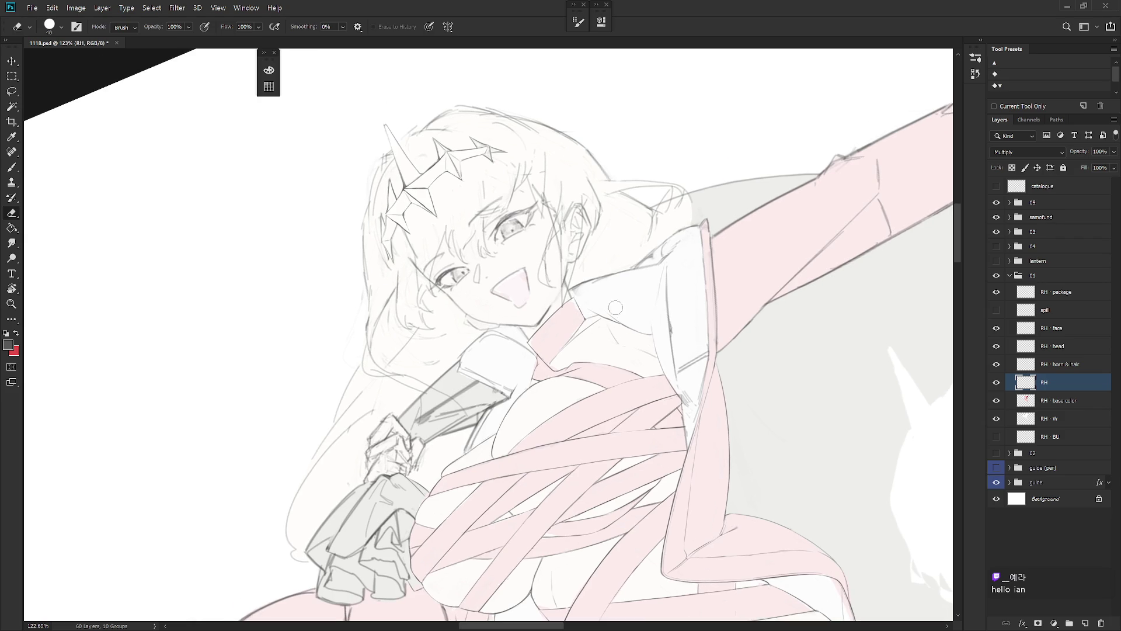
key("r")
left_click_drag(616, 308, 552, 257)
key("e")
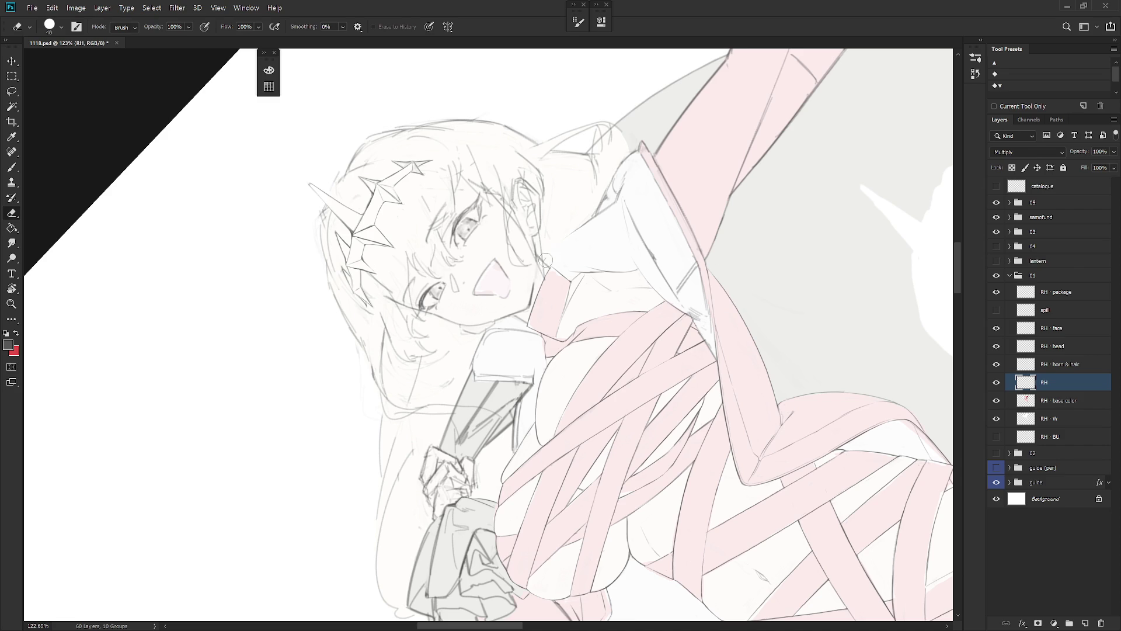
Step: Draw a new line along the collar edge and reset the view upright
key("b")
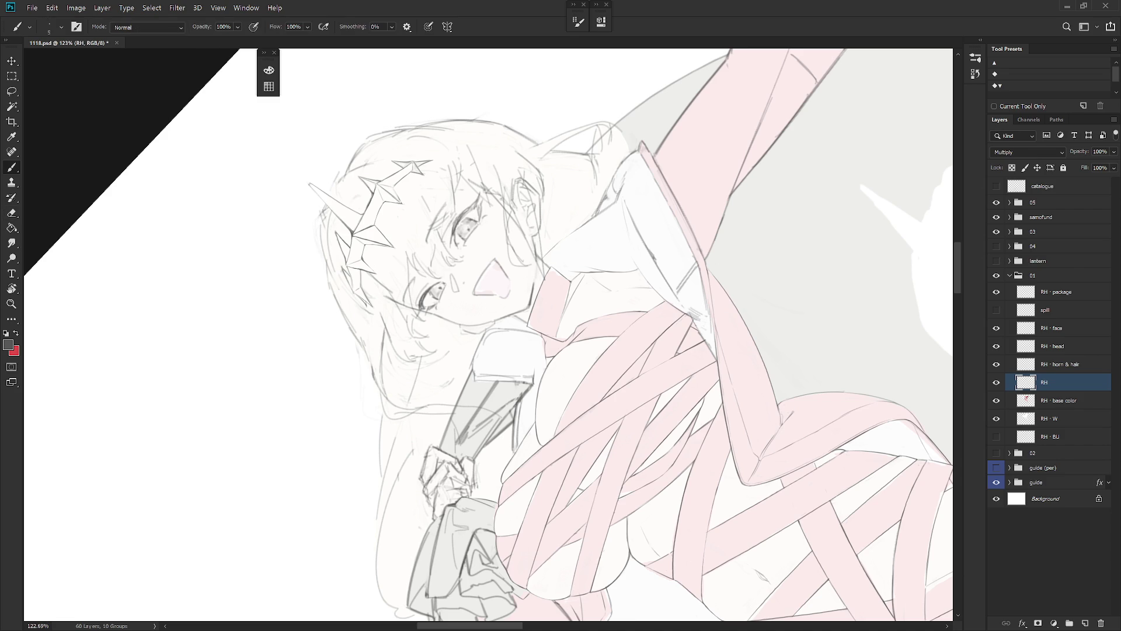
left_click_drag(560, 242, 606, 206)
key("e")
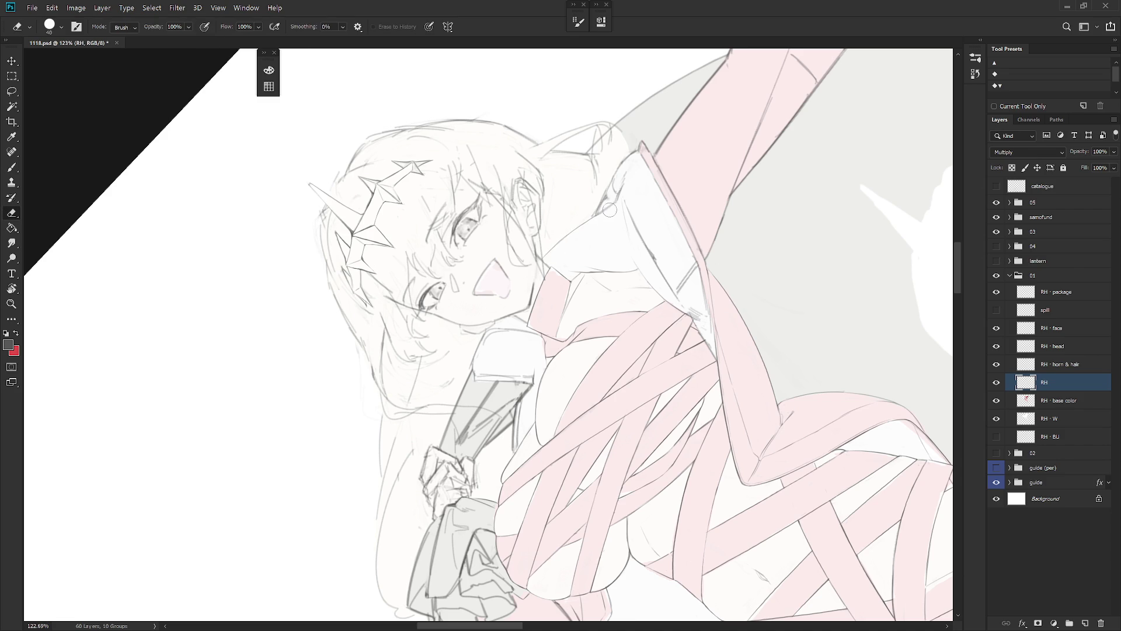
key("b")
key("Escape")
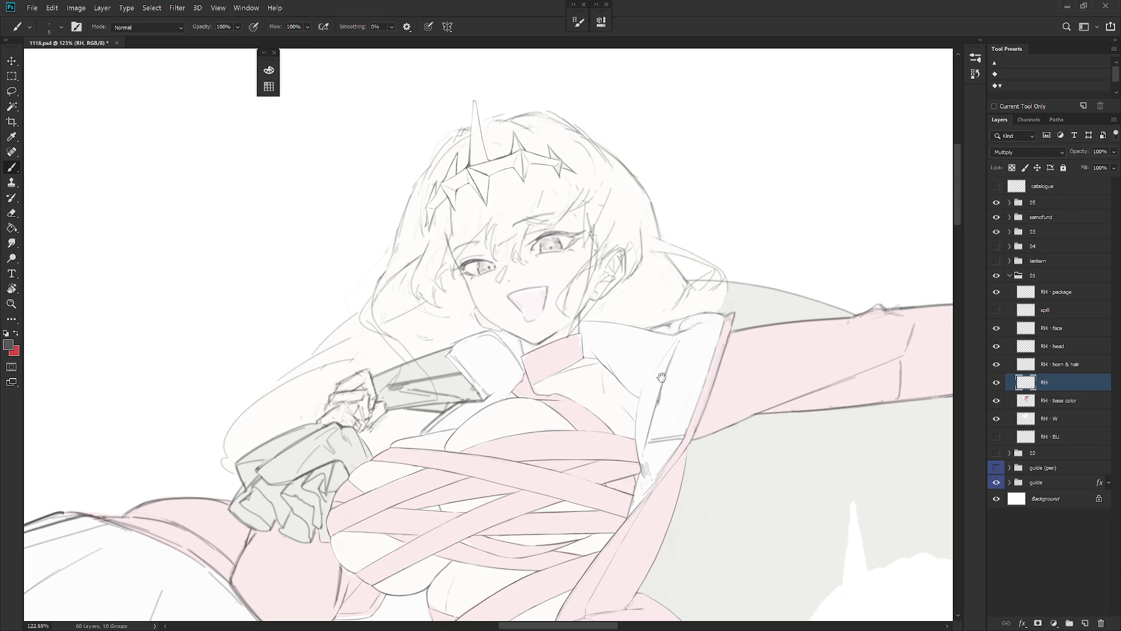
Step: Tilt the canvas about 15° counter-clockwise and erase a stray line near the collar
left_click_drag(661, 378, 649, 304)
key("e")
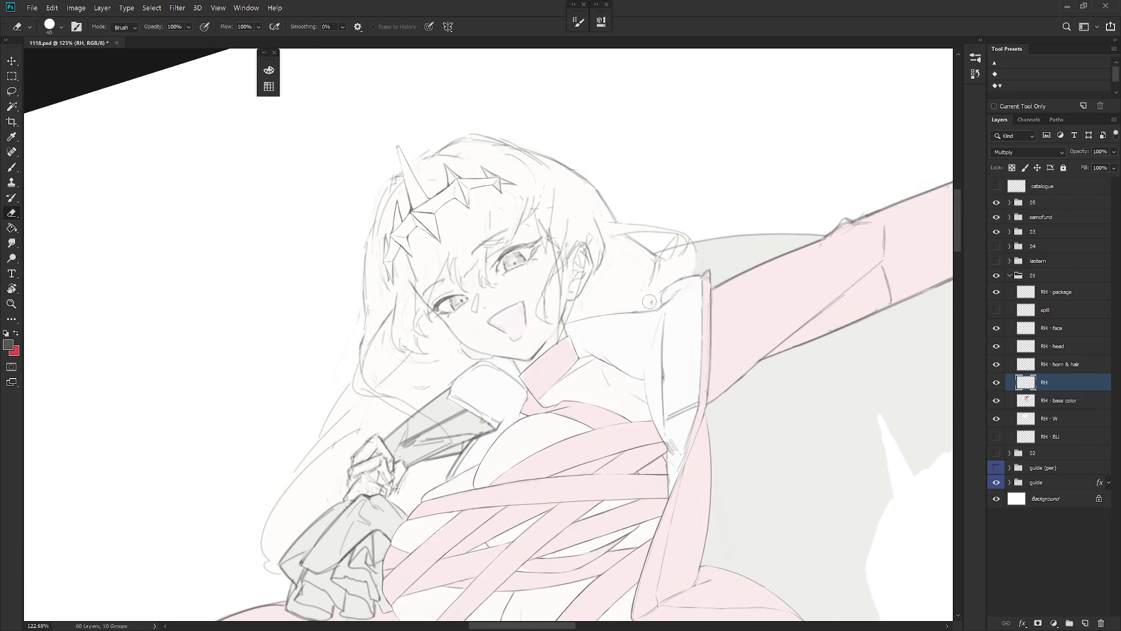
key("b")
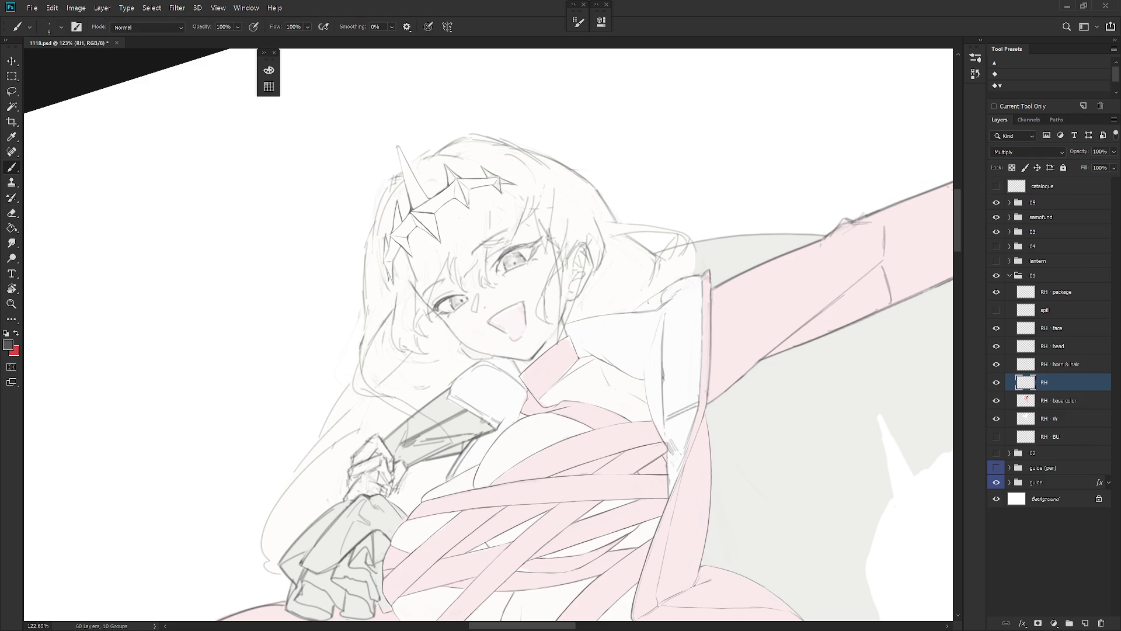
key("e")
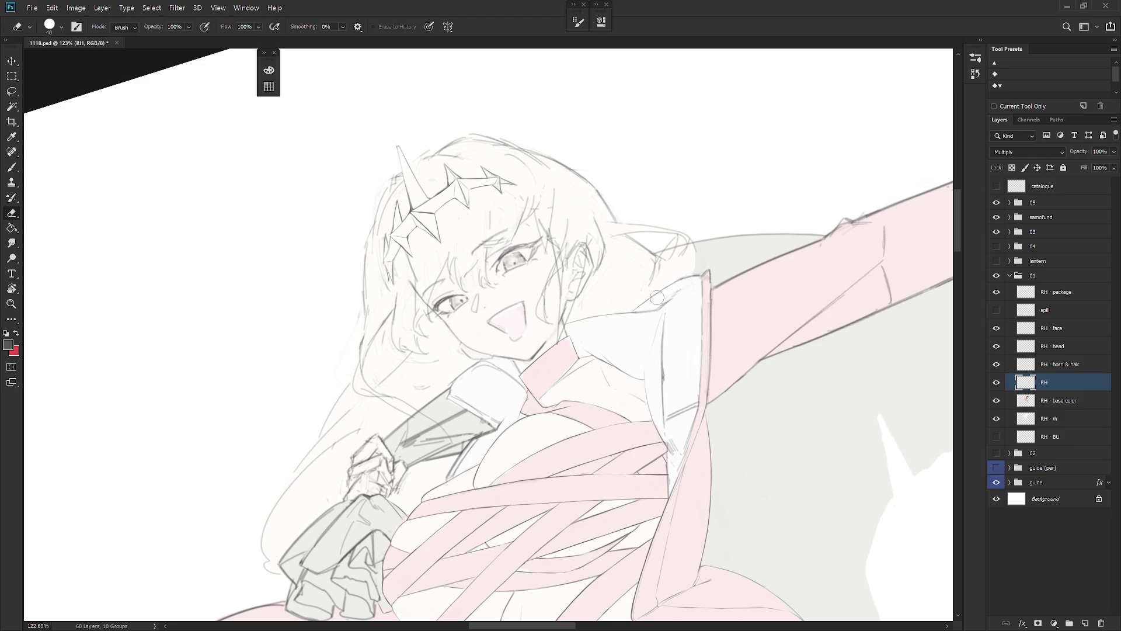
key("b")
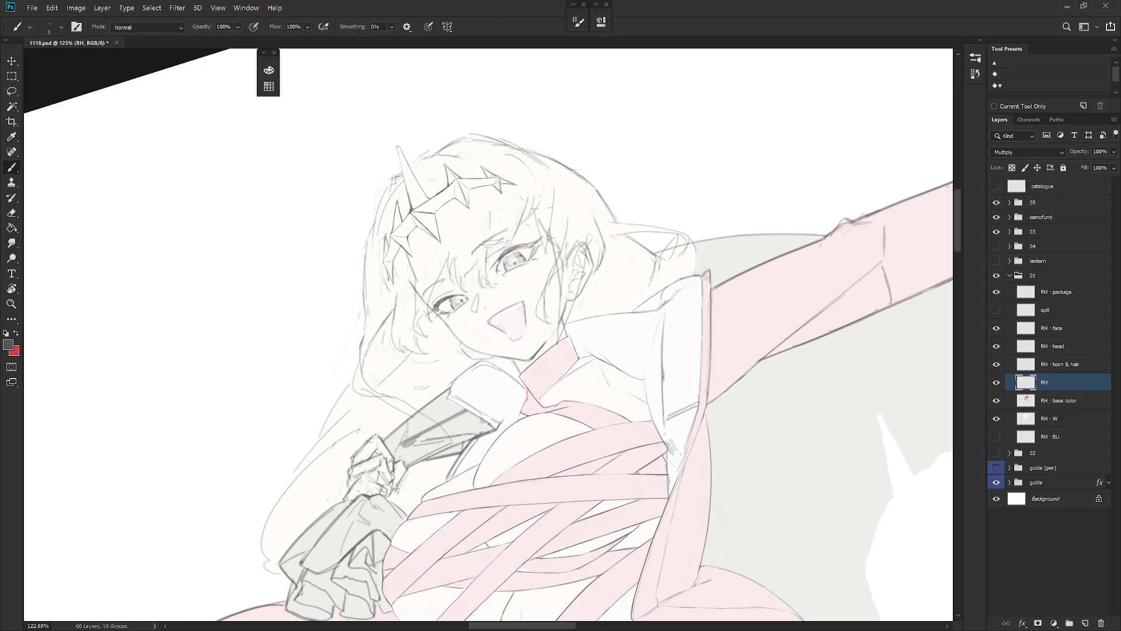
key("e")
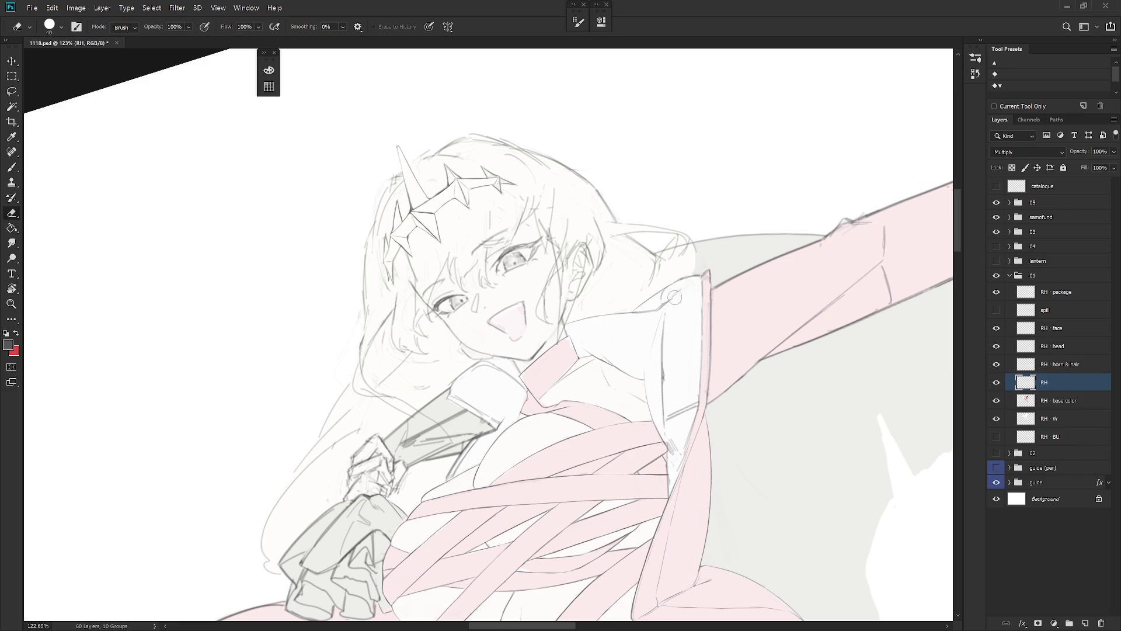
left_click_drag(675, 298, 645, 262)
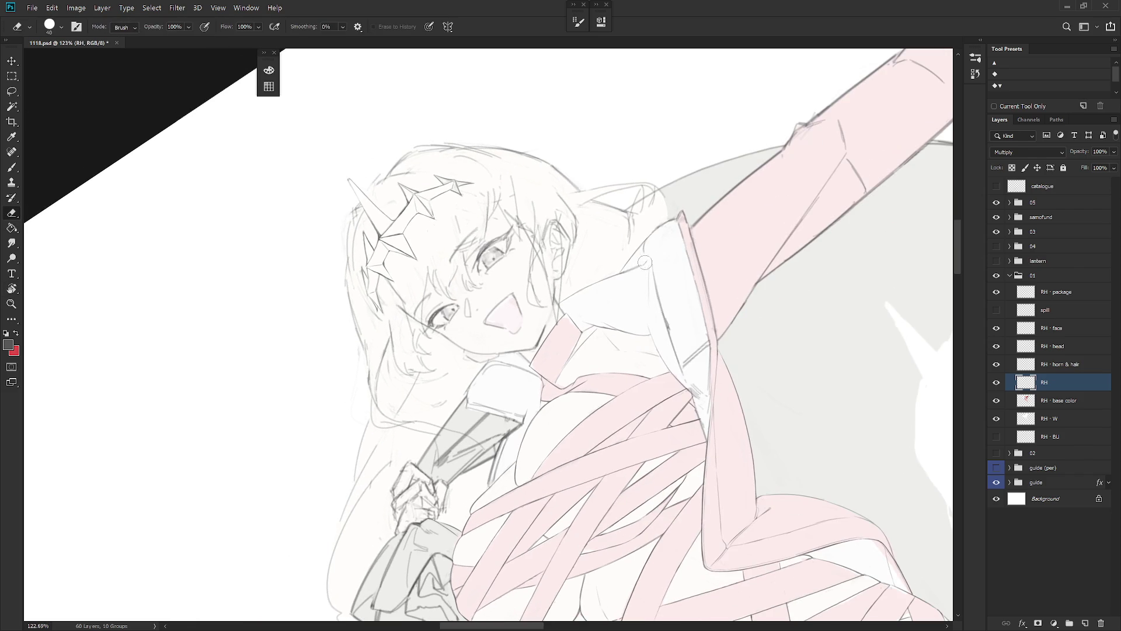
key("b")
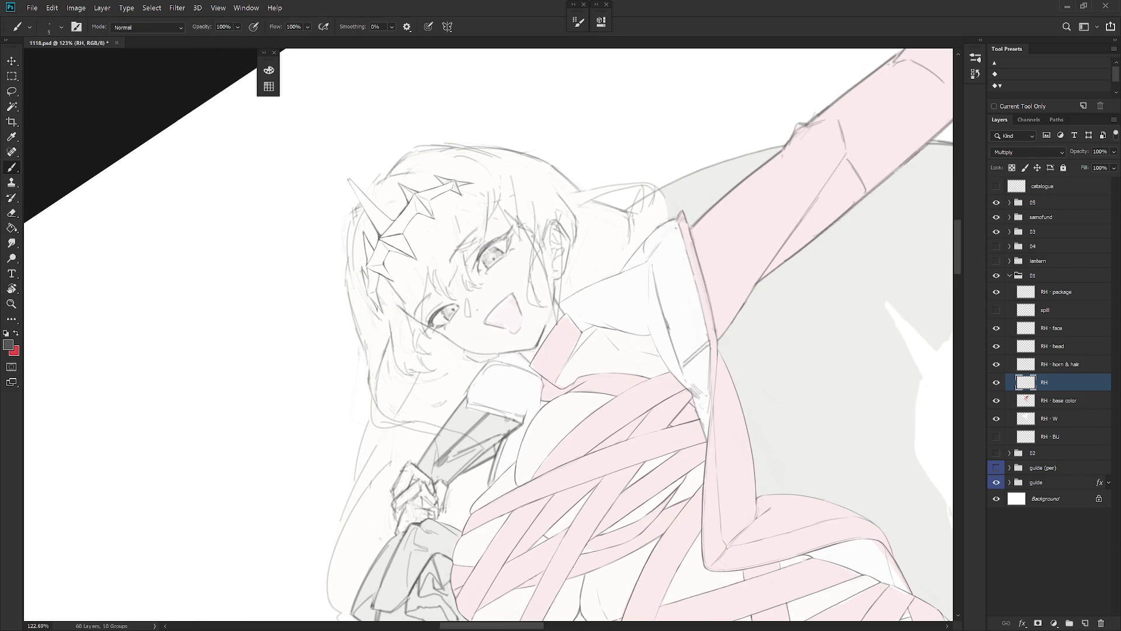
key("e")
mouse_move(682, 220)
left_mouse_down()
mouse_move(710, 293)
mouse_move(656, 366)
mouse_move(656, 416)
left_mouse_up()
key("b")
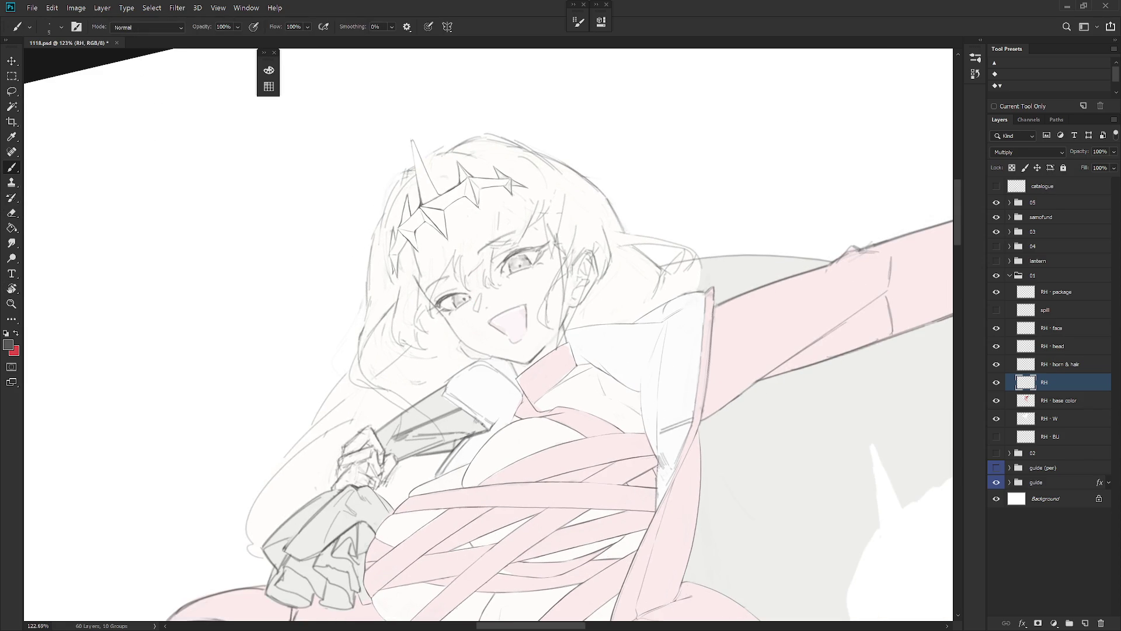
Step: Erase stray line and pink bits at the jacket edge, undoing a misplaced short stroke
scroll(661, 314, "down", 3)
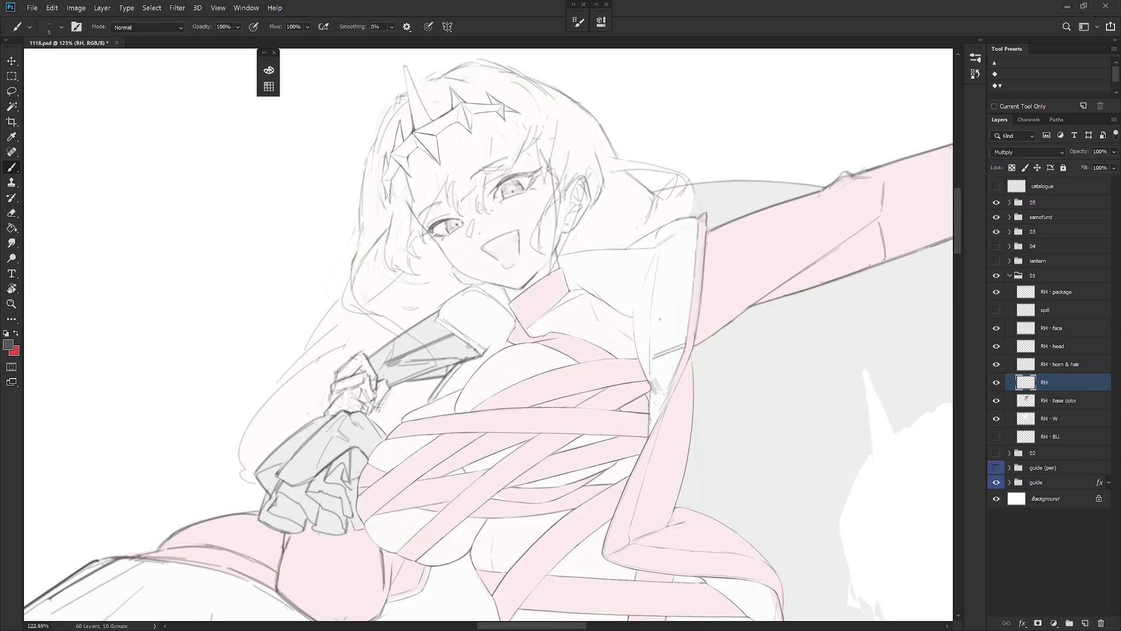
key("e")
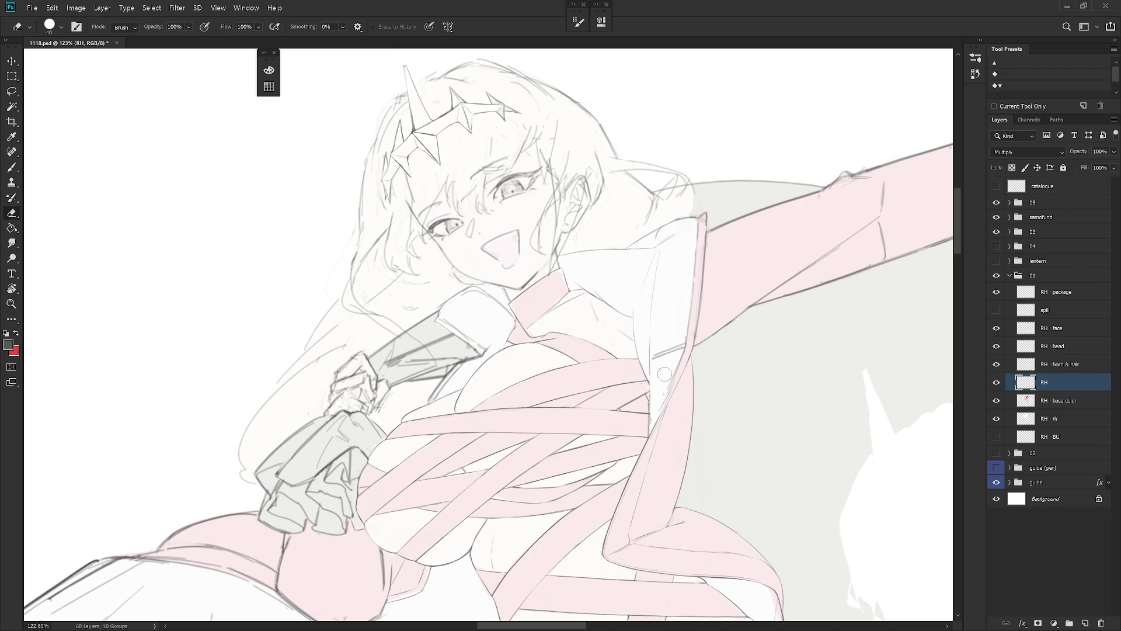
key("b")
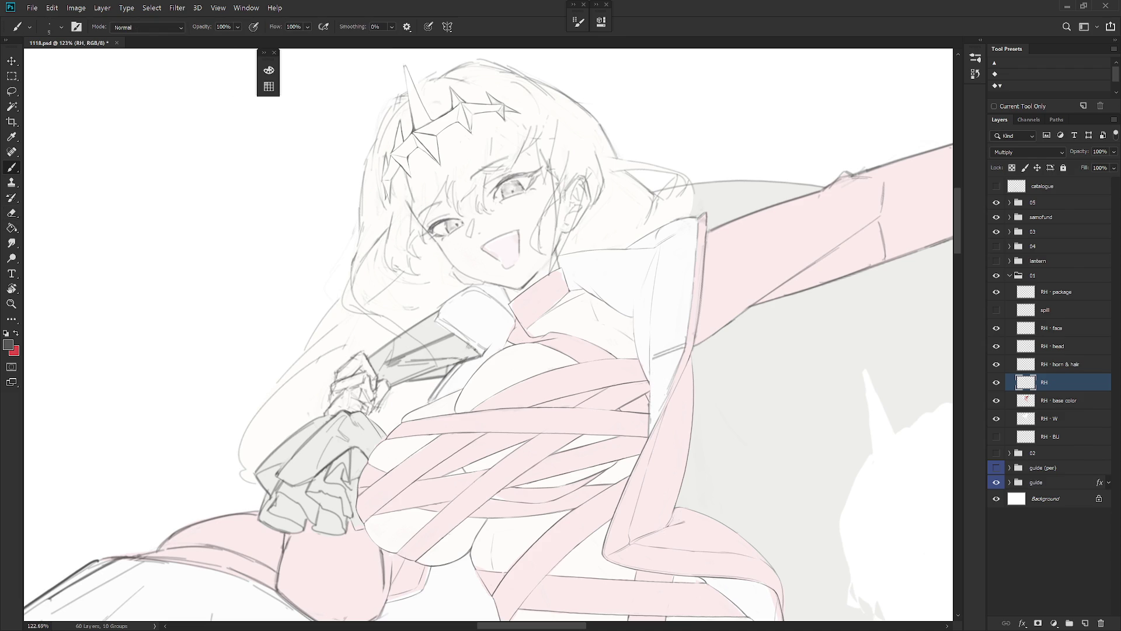
key("e")
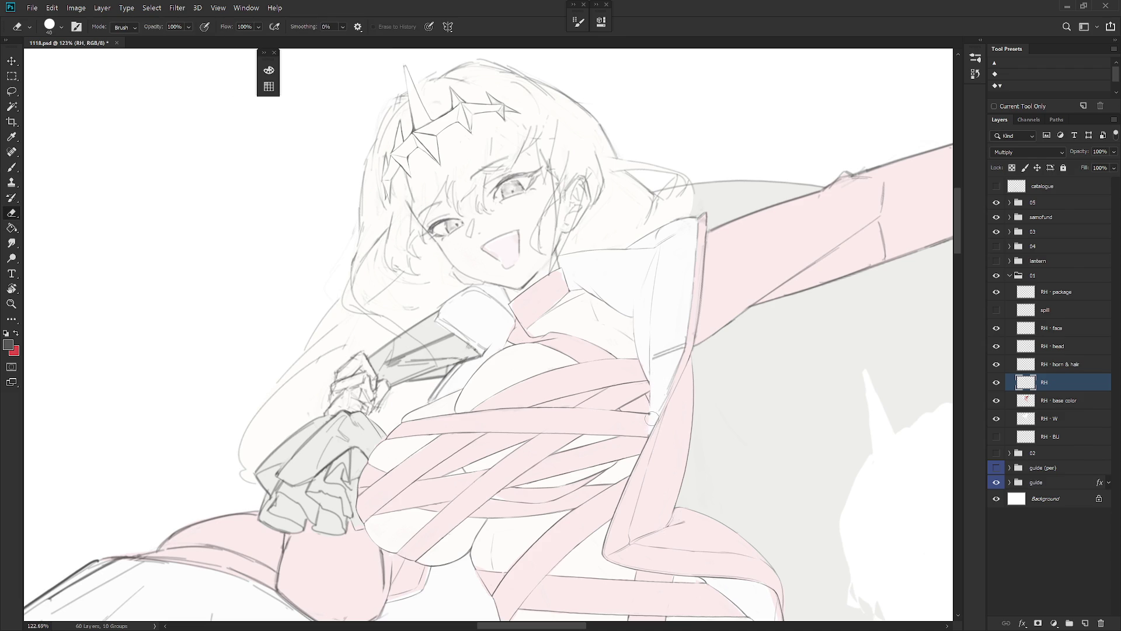
mouse_move(650, 414)
left_mouse_down()
mouse_move(650, 391)
mouse_move(647, 430)
left_mouse_up()
key("b")
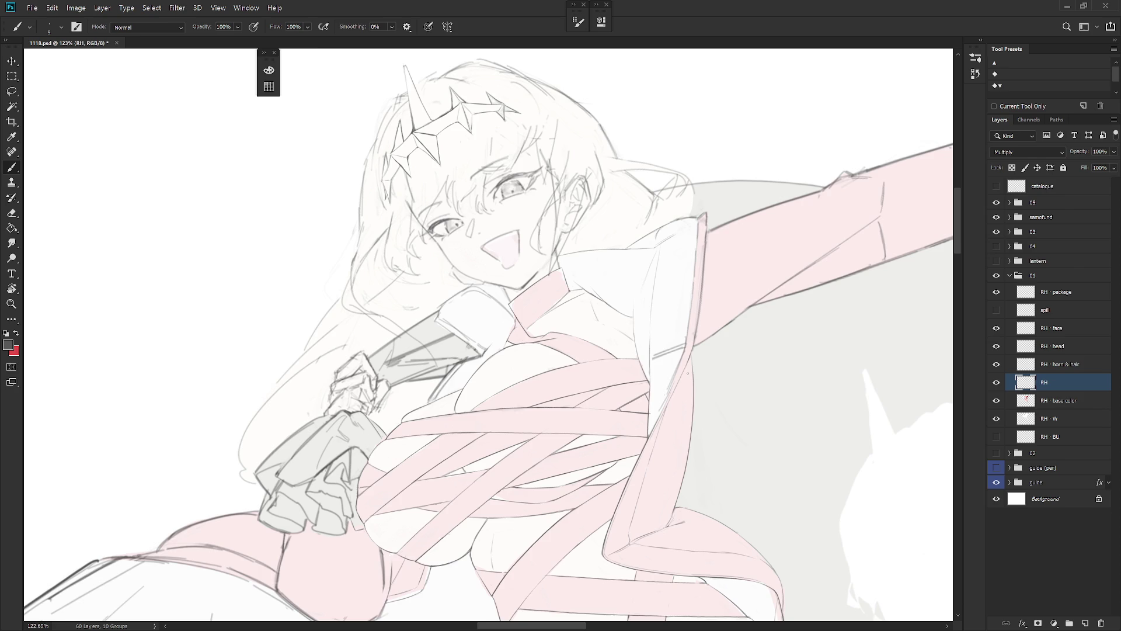
mouse_move(673, 377)
left_mouse_down()
mouse_move(650, 313)
mouse_move(667, 302)
mouse_move(654, 341)
mouse_move(669, 303)
left_mouse_up()
key("e")
key("b")
key("ctrl+z")
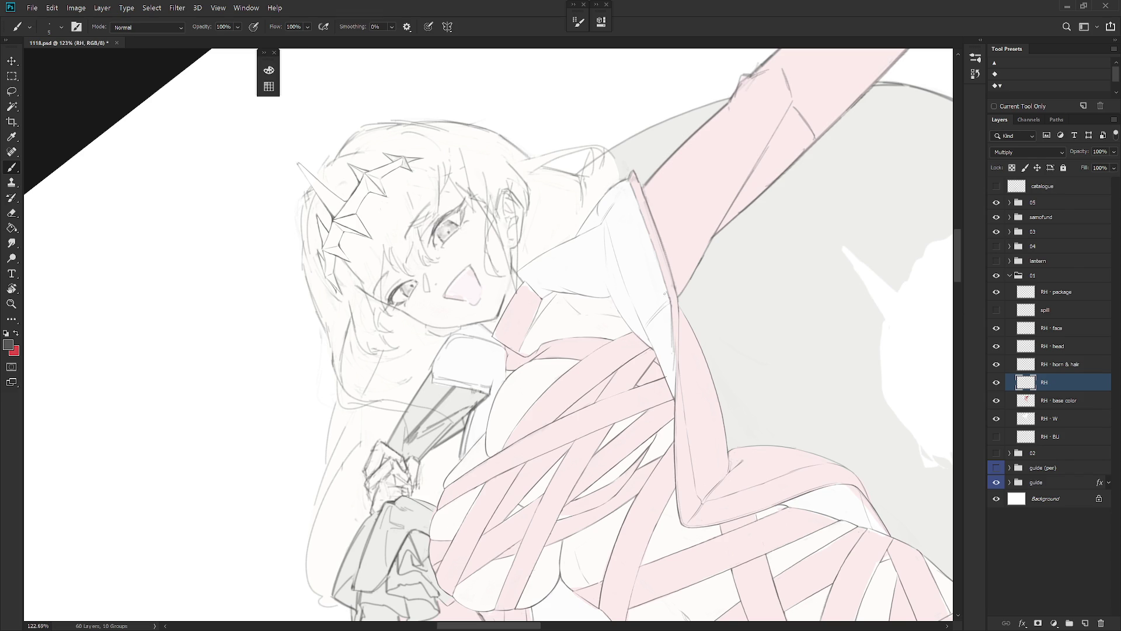
Step: Tilt the canvas to the sleeve and erase pink colour spilling past its left edge
key("e")
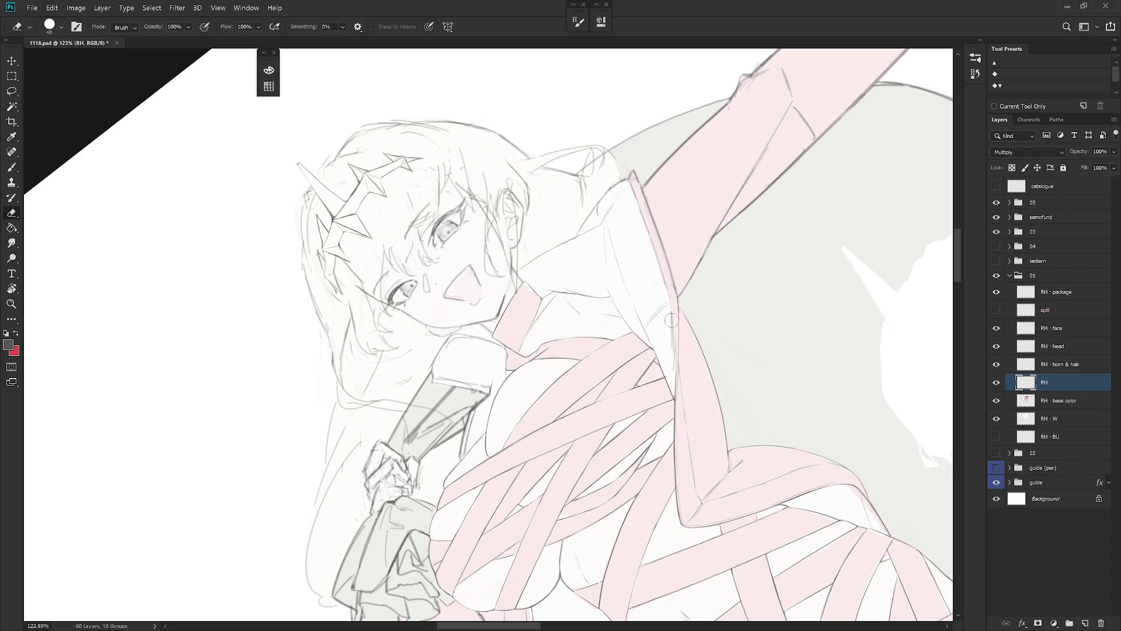
key("b")
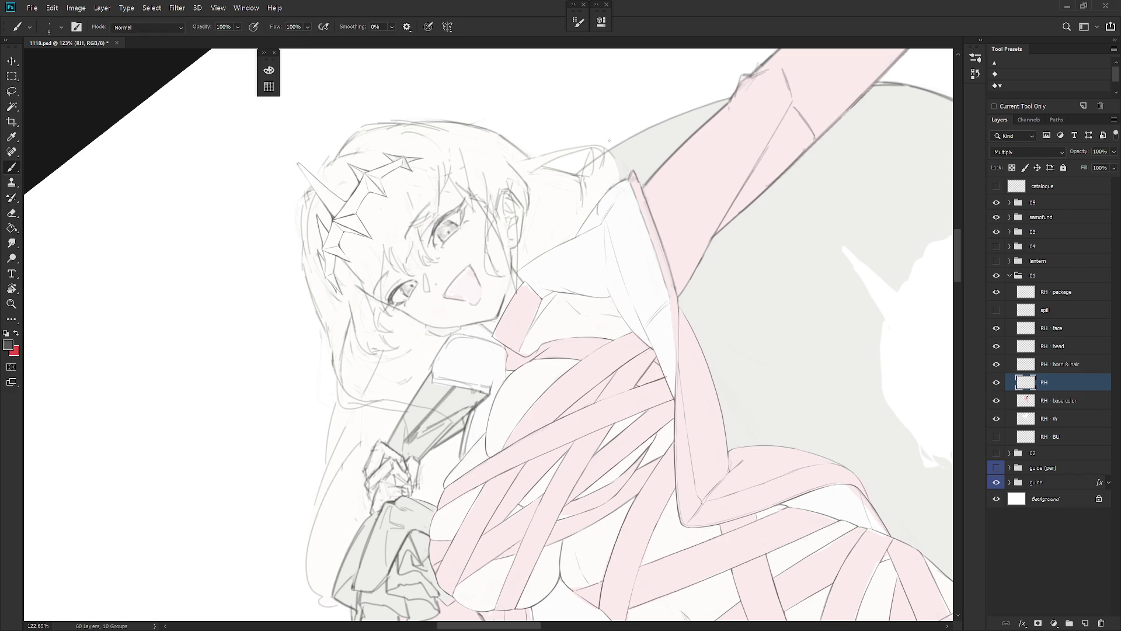
mouse_move(609, 141)
left_mouse_down()
mouse_move(651, 208)
mouse_move(674, 328)
left_mouse_up()
key("e")
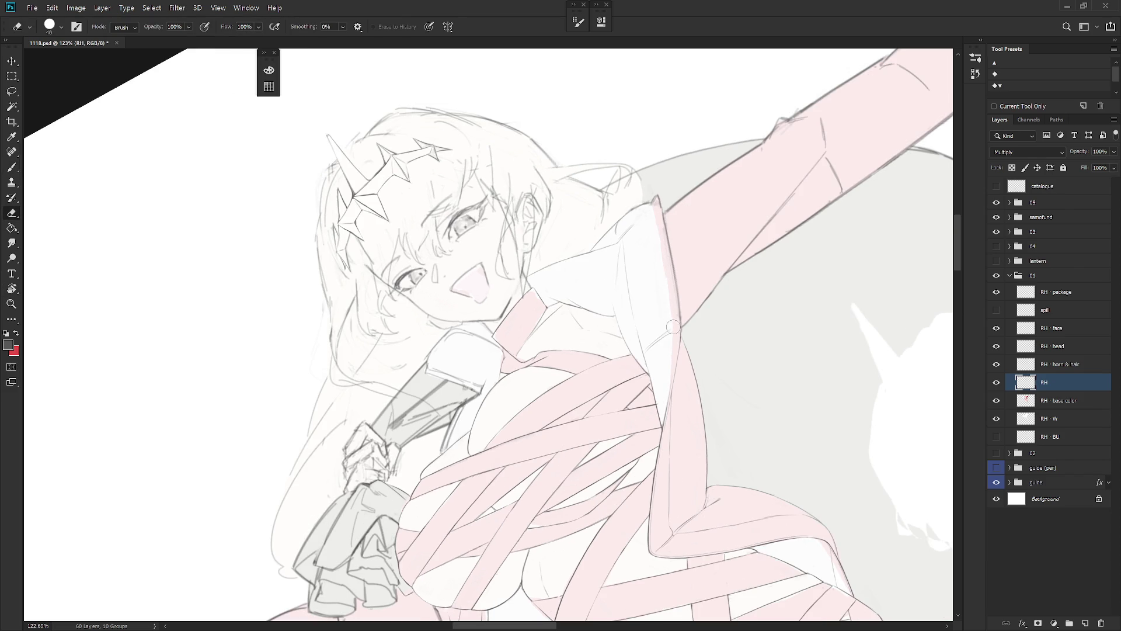
key("b")
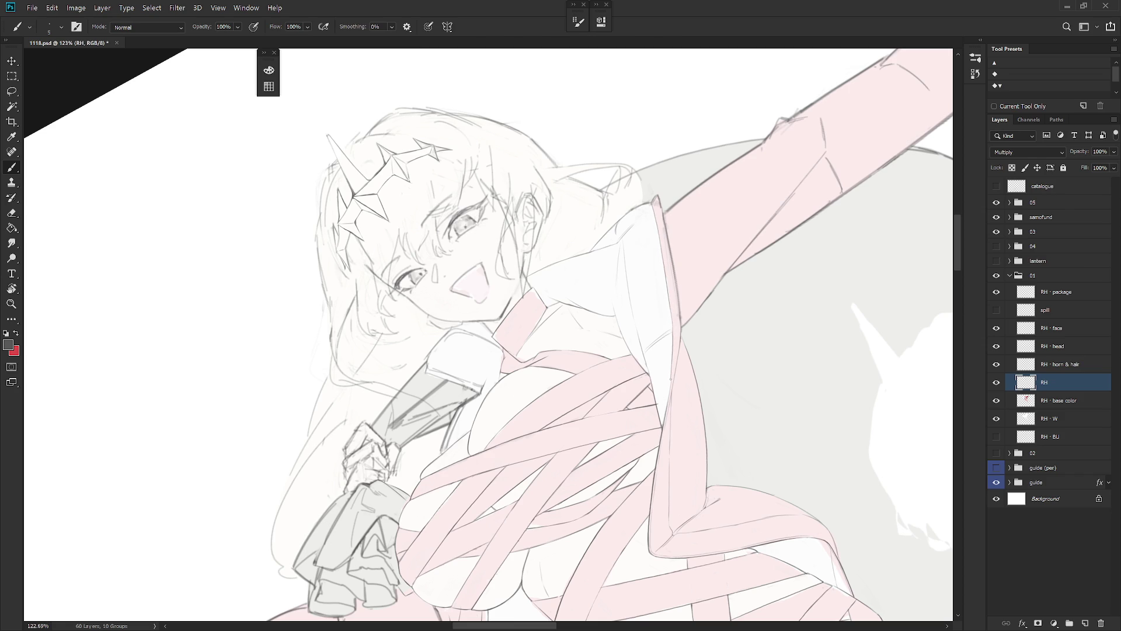
key("e")
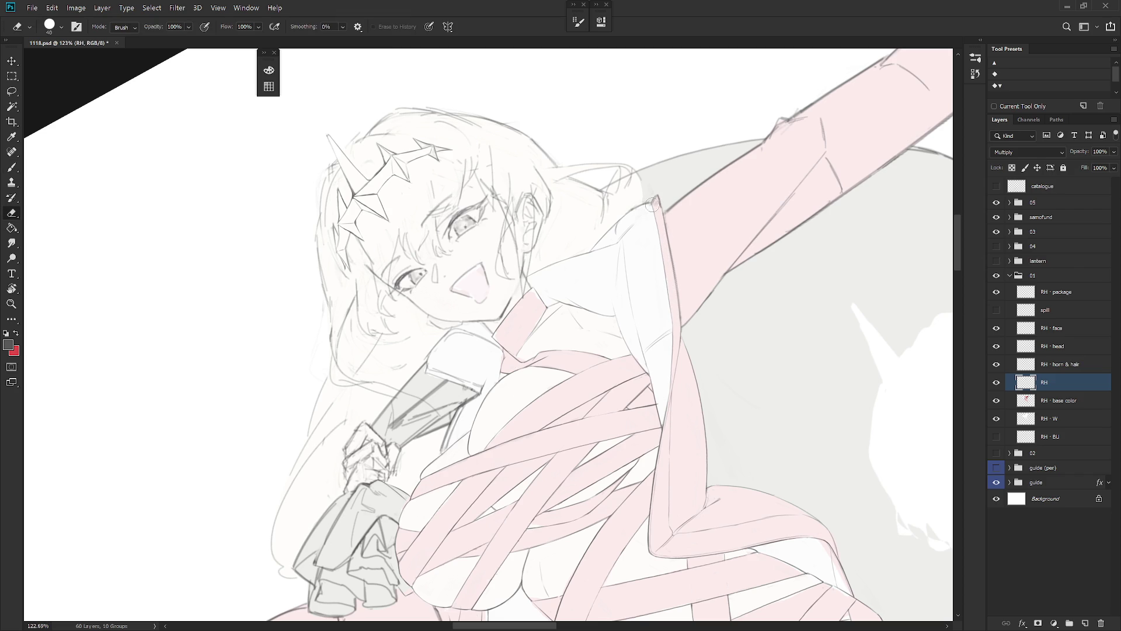
left_click_drag(658, 240, 671, 308)
key("b")
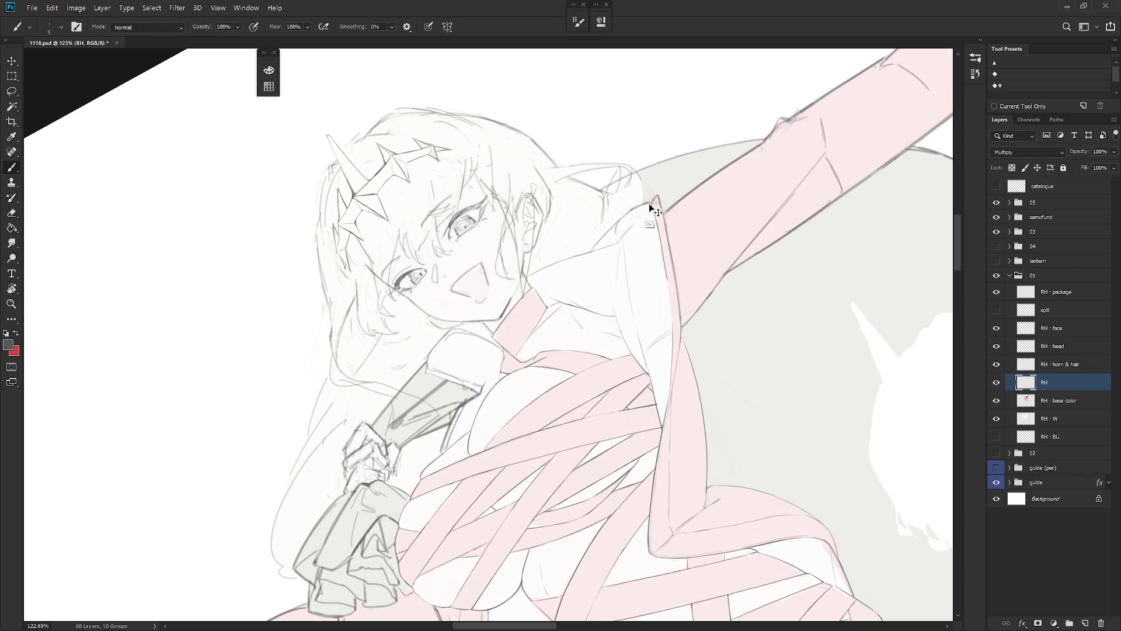
Step: Touch up the pink at the sleeve top and erase along the sleeve's left edge
key("e")
key("b")
left_click_drag(658, 234, 648, 196)
key("e")
left_click_drag(654, 199, 678, 327)
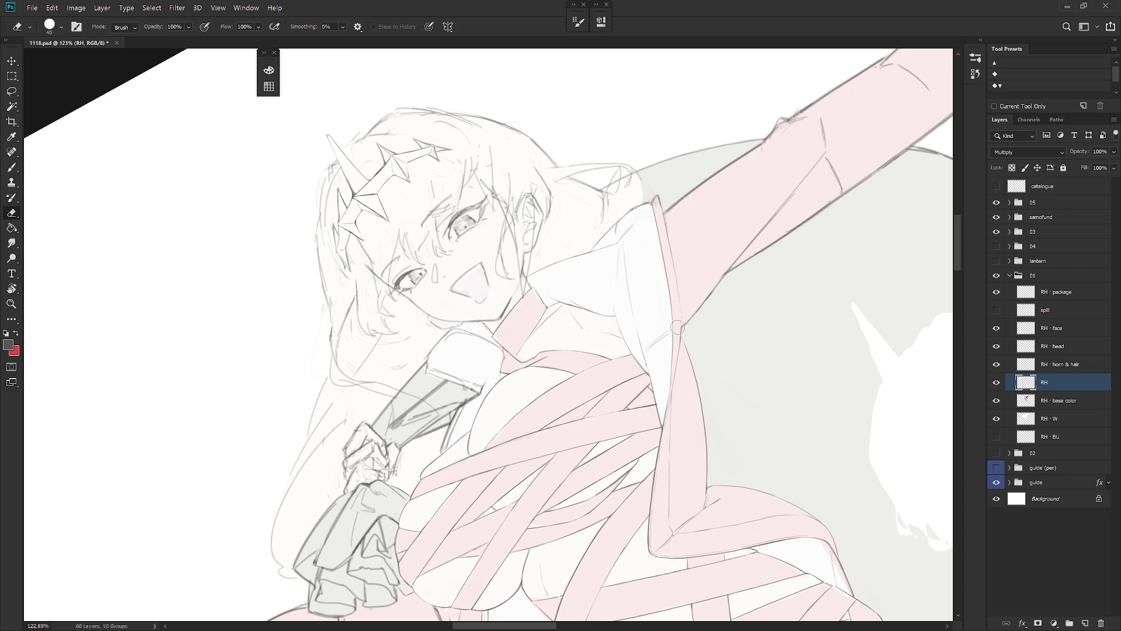
key("b")
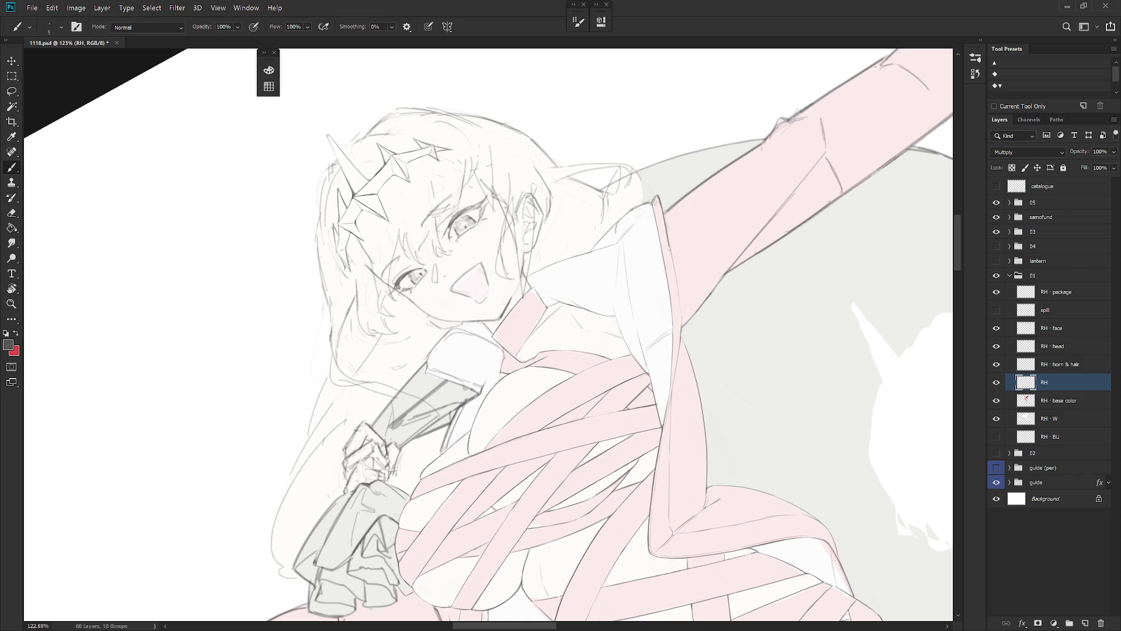
Step: Undo the unwanted dark line along the sleeve edge
key("e")
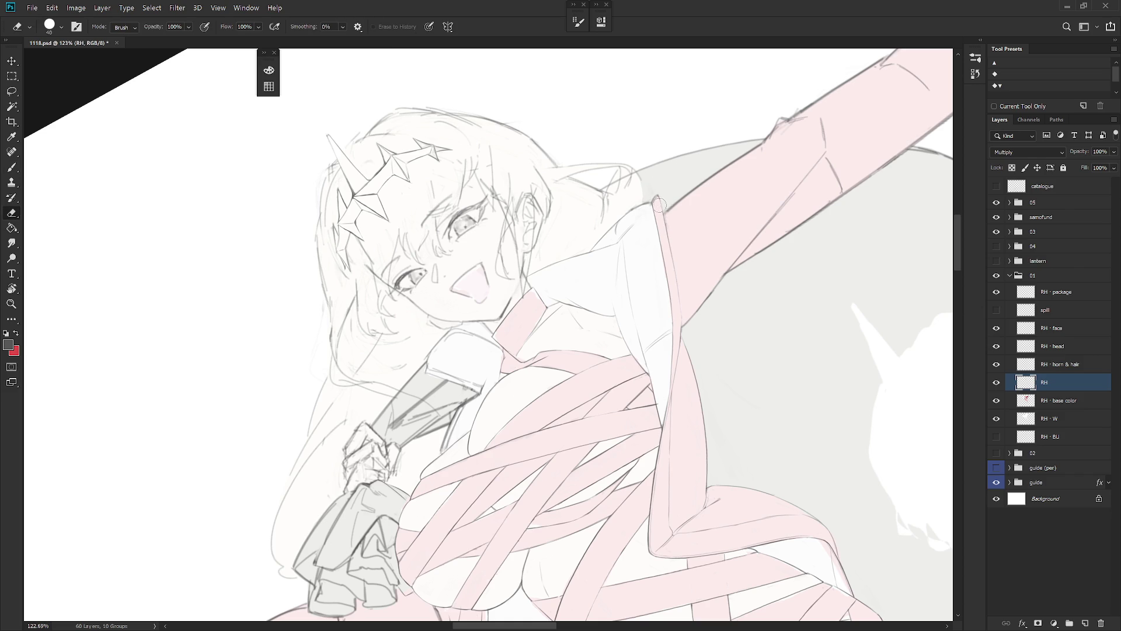
key("b")
key("e")
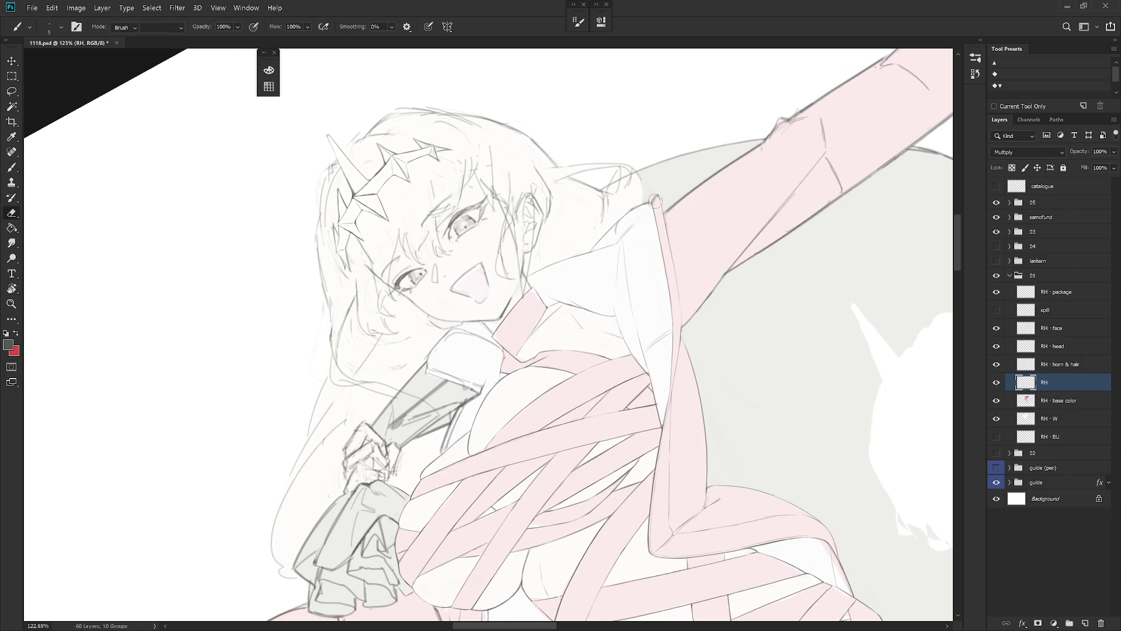
key("b")
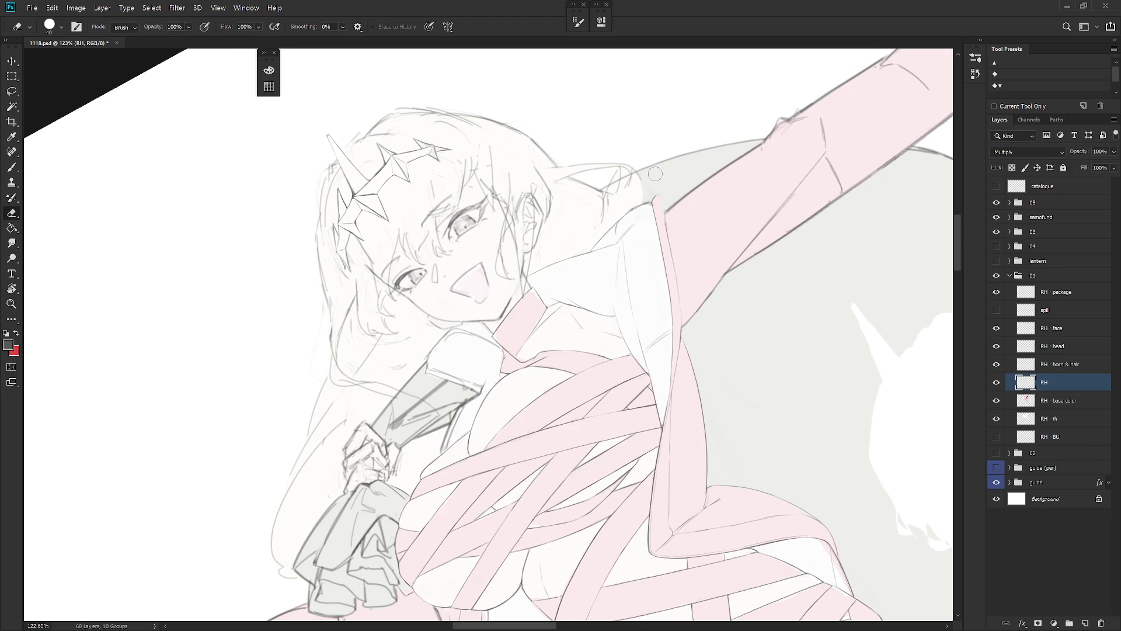
key("b")
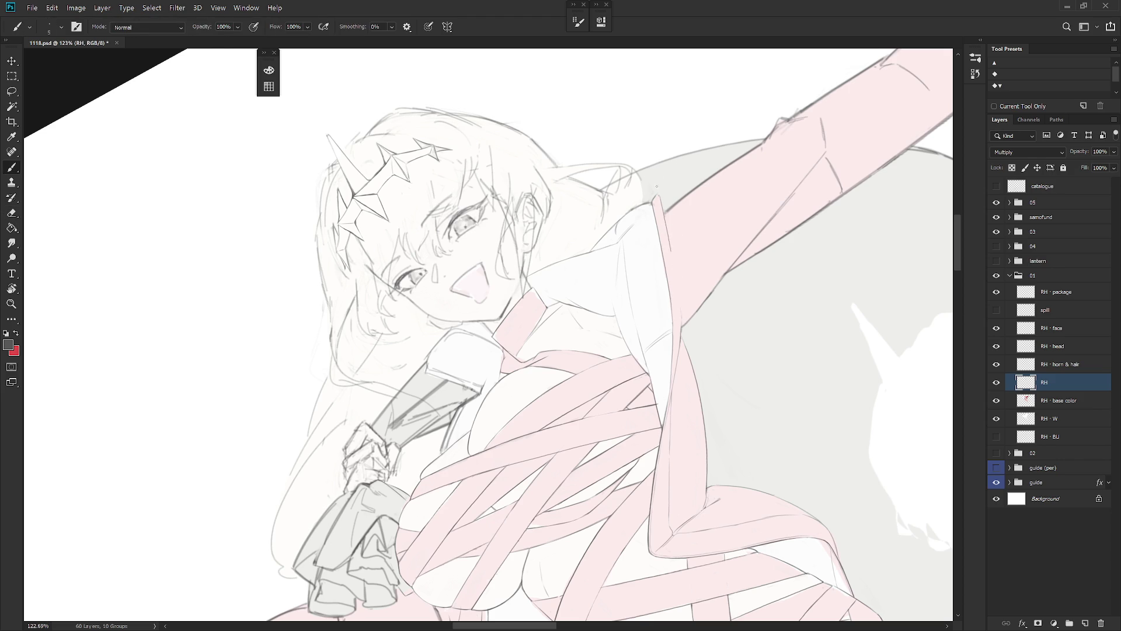
key("ctrl+z")
key("e")
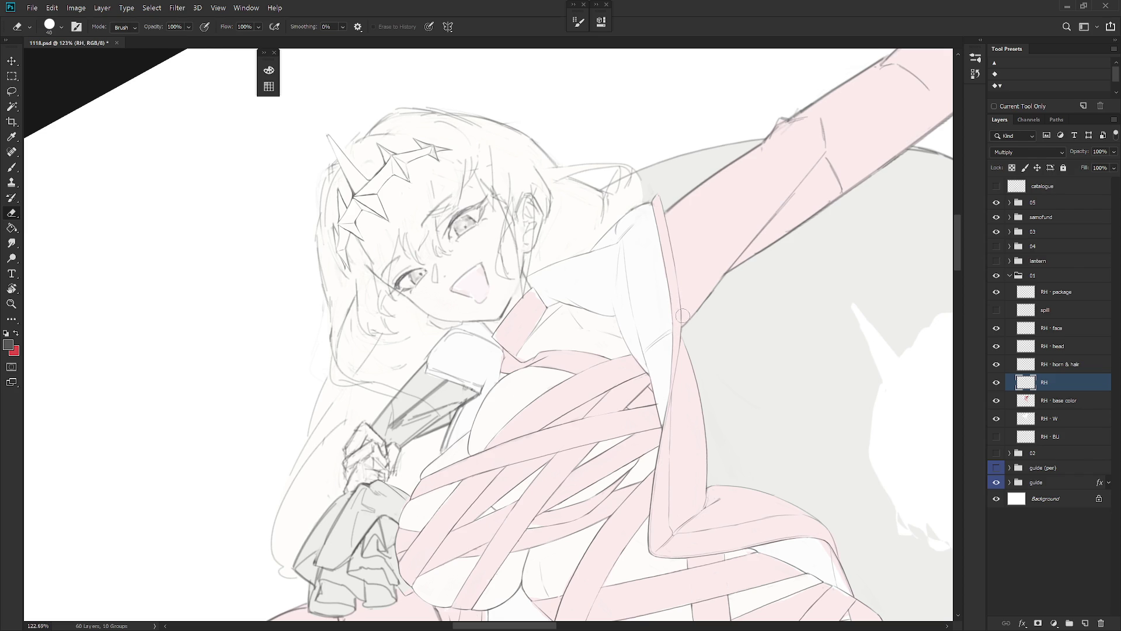
key("b")
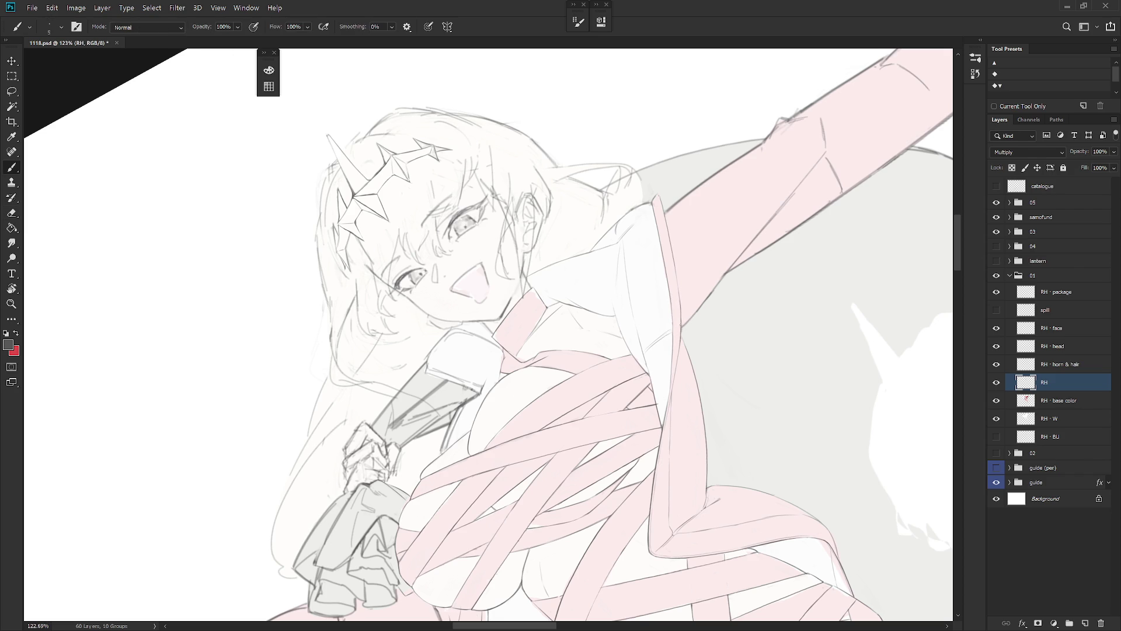
key("e")
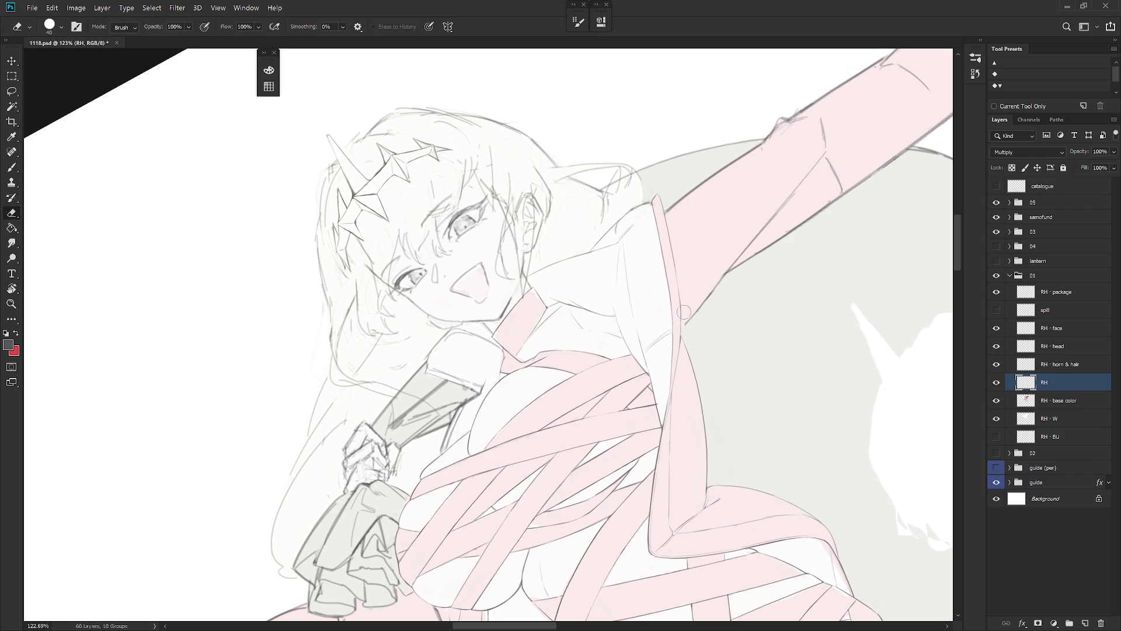
key("b")
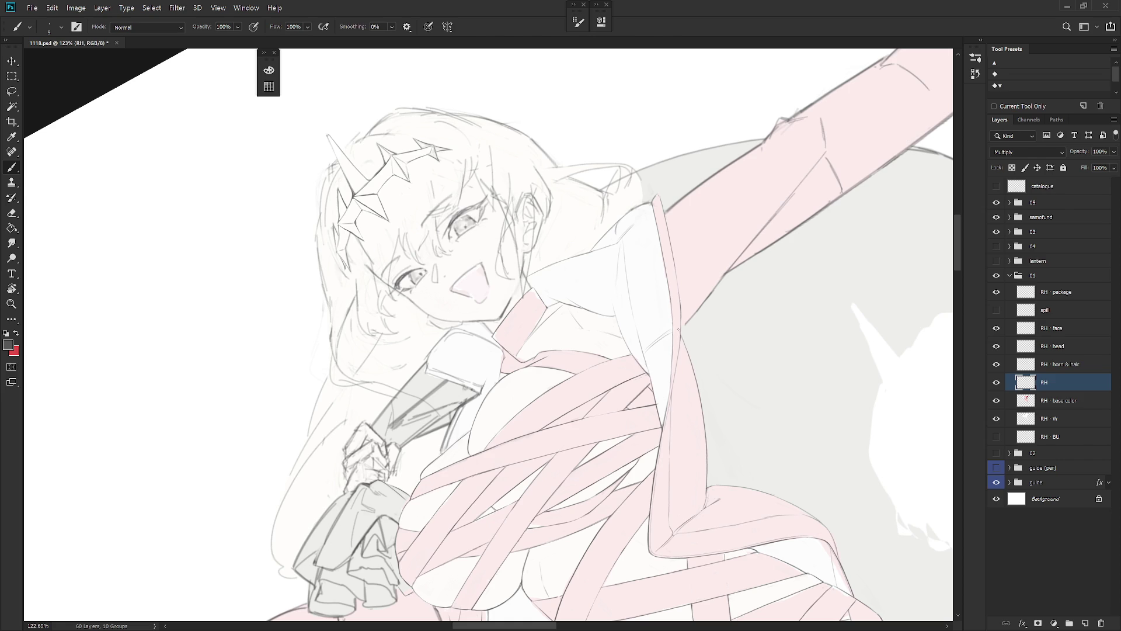
Step: Rotate the raised arm upright and erase the stray sketch line inside it
key("r")
mouse_move(696, 293)
left_mouse_down()
mouse_move(694, 437)
mouse_move(696, 304)
left_mouse_up()
key("e")
scroll(683, 384, "up", 2)
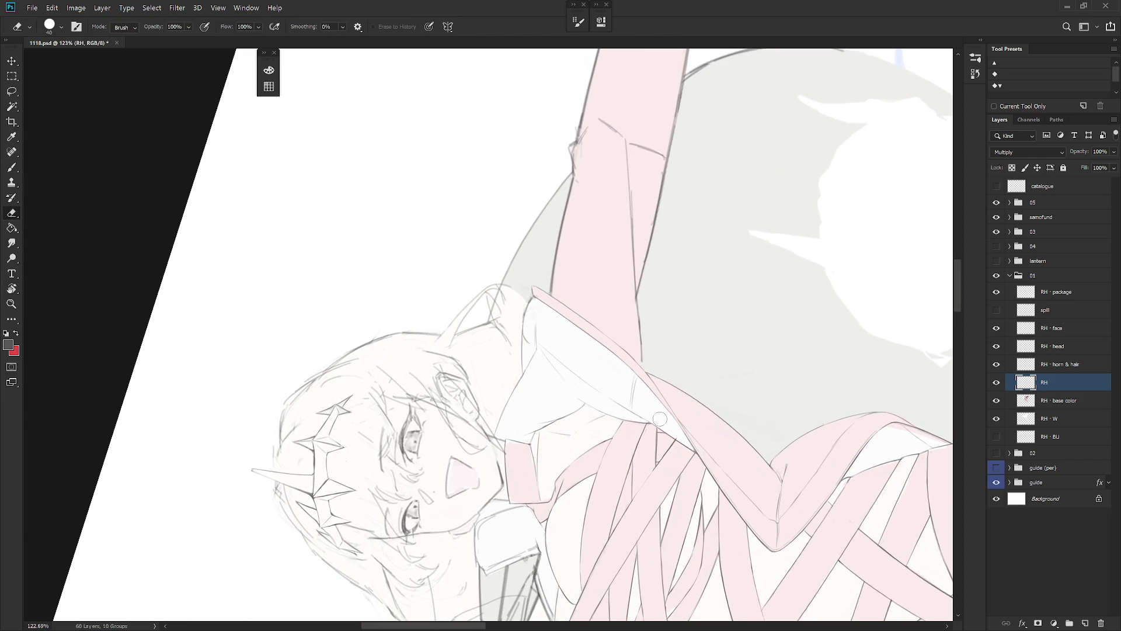
left_click_drag(623, 130, 643, 368)
key("b")
key("e")
Step: Replace the long arm line with a short fold line near the sleeve top, then reset the view
key("b")
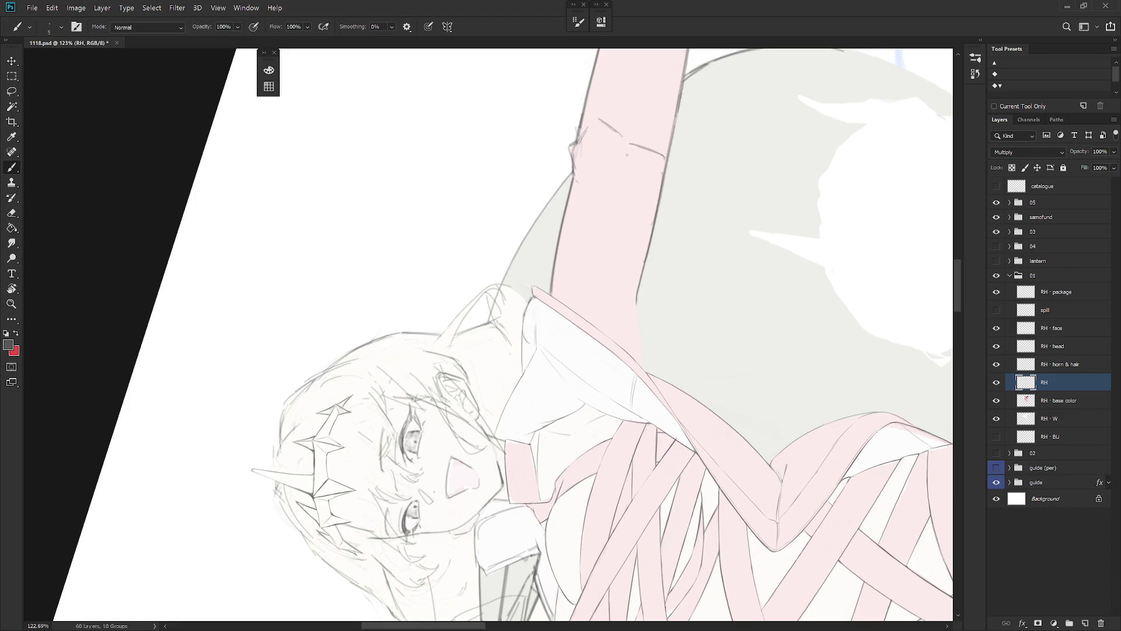
left_click_drag(627, 154, 637, 288)
left_click_drag(639, 339, 638, 350)
key("ctrl+z")
key("ctrl+z")
key("ctrl+z")
left_click_drag(626, 165, 637, 311)
key("Escape")
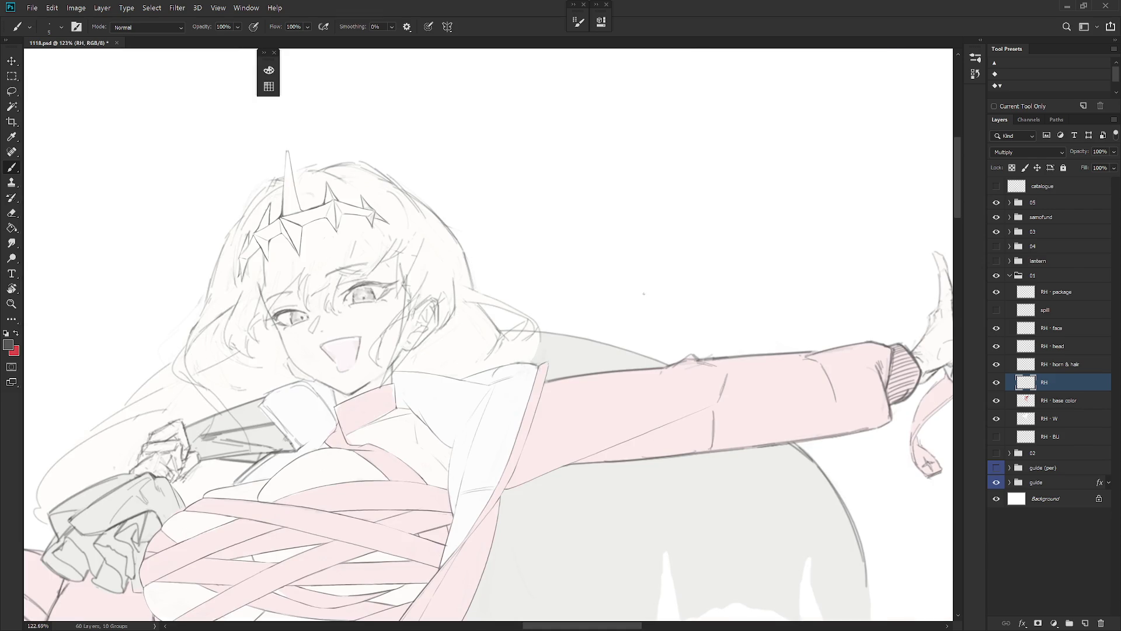
scroll(643, 293, "down", 5)
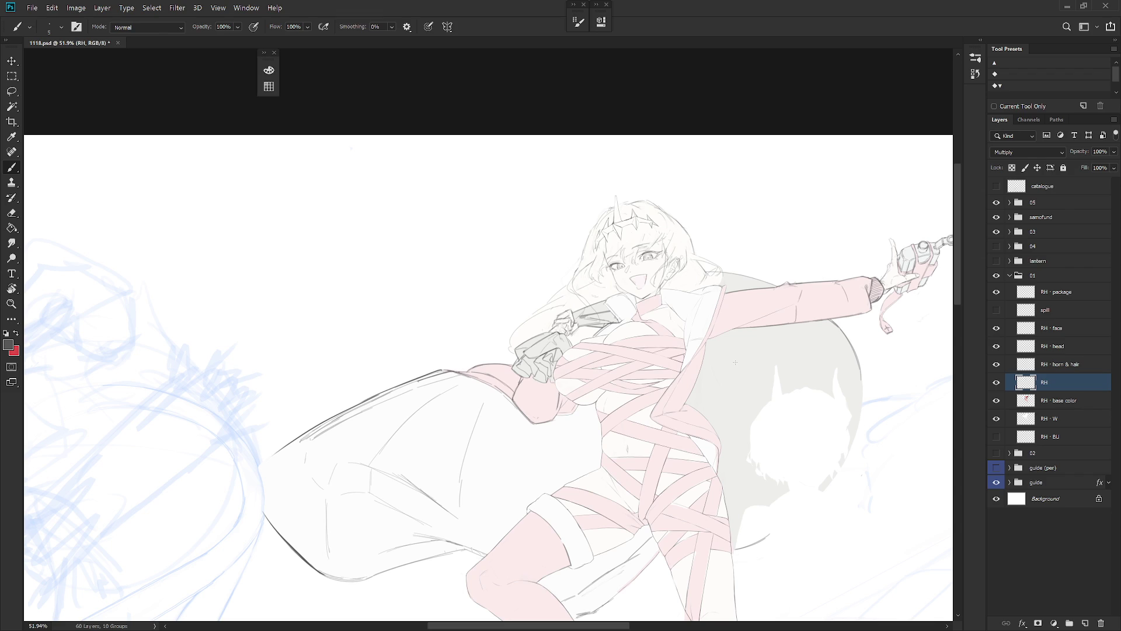
Step: Select the RH · base color layer, set its fill to full strength, and check the lantern sketch
left_click(1057, 400)
left_click(1114, 168)
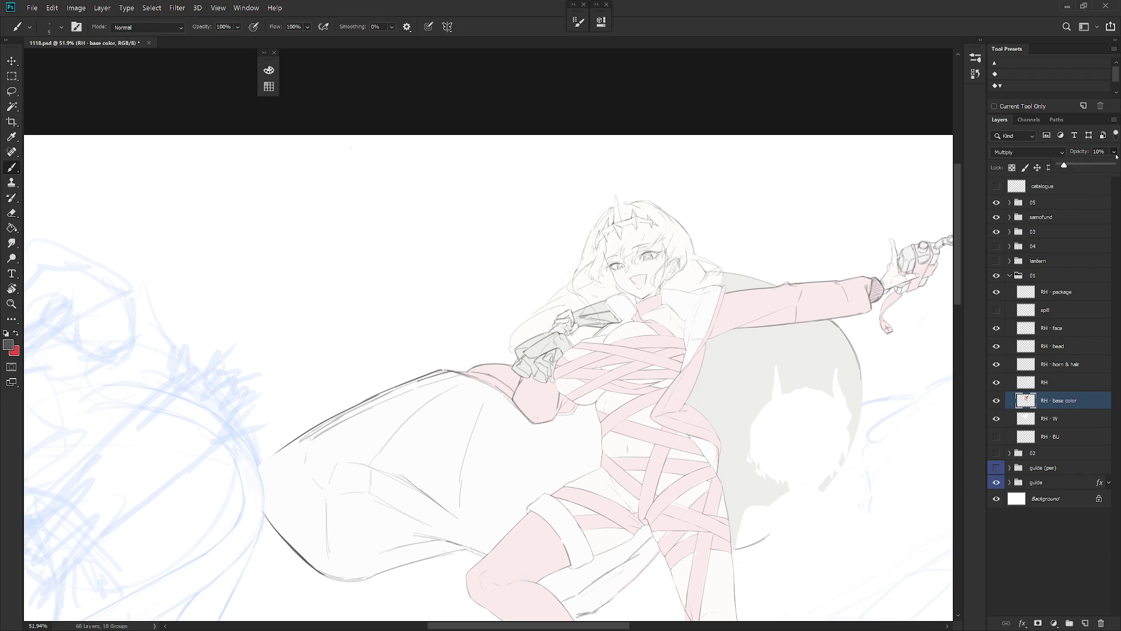
left_click_drag(1065, 166, 1112, 166)
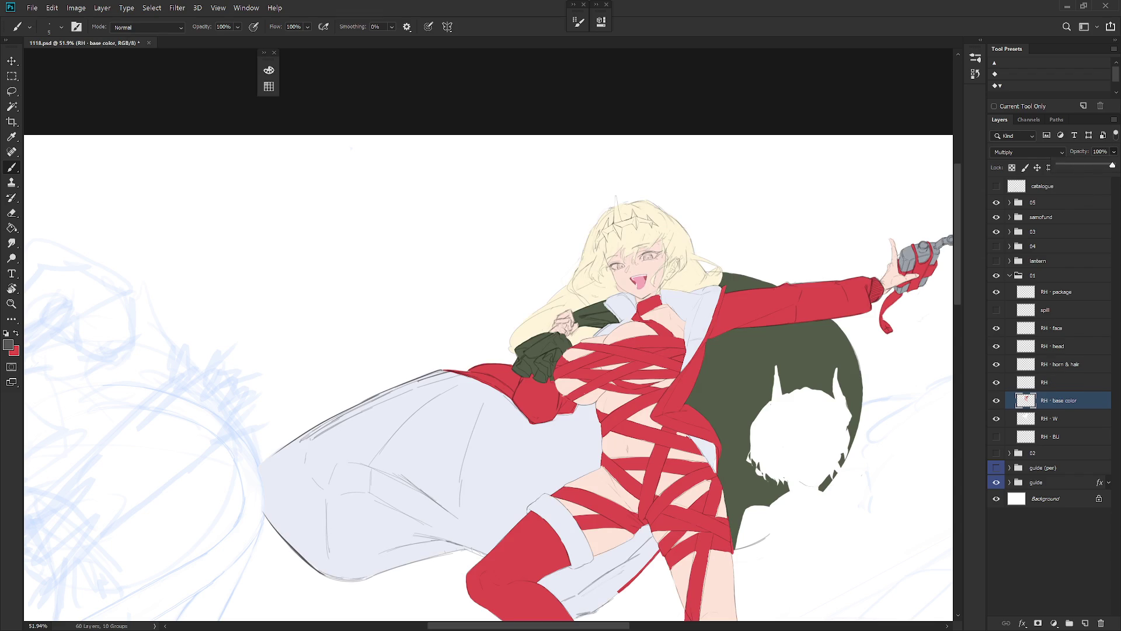
scroll(617, 374, "down", 4)
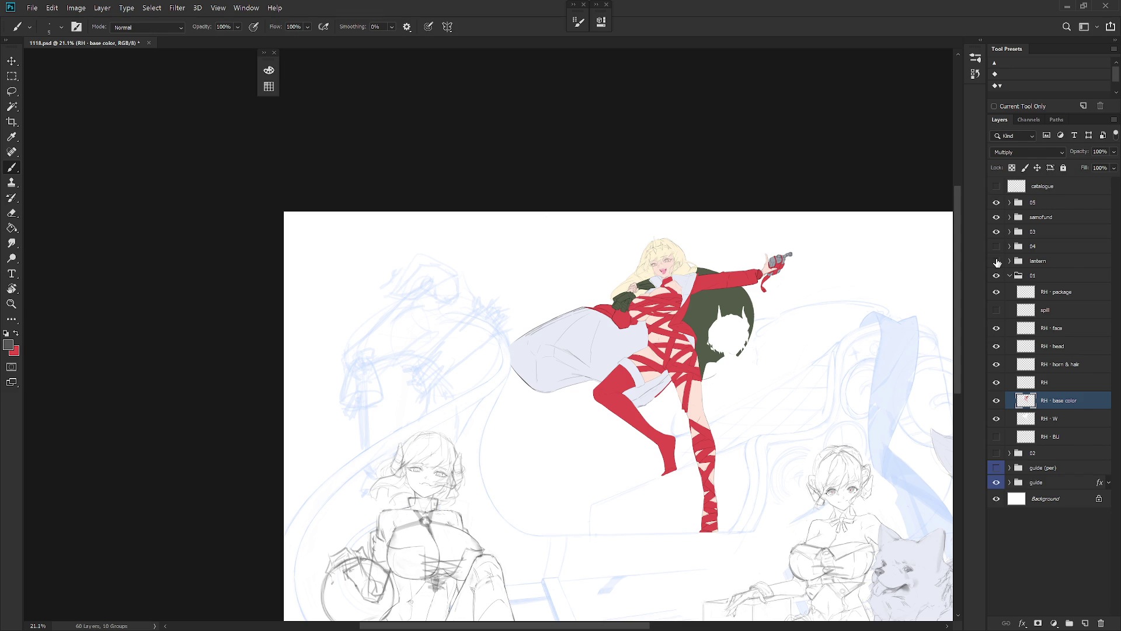
left_click(996, 261)
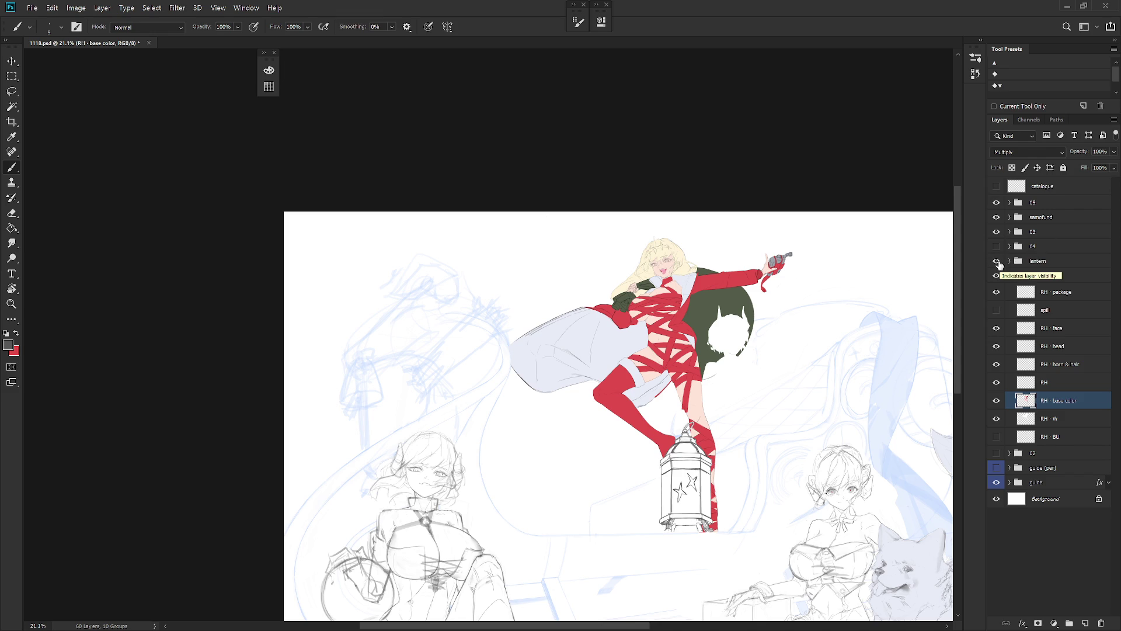
left_click(997, 261)
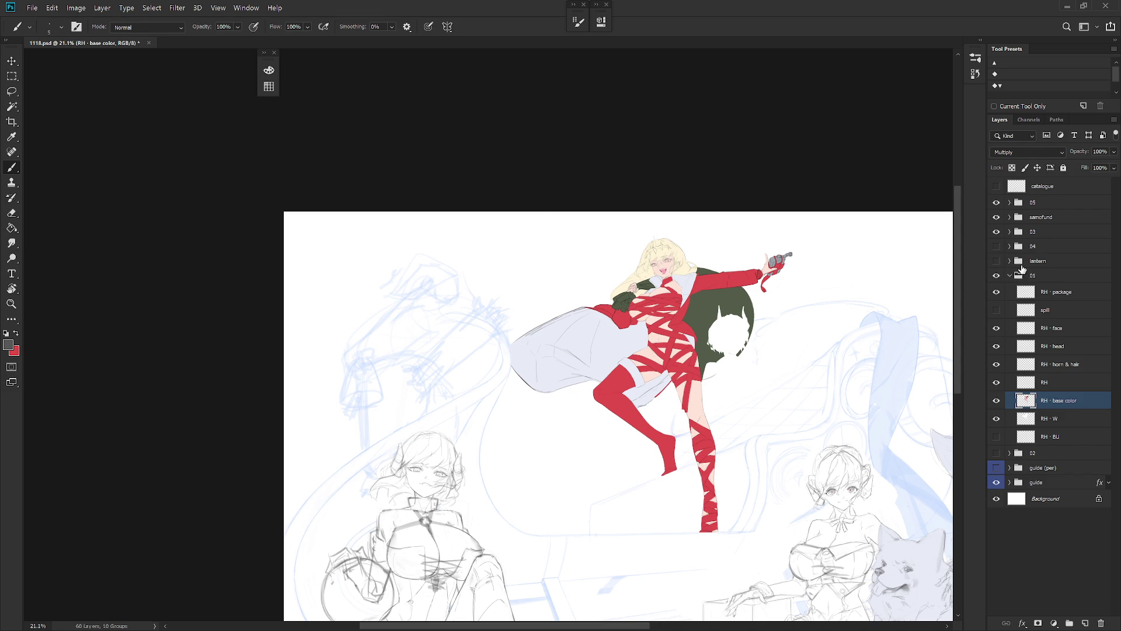
scroll(696, 426, "up", 3)
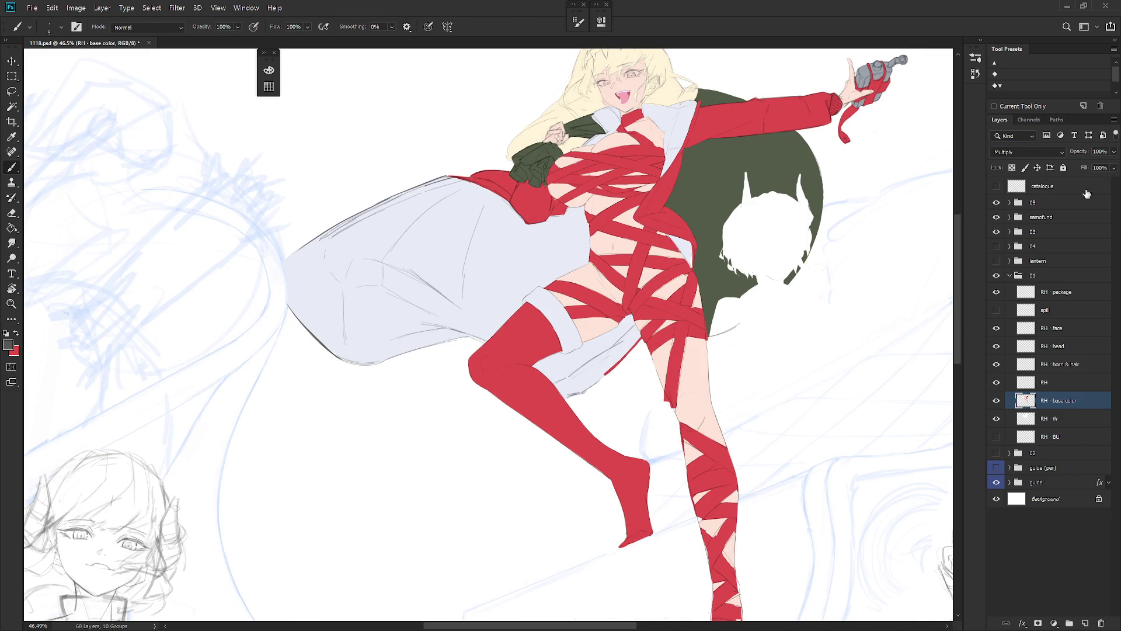
Step: Set the base colour layer's opacity to 10% and add a new empty Layer 1
left_click(1100, 151)
type("10")
key("Return")
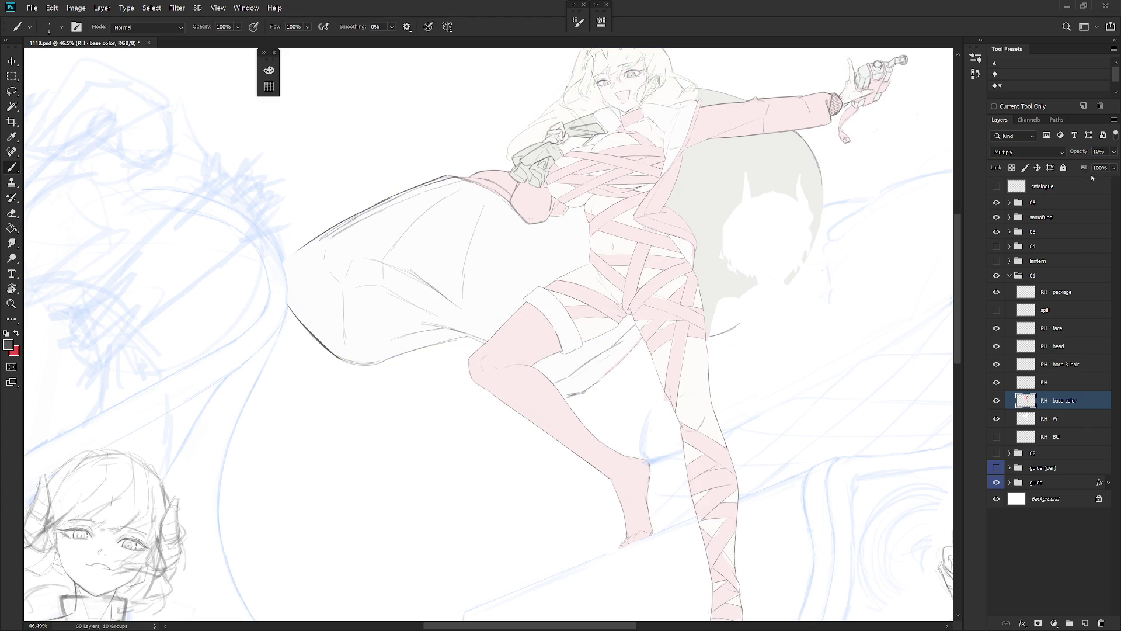
key("ctrl+shift+n")
key("Return")
Step: Hand-letter 'BRB.' with brush strokes on Layer 1 beside the outstretched arm
left_click_drag(691, 338, 657, 391)
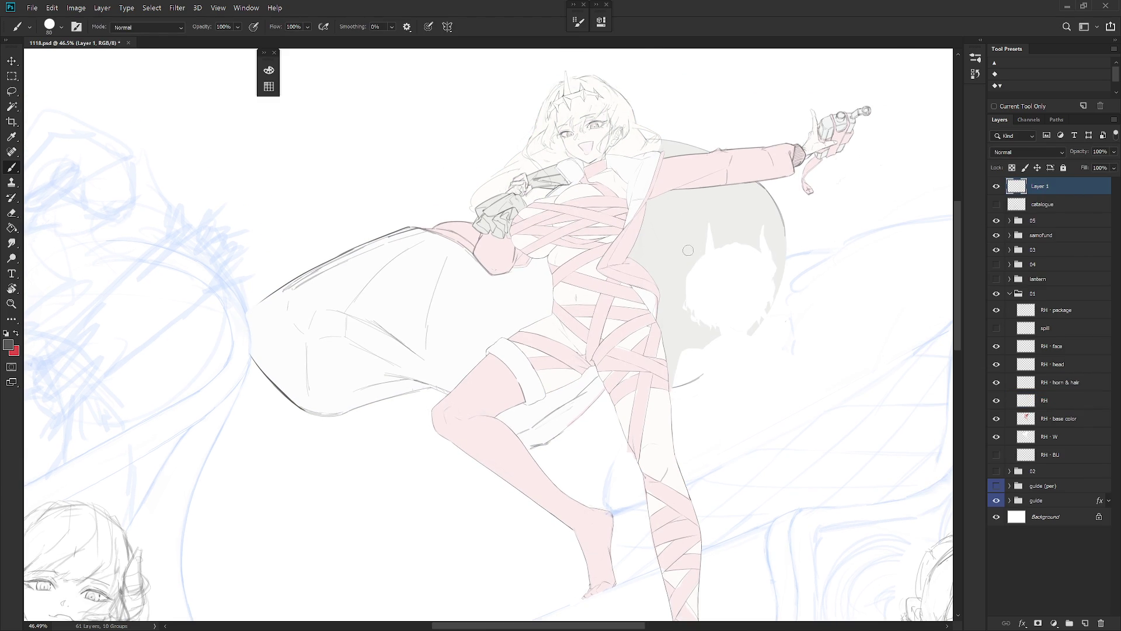
mouse_move(683, 245)
left_mouse_down()
mouse_move(706, 268)
mouse_move(687, 285)
left_mouse_up()
left_click_drag(682, 242, 684, 289)
left_click_drag(723, 241, 752, 273)
left_click_drag(723, 237, 728, 281)
left_click_drag(767, 224, 762, 270)
mouse_move(767, 226)
left_mouse_down()
mouse_move(781, 248)
mouse_move(766, 270)
left_mouse_up()
left_click(796, 262)
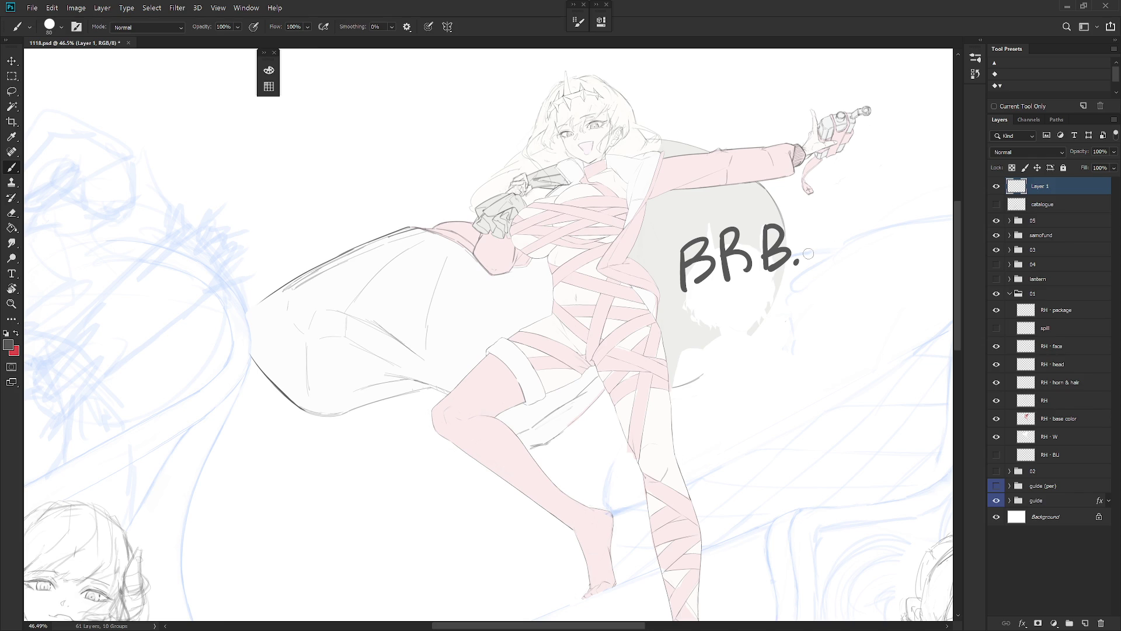
Step: Delete the BRB note layer, select RH, and show the horned girl in group 04
key("Delete")
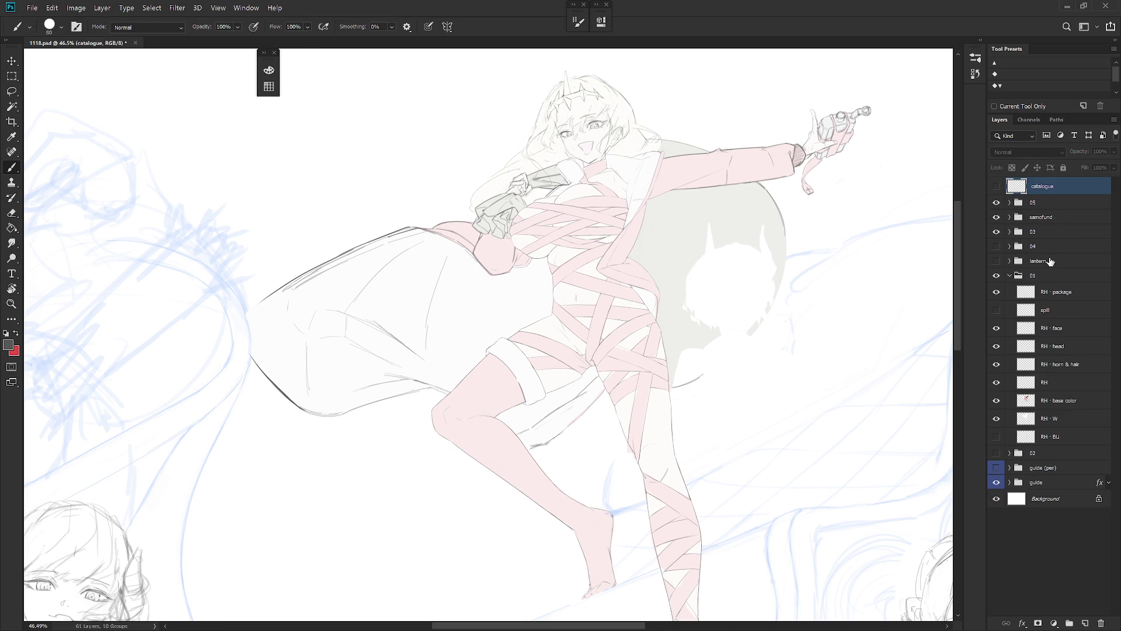
left_click_drag(682, 366, 651, 355)
left_click(1057, 382)
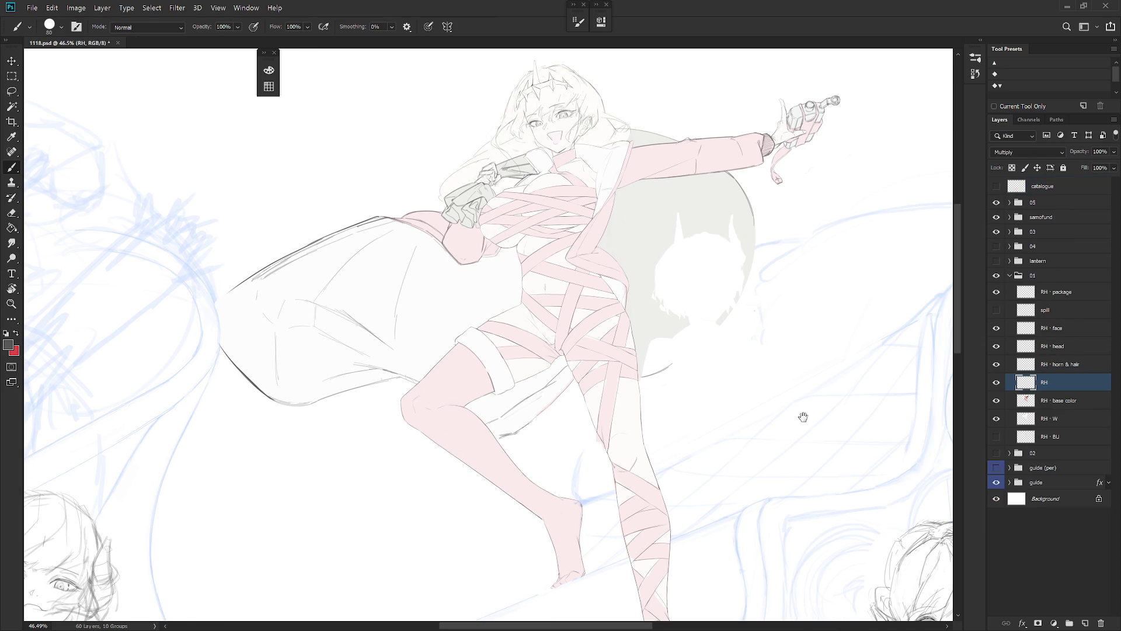
mouse_move(801, 418)
left_mouse_down()
mouse_move(747, 357)
mouse_move(656, 363)
left_mouse_up()
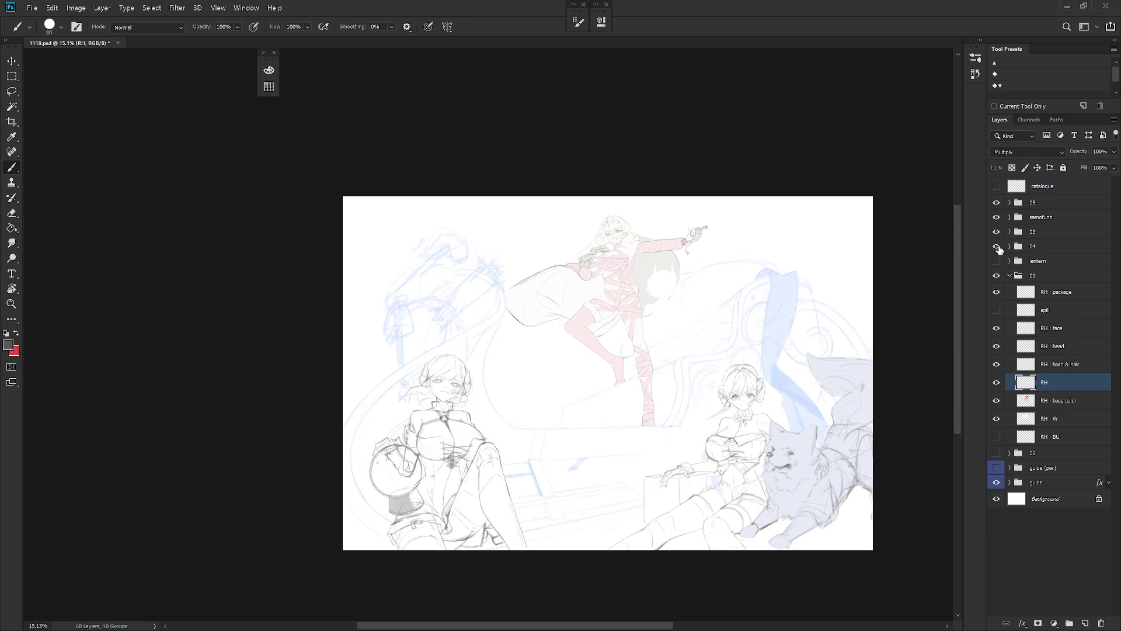
left_click(997, 246)
Step: Set the brush size to 4 px
scroll(643, 304, "up", 3)
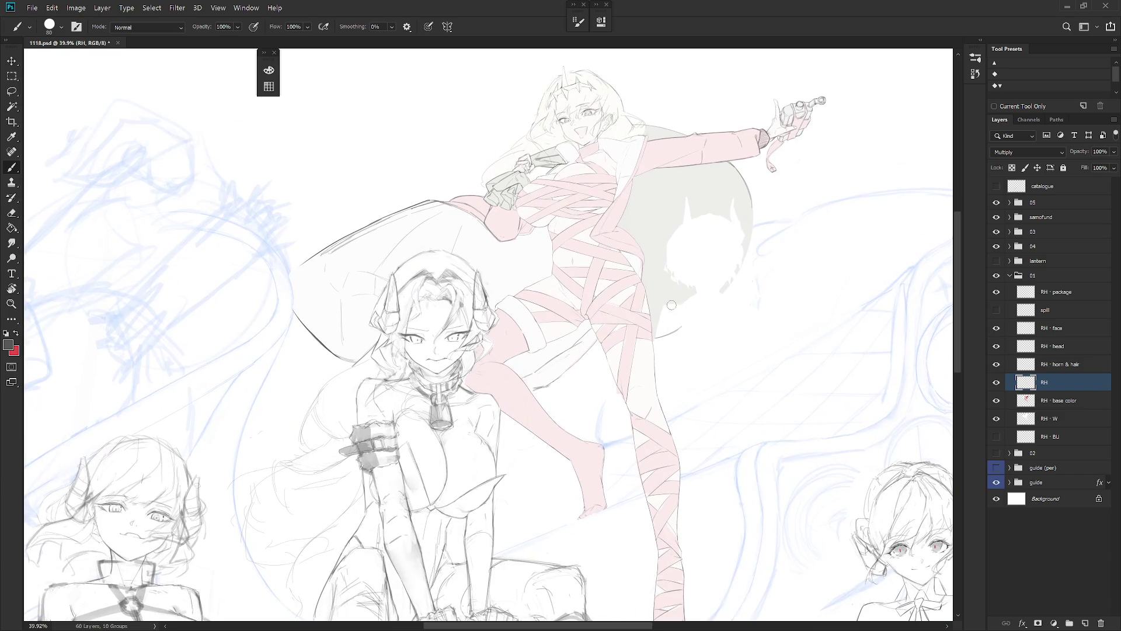
right_click(679, 324)
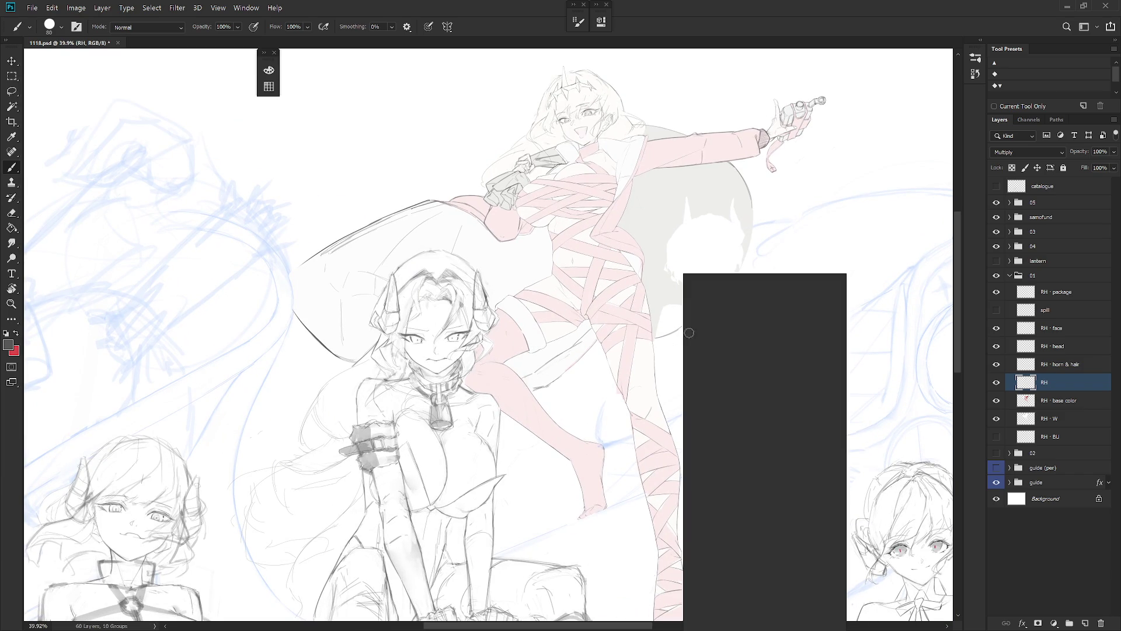
type("4")
key("Return")
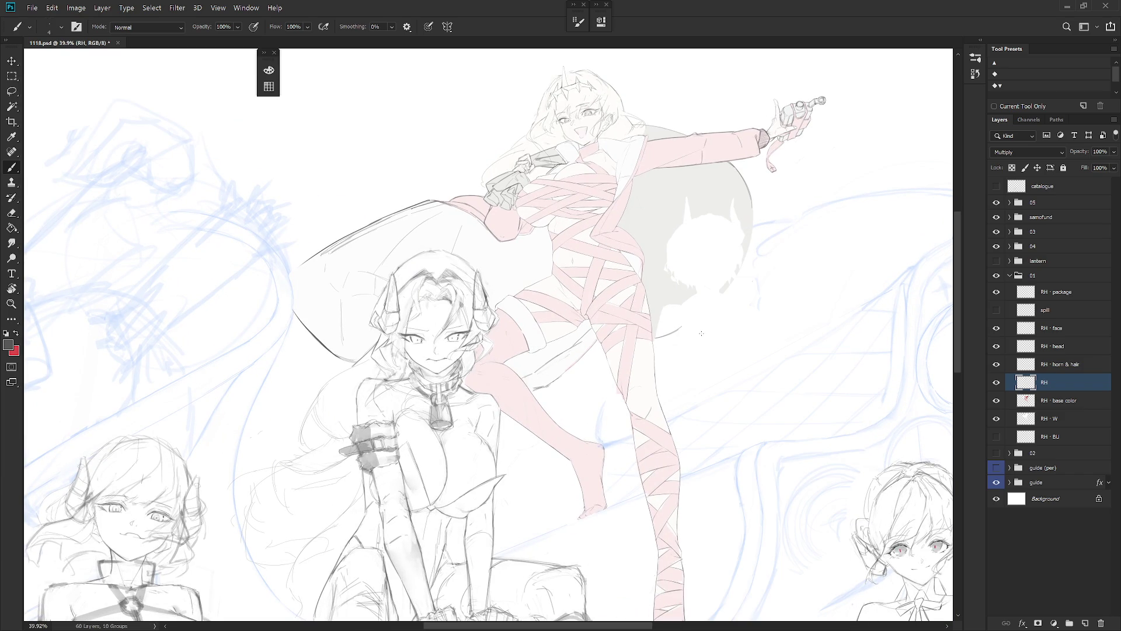
Step: Erase the bandaged lower leg's rough right outline
scroll(695, 330, "up", 3)
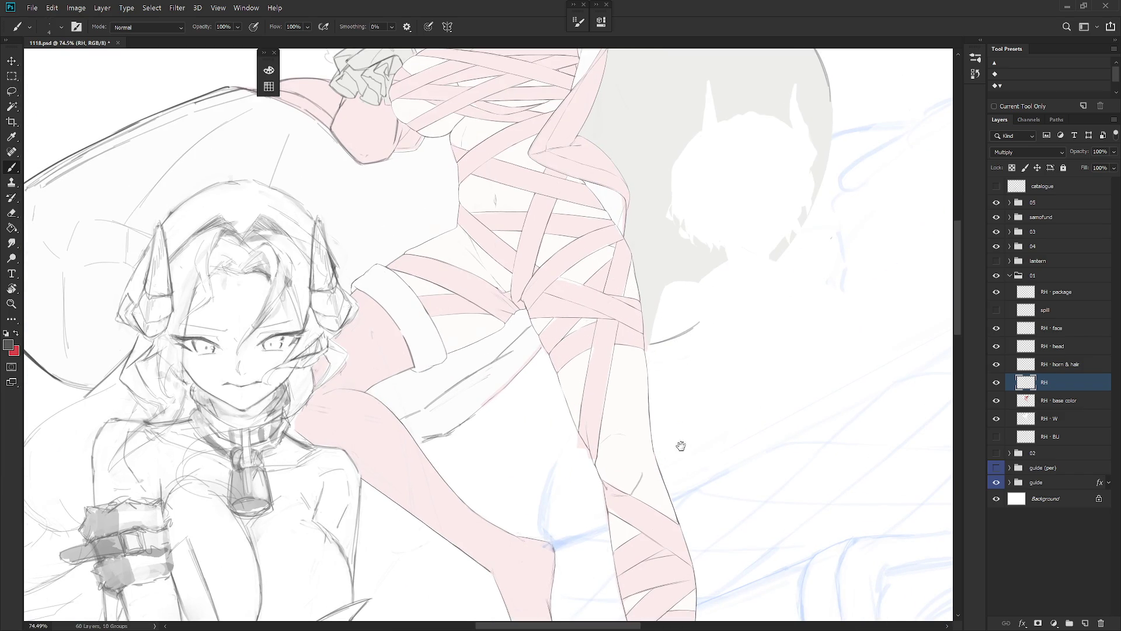
mouse_move(681, 445)
left_mouse_down()
mouse_move(654, 284)
mouse_move(671, 378)
left_mouse_up()
key("r")
key("e")
left_click_drag(622, 277, 632, 403)
right_click(634, 357)
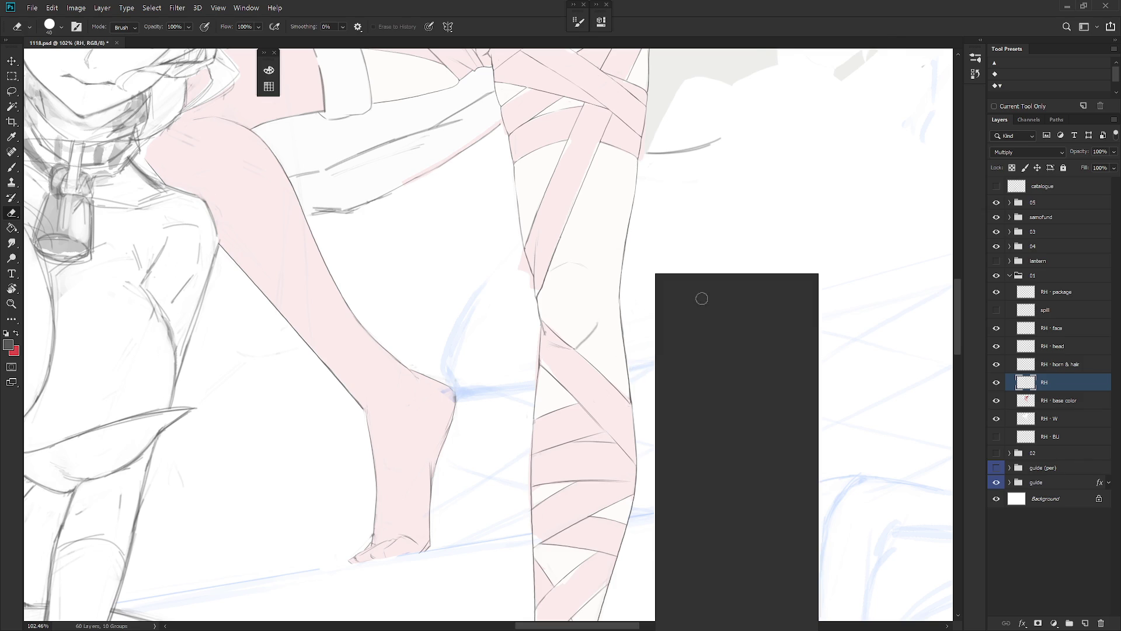
scroll(759, 555, "down", 5)
scroll(795, 573, "up", 1)
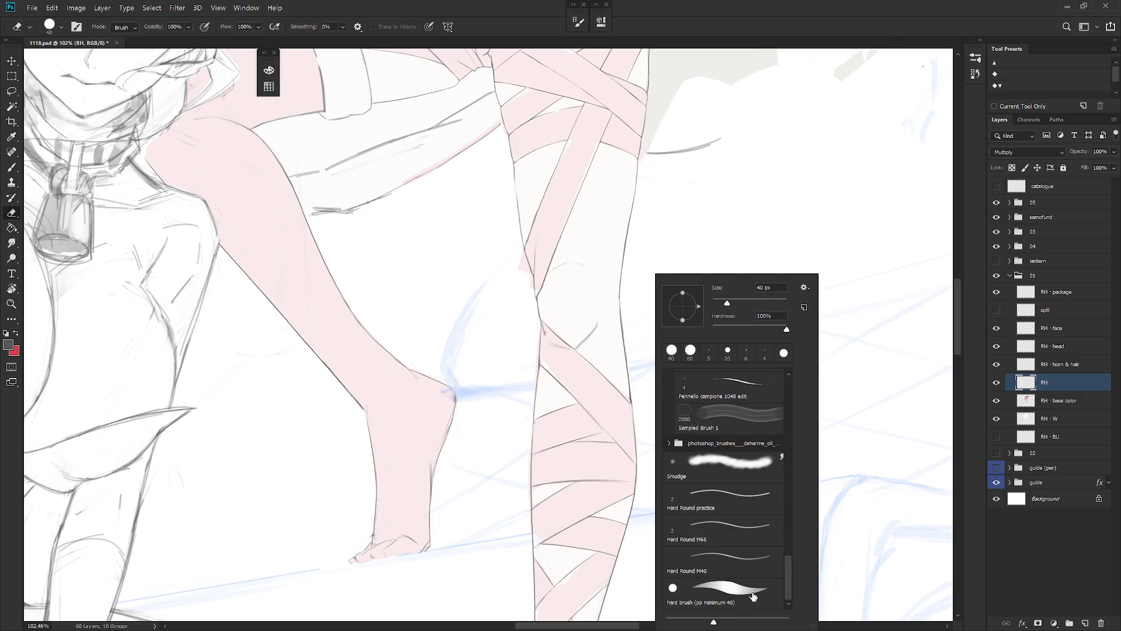
key("Escape")
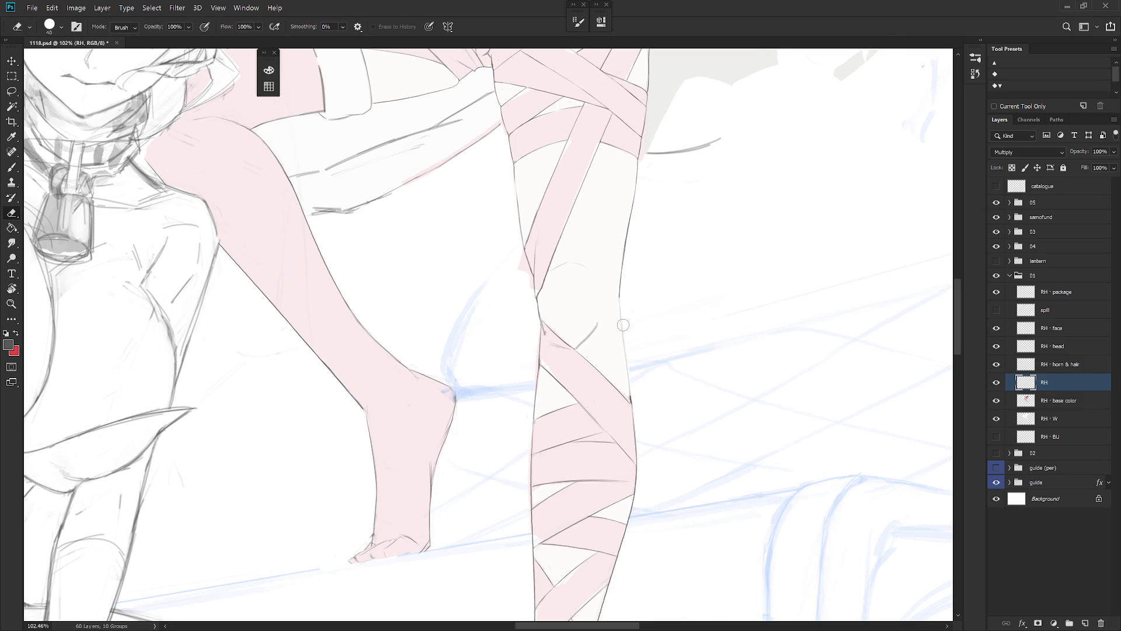
Step: Redraw the leg's right outline with a clean thin stroke
key("b")
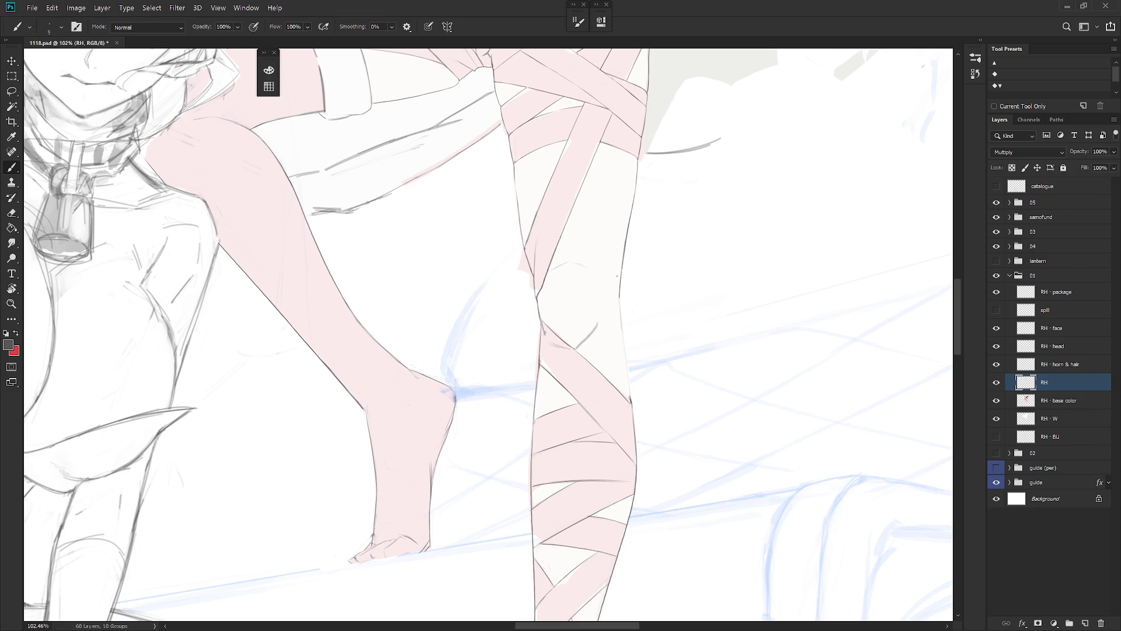
left_click_drag(619, 300, 623, 344)
key("e")
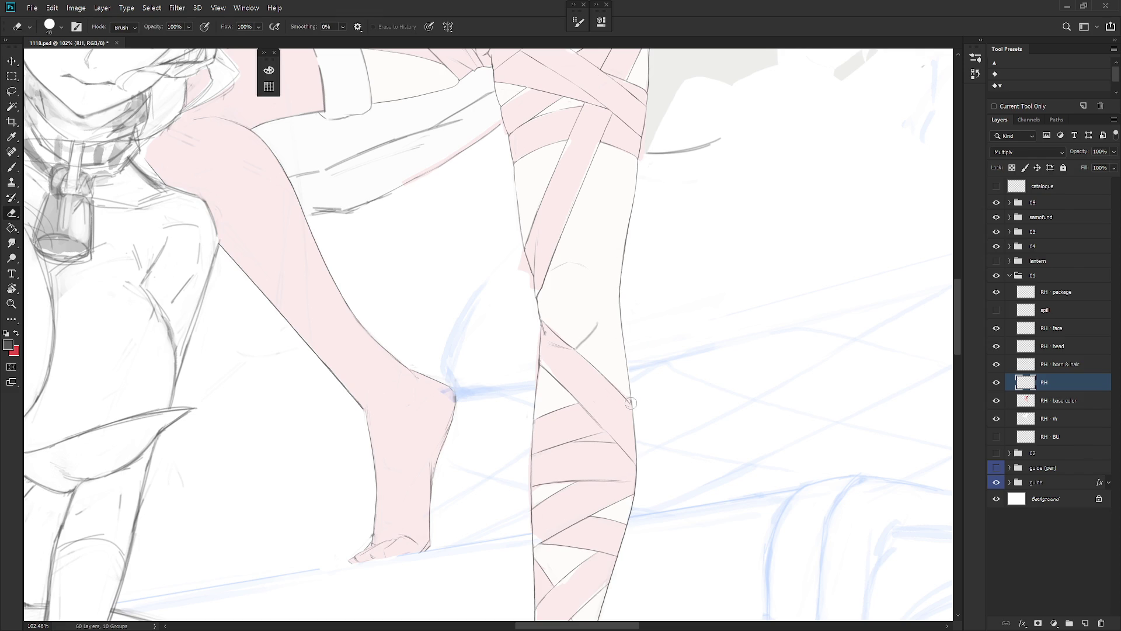
key("b")
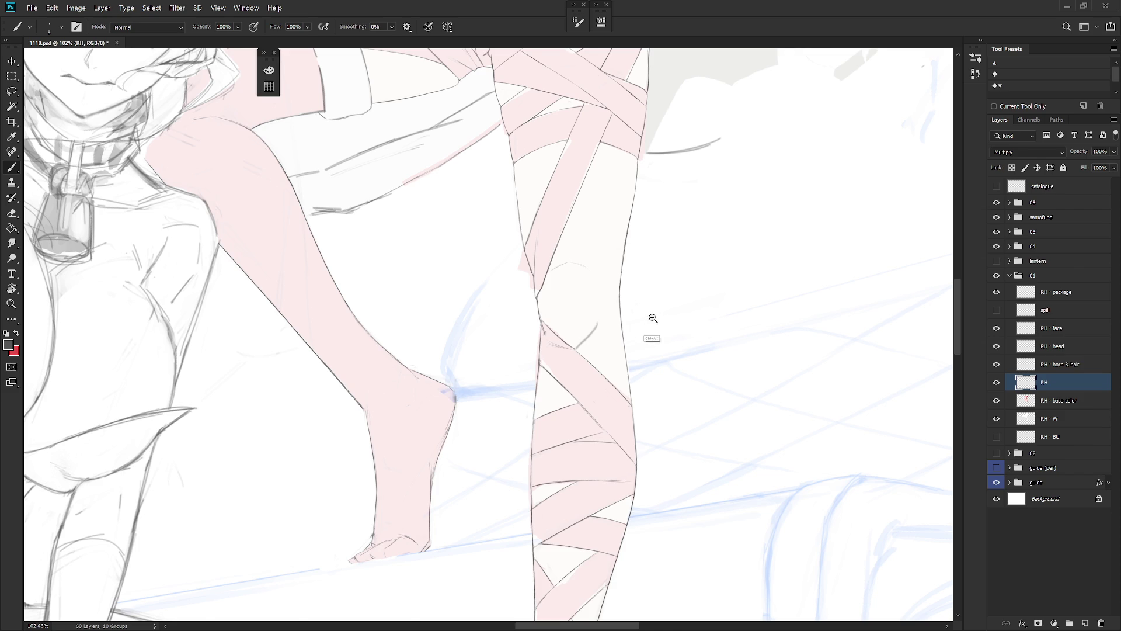
scroll(648, 321, "down", 2)
left_click_drag(643, 352, 639, 298)
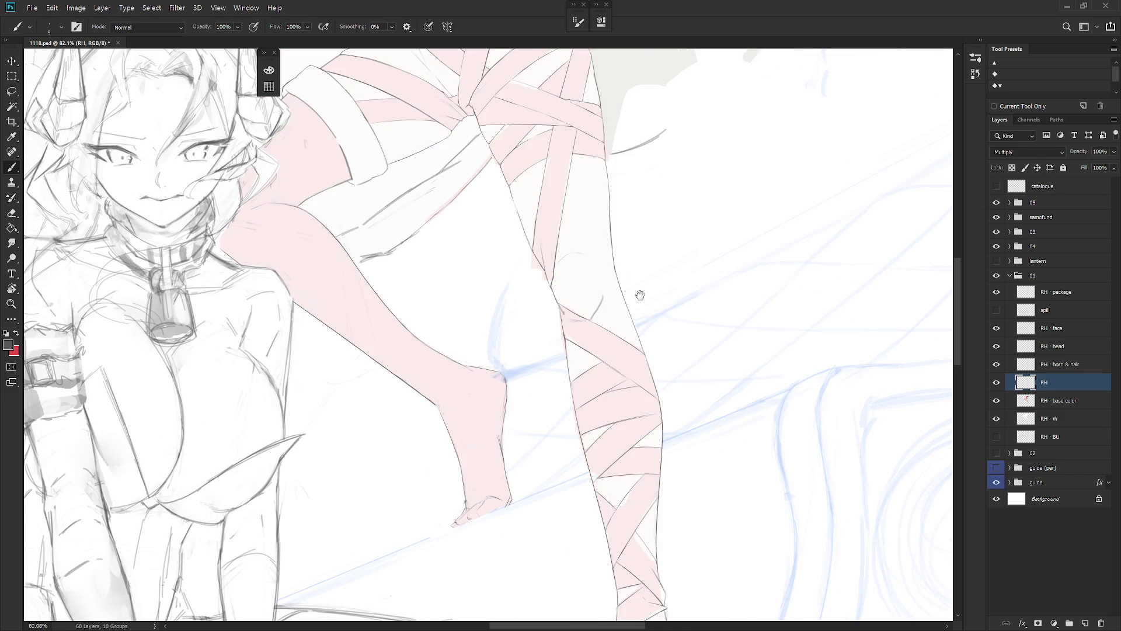
mouse_move(650, 176)
left_mouse_down()
mouse_move(606, 433)
mouse_move(628, 485)
left_mouse_up()
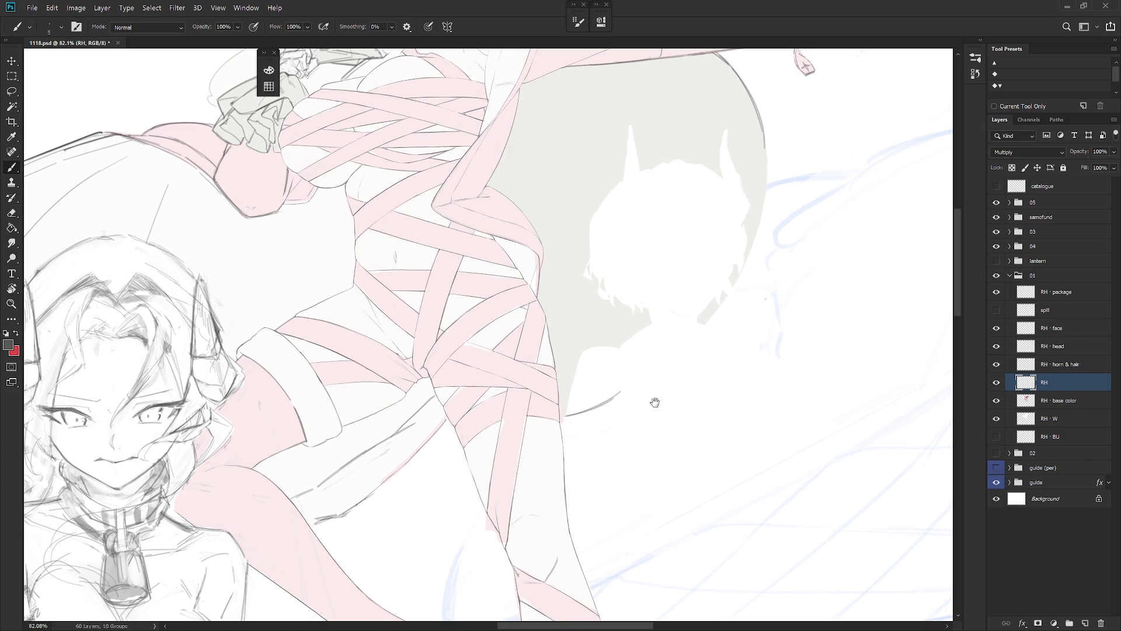
Step: Bring the jacket collar into view and set the eraser to a 4 px Hard_set03 tip
scroll(656, 400, "up", 5)
scroll(672, 321, "left", 2)
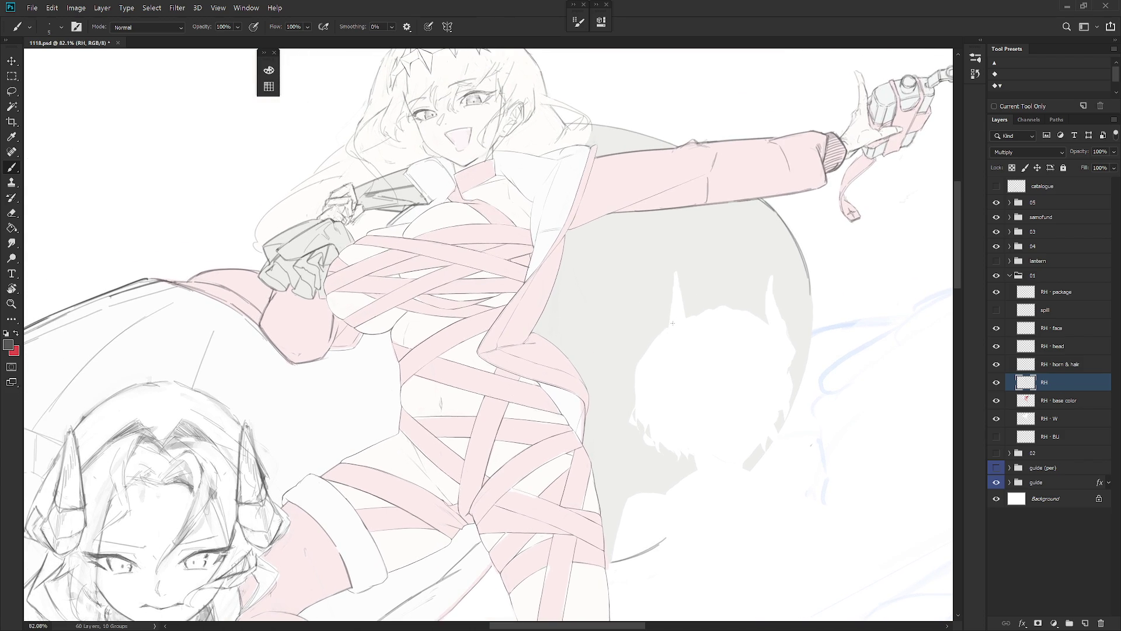
scroll(671, 320, "up", 5)
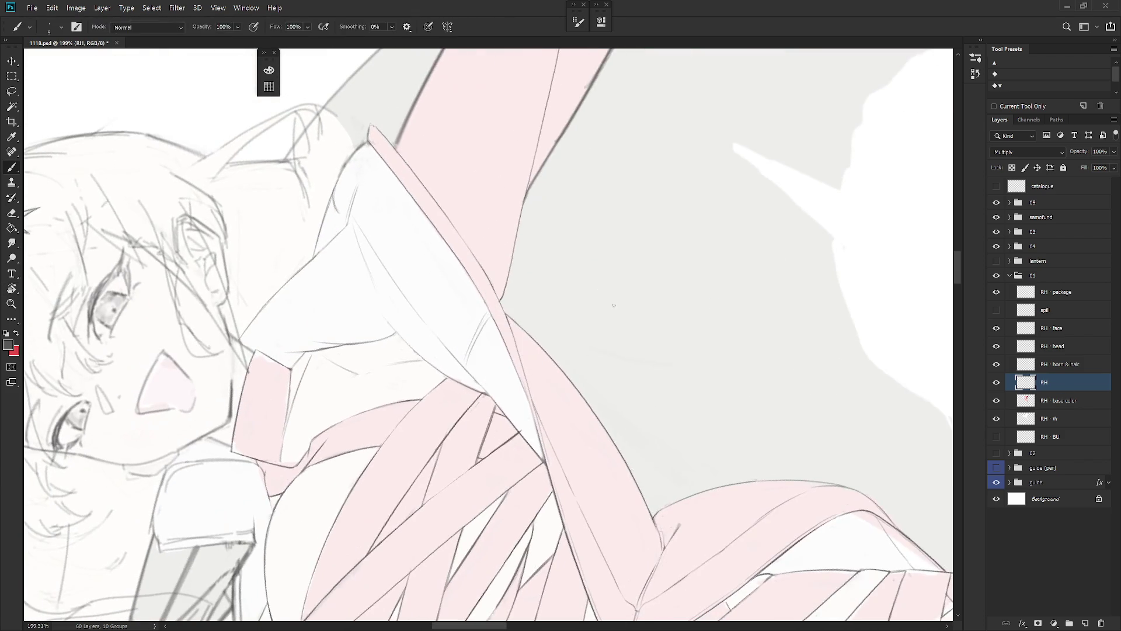
mouse_move(614, 305)
left_mouse_down()
mouse_move(575, 393)
mouse_move(626, 316)
mouse_move(622, 372)
left_mouse_up()
scroll(621, 391, "down", 2)
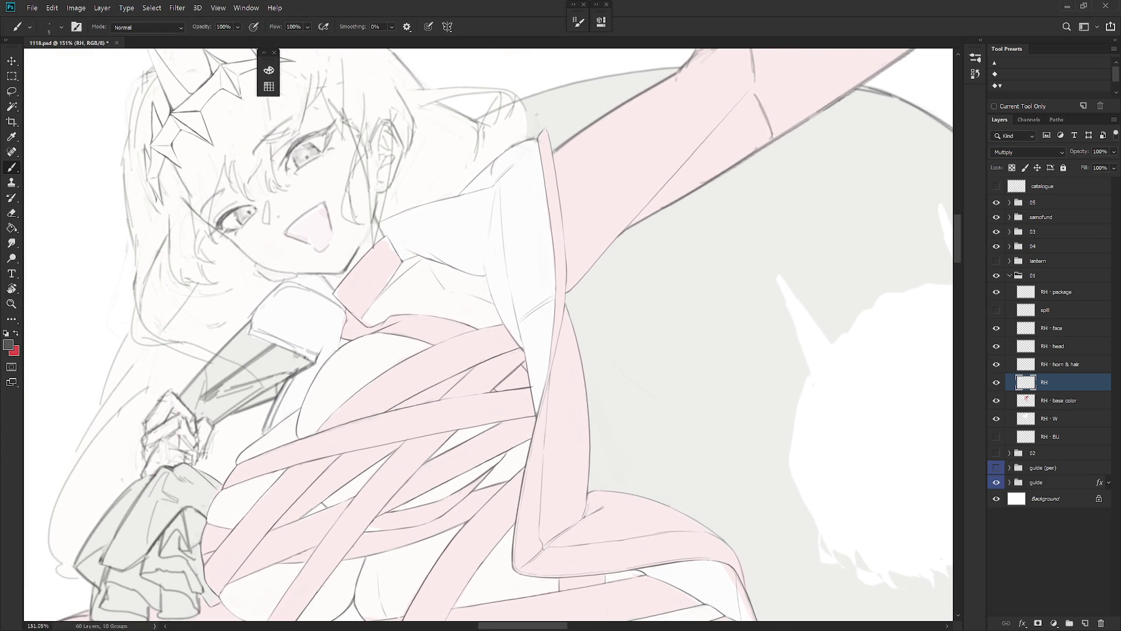
key("e")
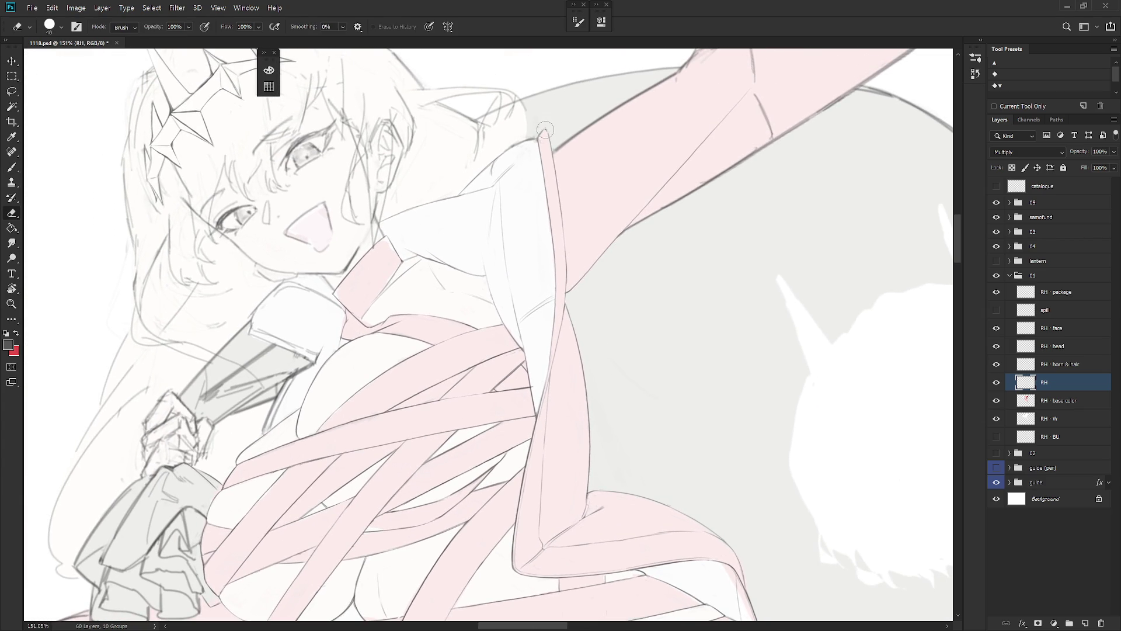
right_click(569, 134)
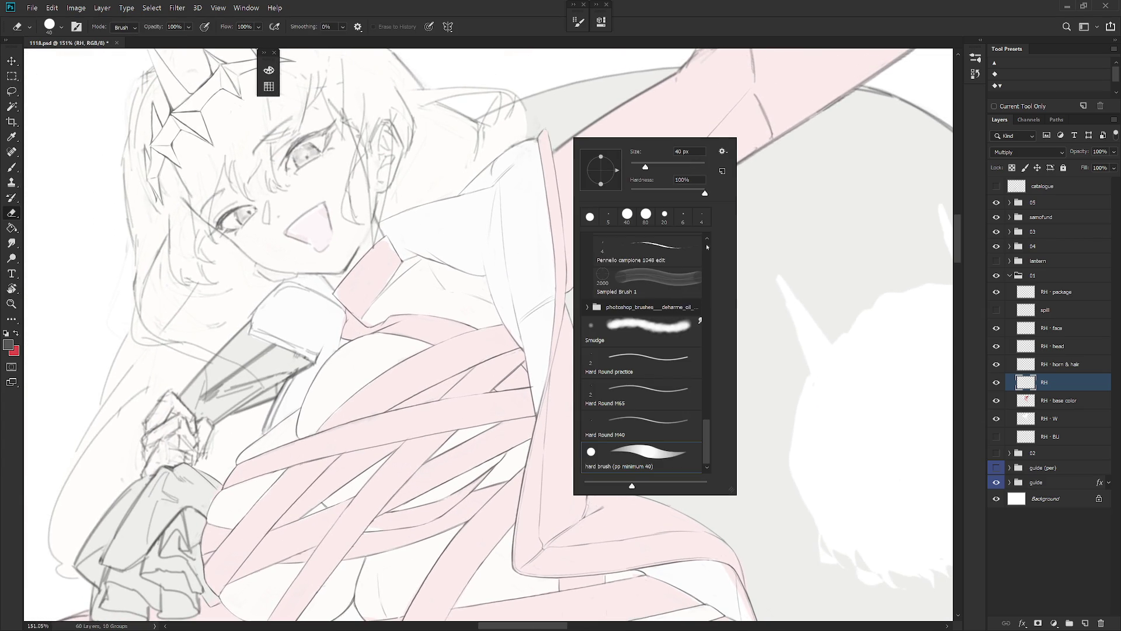
scroll(672, 350, "up", 10)
left_click(670, 459)
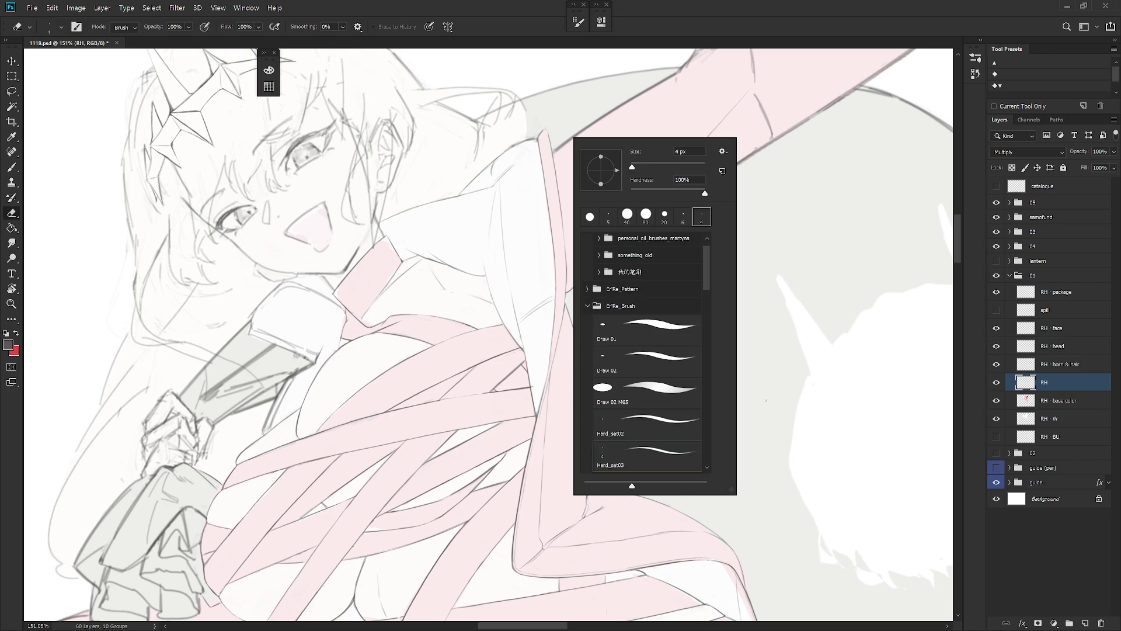
left_click(766, 400)
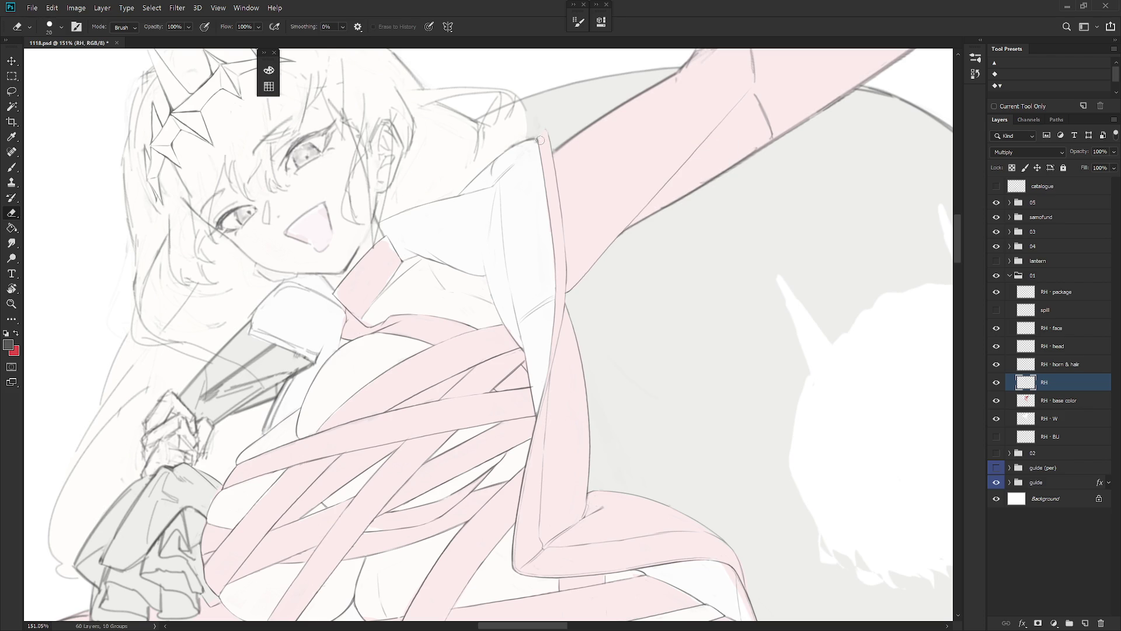
Step: Toggle between brush and eraser, then rotate the view counter-clockwise around the face
key("b")
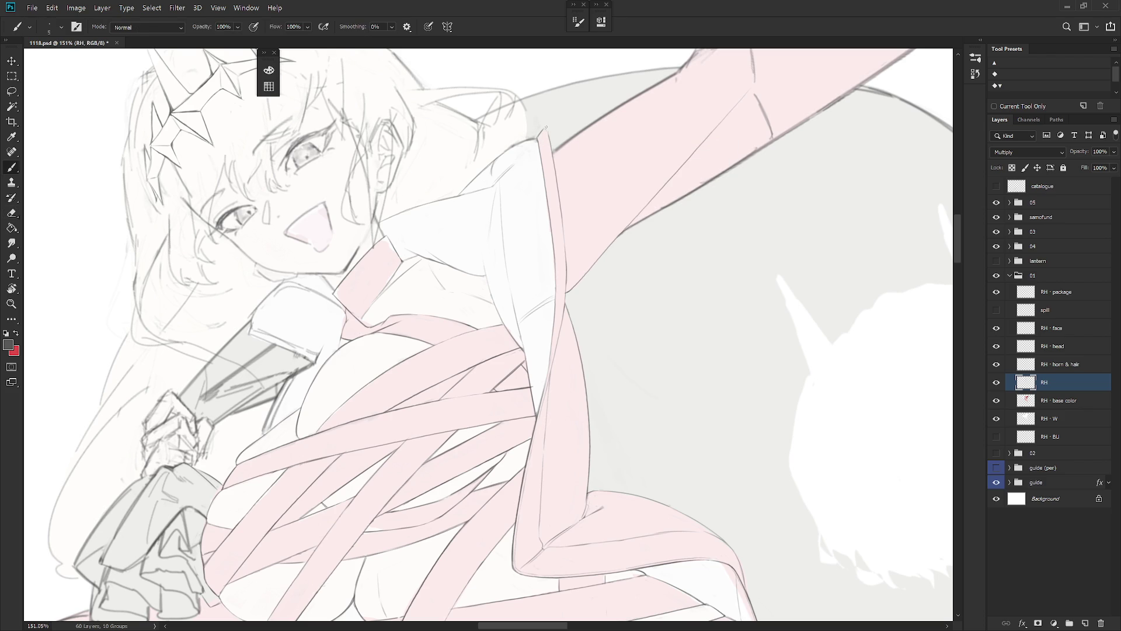
key("e")
key("b")
key("e")
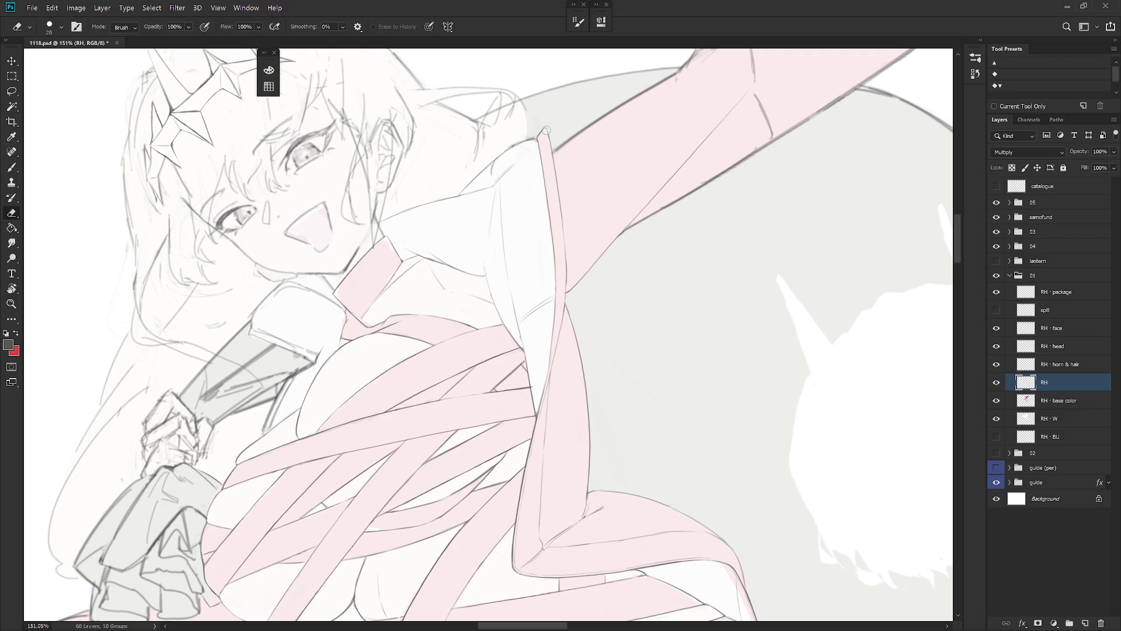
key("b")
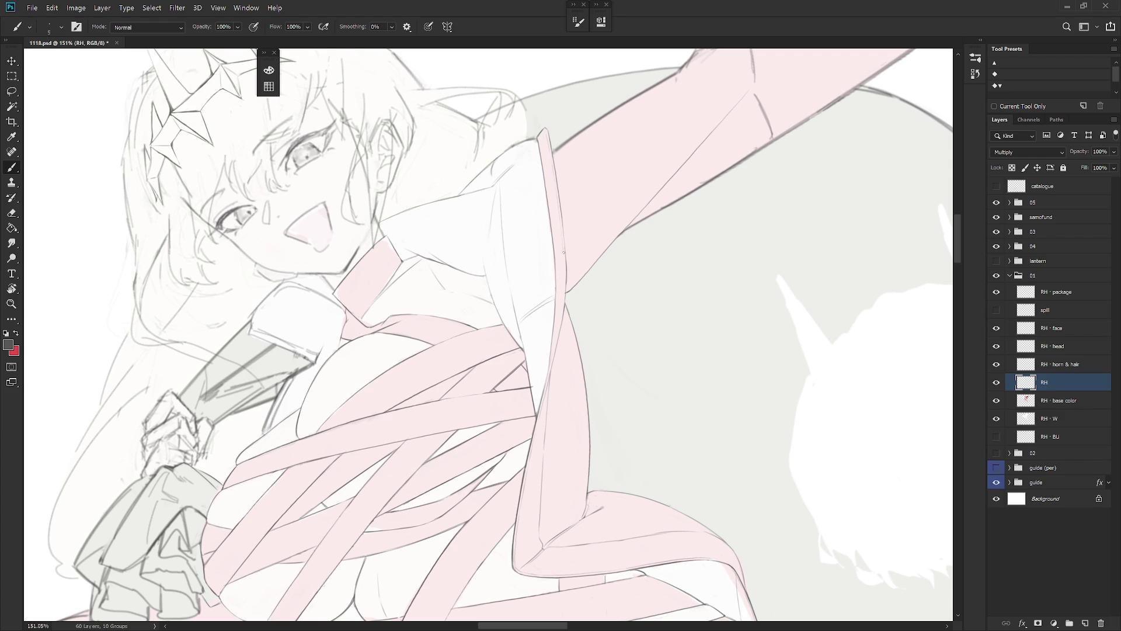
key("r")
left_click_drag(616, 363, 525, 203)
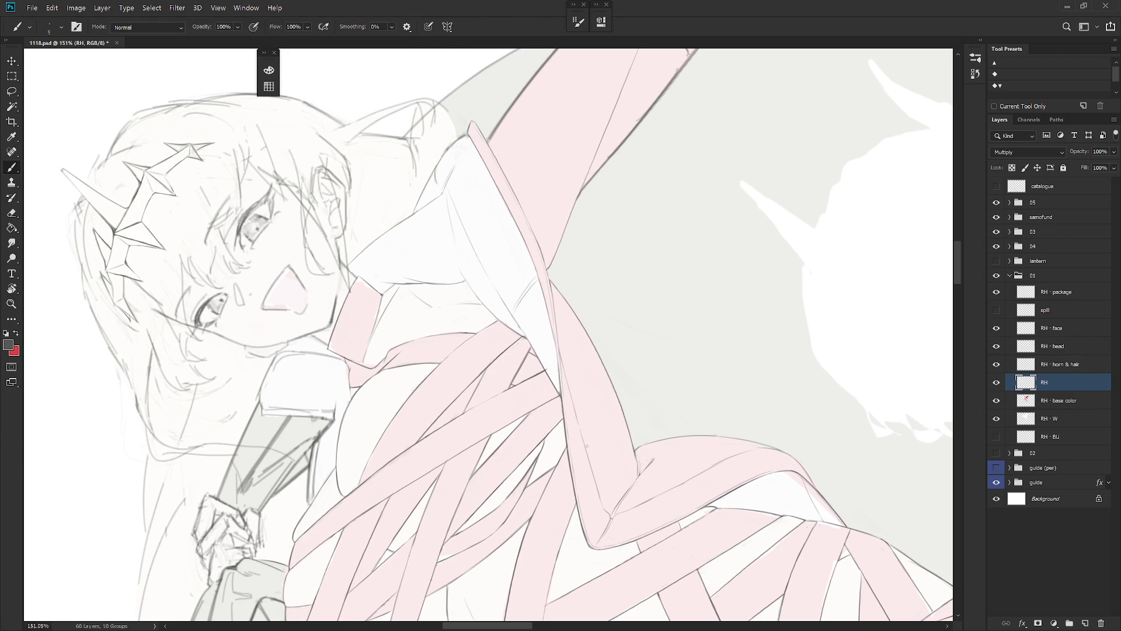
Step: Straighten the view upright, then try a line along the pink sleeve edge and undo it
key("r")
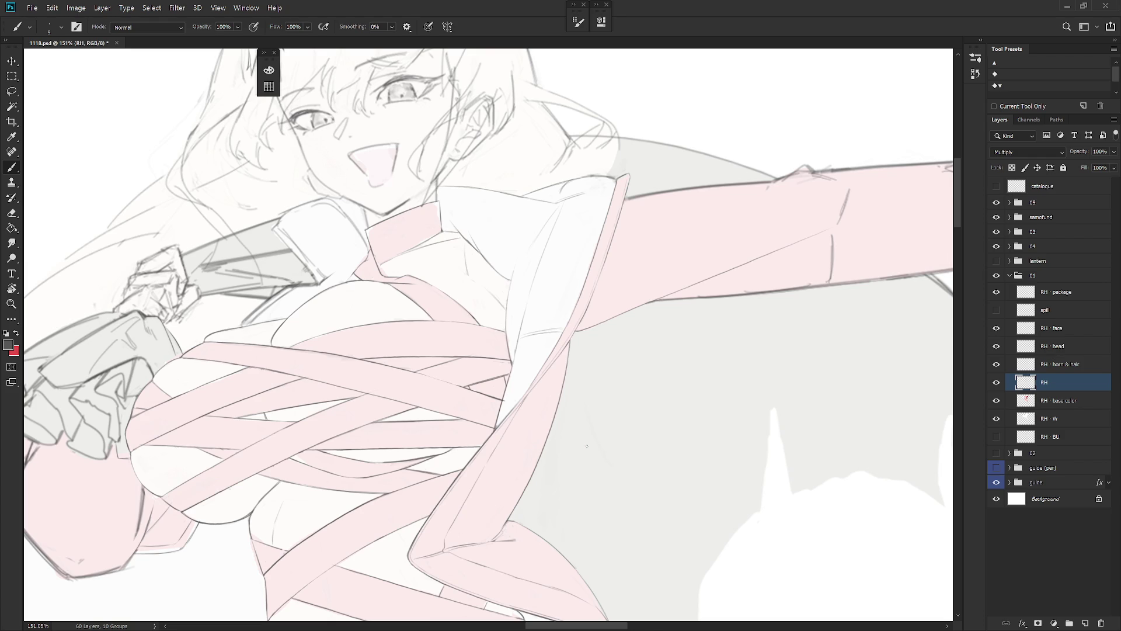
mouse_move(587, 446)
left_mouse_down()
mouse_move(584, 379)
mouse_move(548, 327)
left_mouse_up()
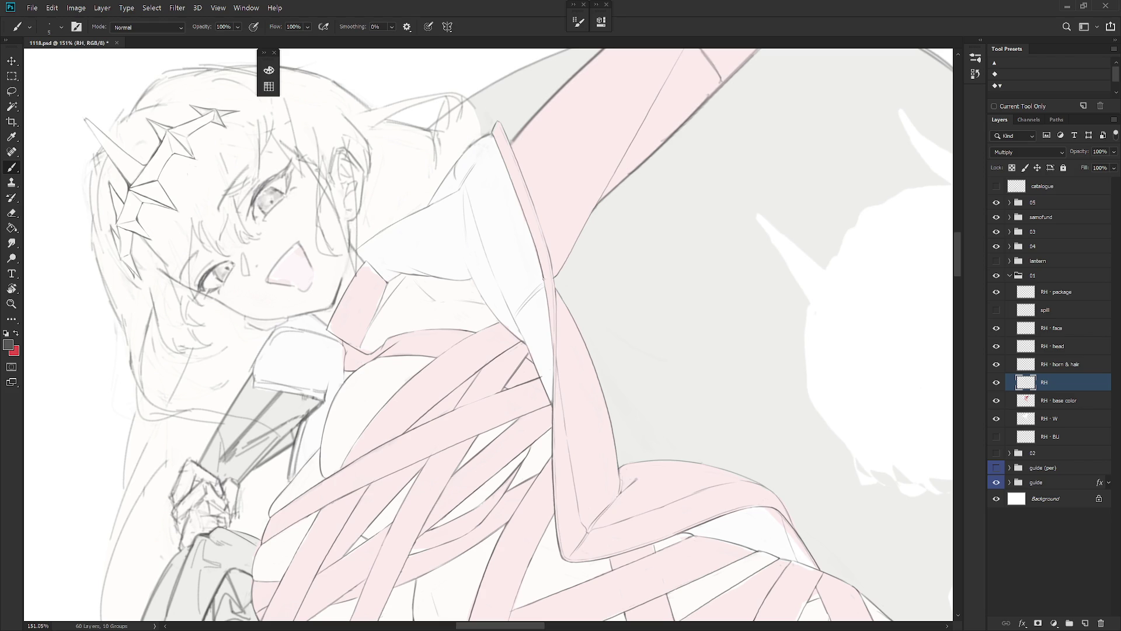
left_click_drag(549, 319, 551, 335)
key("ctrl+z")
Step: Lasso a small sliver along the sleeve edge, deselect it, and zoom out to 91.7%
scroll(602, 363, "down", 3)
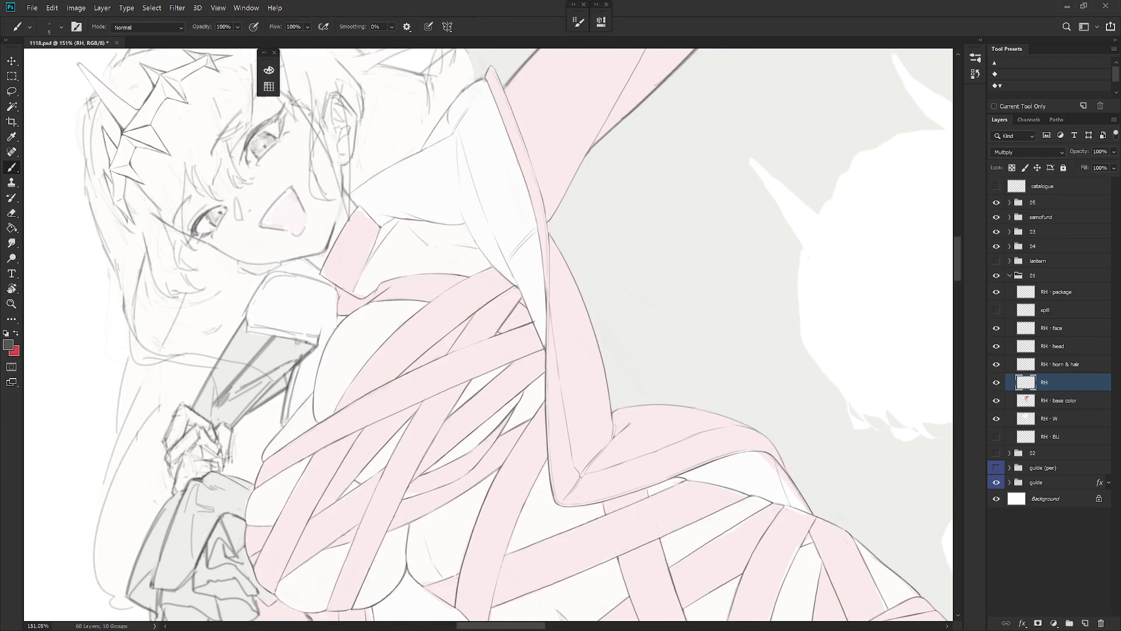
key("l")
mouse_move(533, 324)
left_mouse_down()
mouse_move(545, 350)
mouse_move(544, 326)
left_mouse_up()
left_click(544, 322)
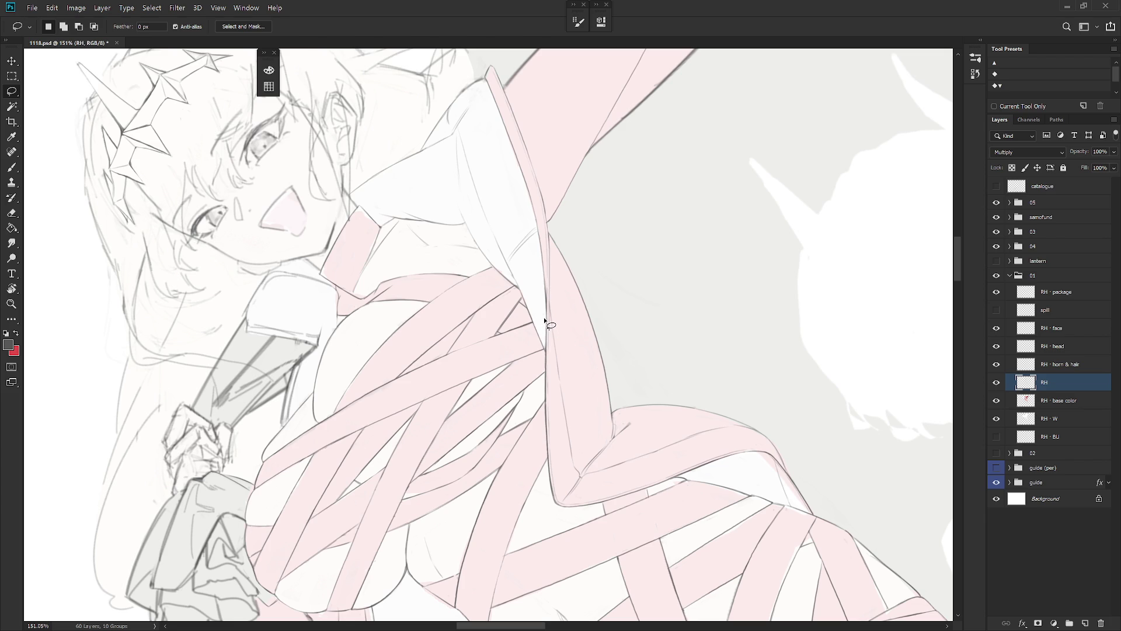
mouse_move(621, 358)
left_mouse_down()
mouse_move(619, 245)
mouse_move(618, 273)
mouse_move(641, 282)
mouse_move(611, 283)
mouse_move(642, 257)
left_mouse_up()
key("b")
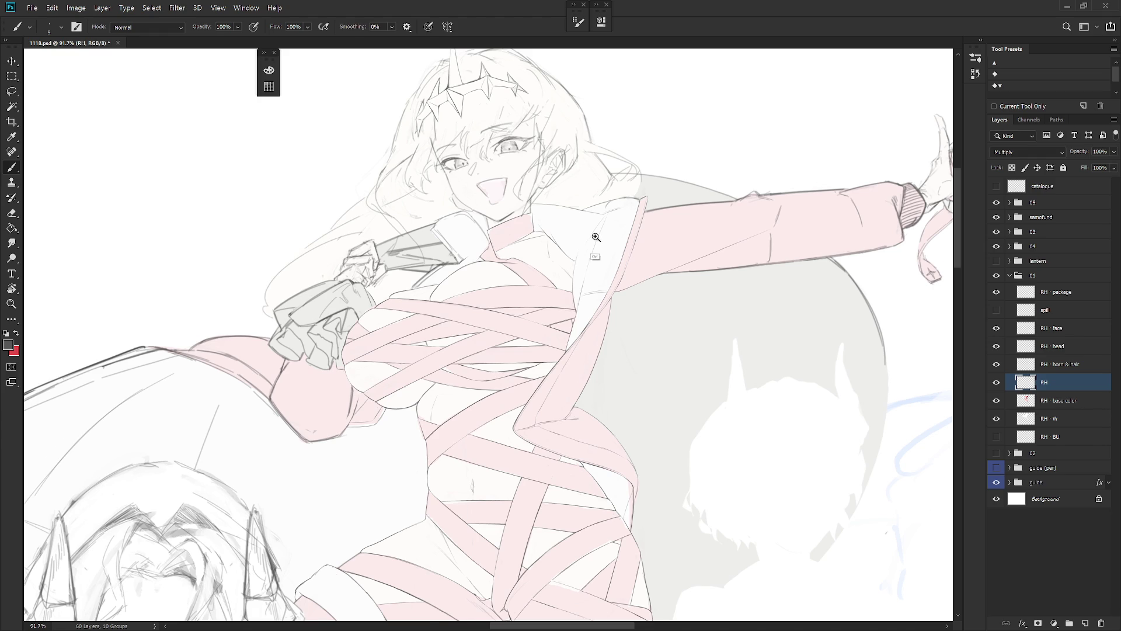
Step: Draw a line along the jacket edge and compare it using undo and redo
scroll(597, 236, "up", 3)
key("e")
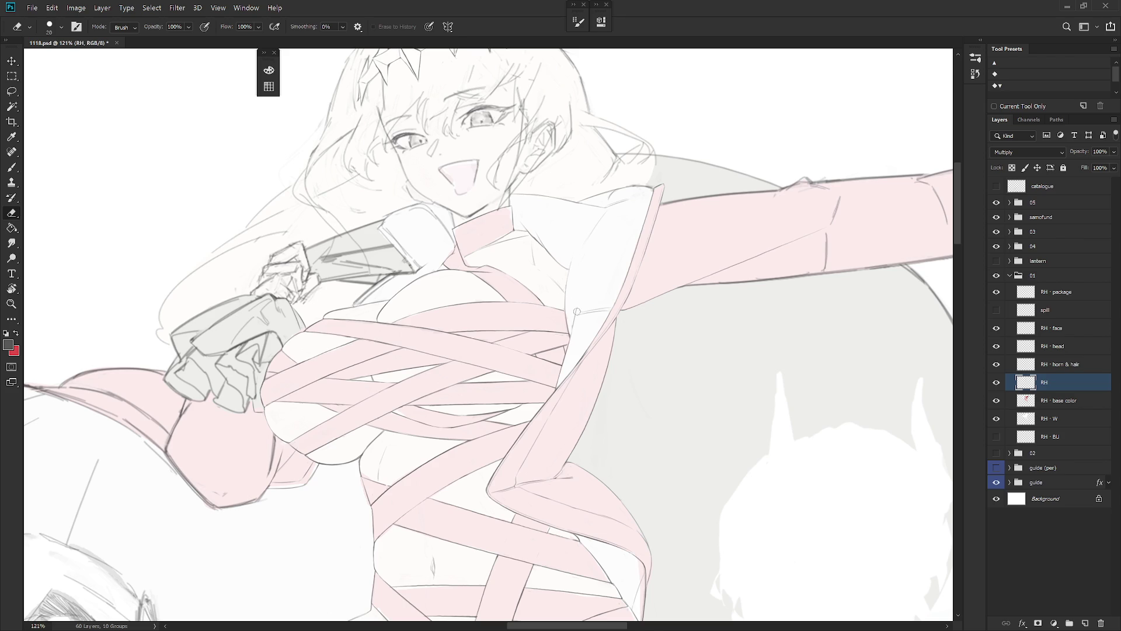
key("b")
mouse_move(571, 333)
left_mouse_down()
mouse_move(582, 300)
mouse_move(591, 309)
left_mouse_up()
key("ctrl+z")
key("ctrl+z")
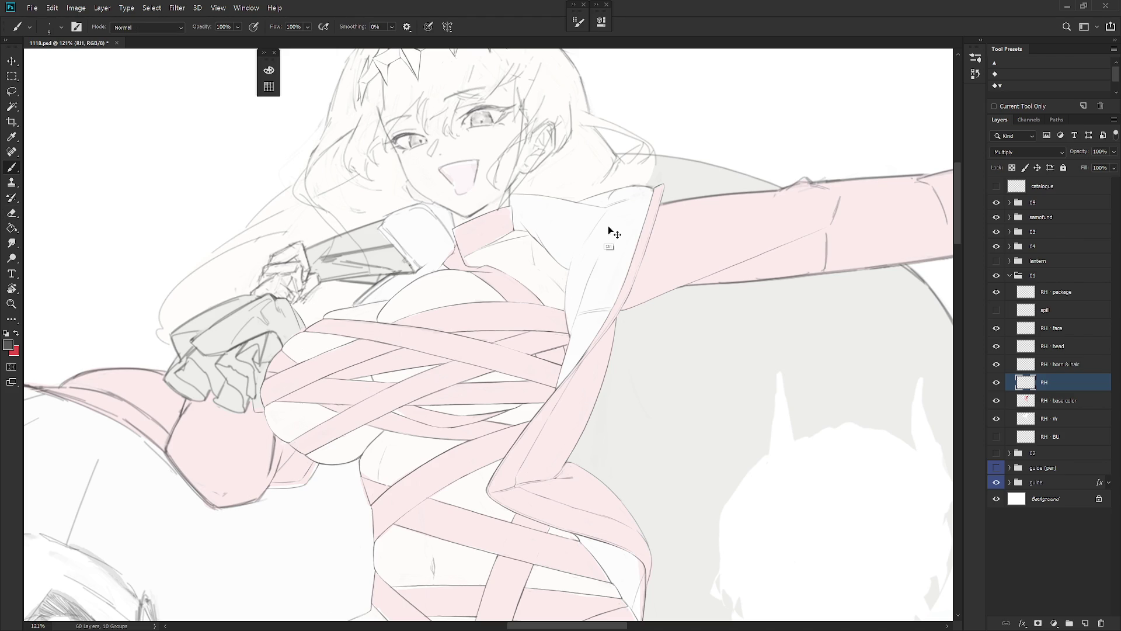
key("ctrl+z")
key("ctrl+shift+z")
Step: Rotate the canvas counter-clockwise and enlarge the eraser to size 45
key("l")
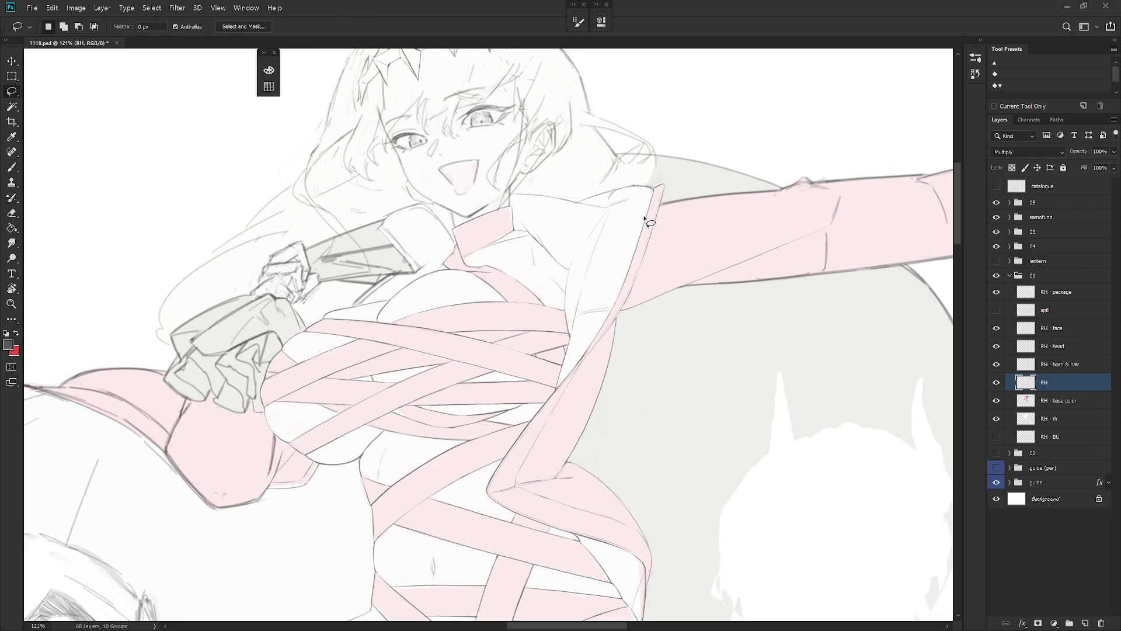
key("r")
mouse_move(645, 220)
left_mouse_down()
mouse_move(613, 325)
mouse_move(636, 230)
left_mouse_up()
key("e")
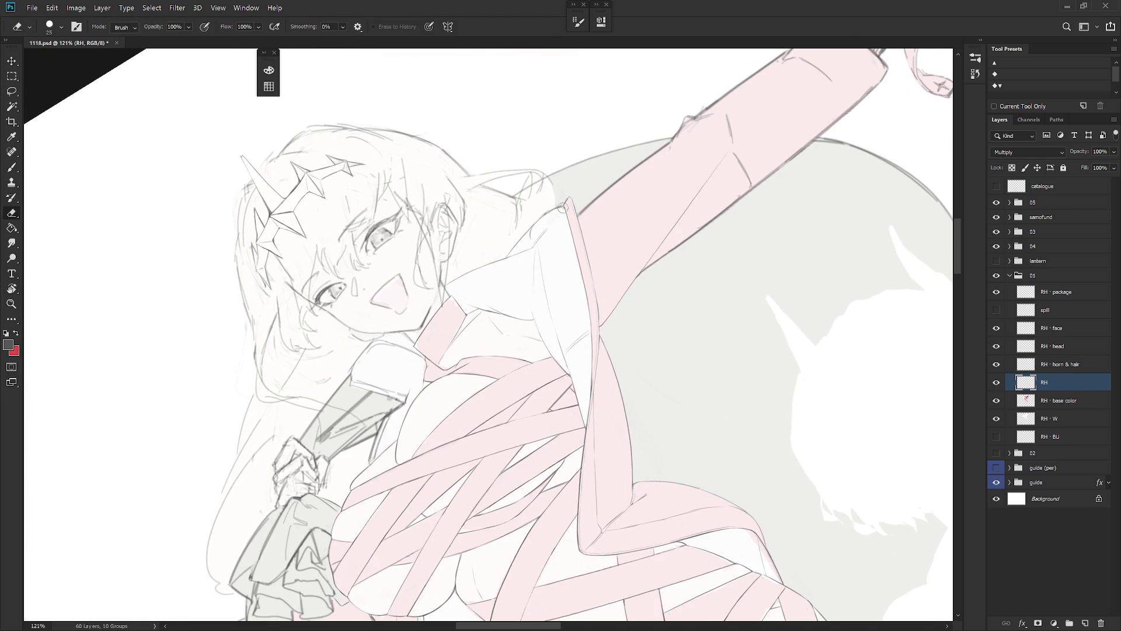
key("bracketright")
key("bracketright")
key("b")
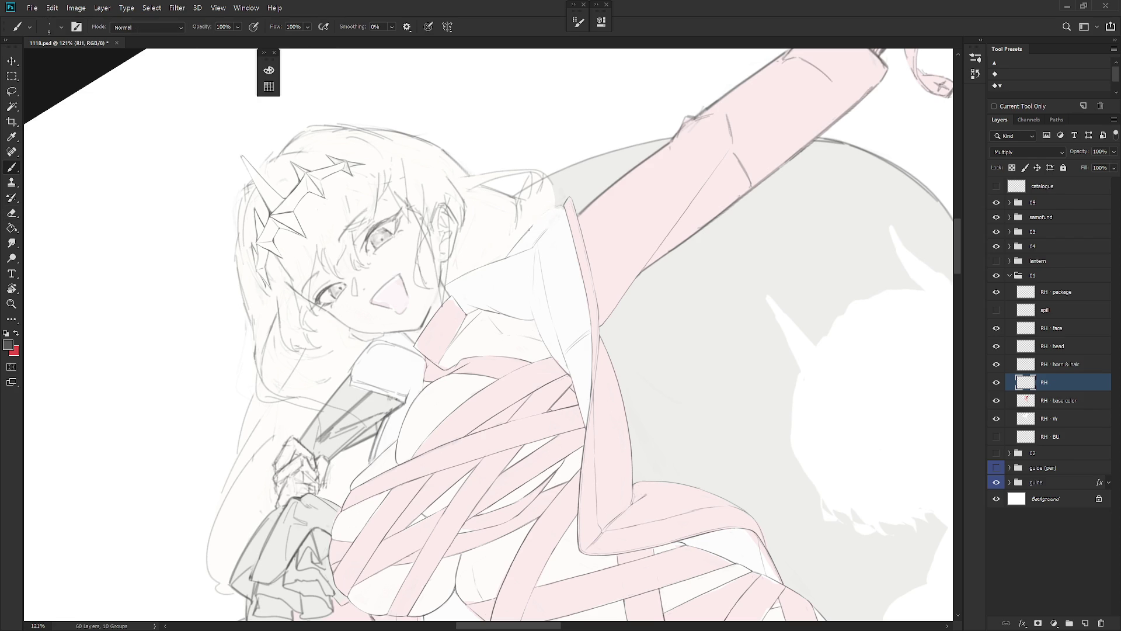
key("e")
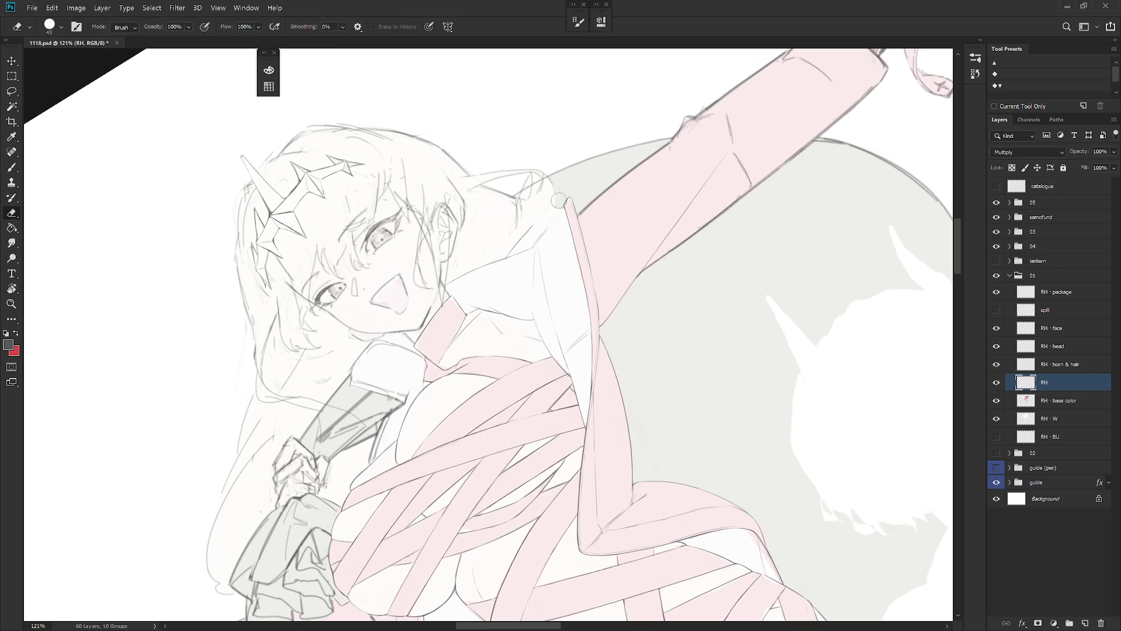
Step: Rotate the canvas to a new angle, return it upright, and zoom out
key("r")
left_click_drag(552, 219, 538, 233)
key("b")
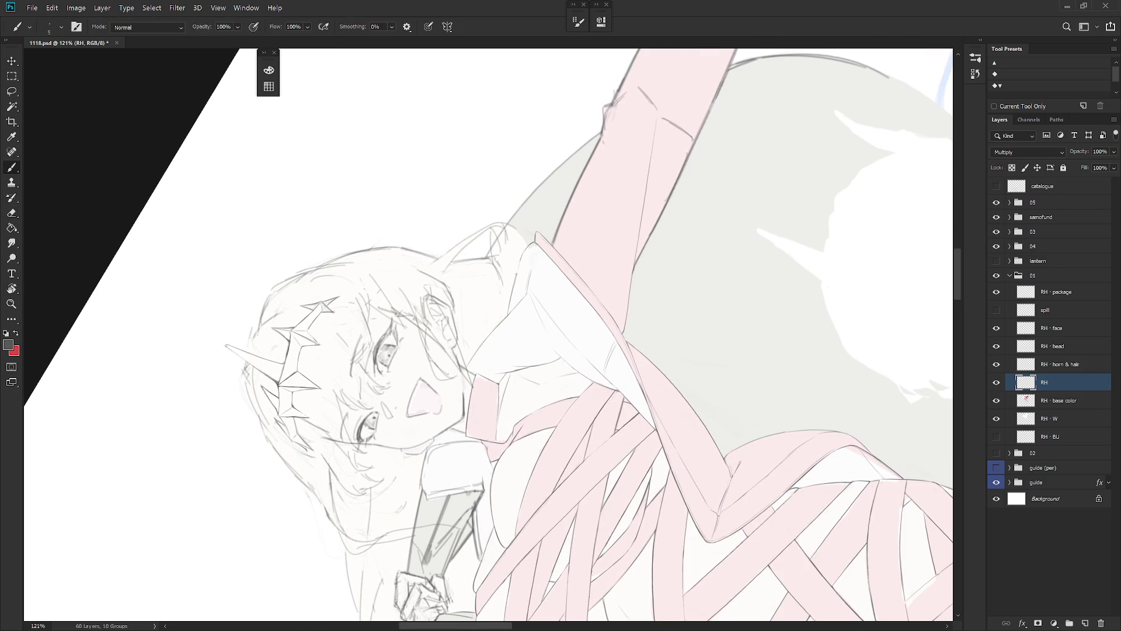
mouse_move(579, 264)
left_mouse_down()
mouse_move(552, 290)
mouse_move(587, 273)
mouse_move(530, 245)
left_mouse_up()
key("r")
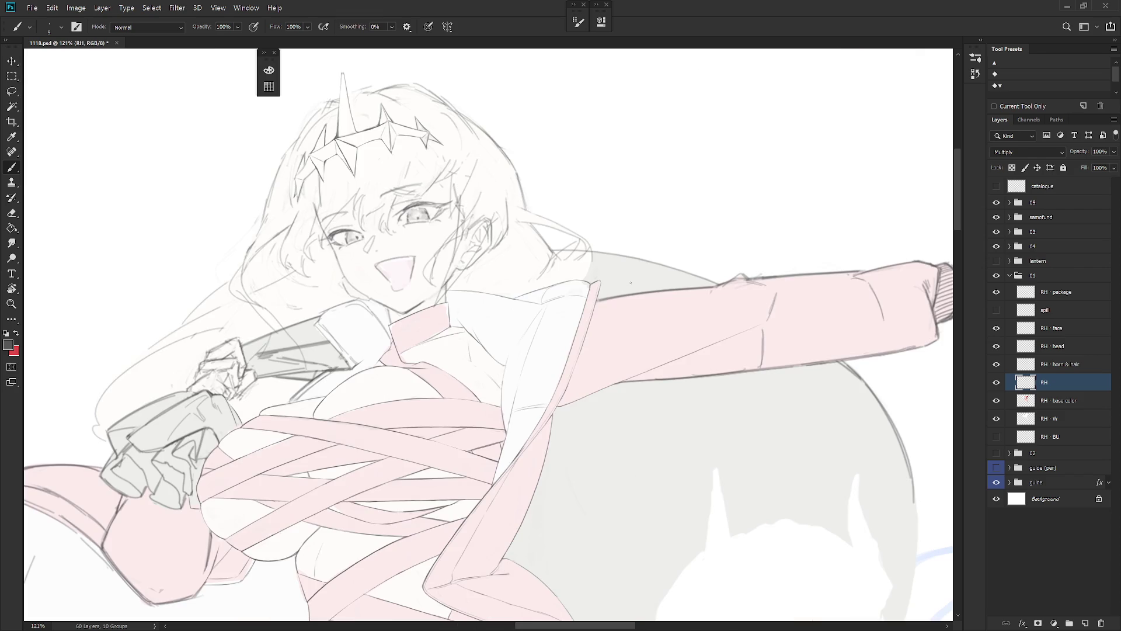
key("e")
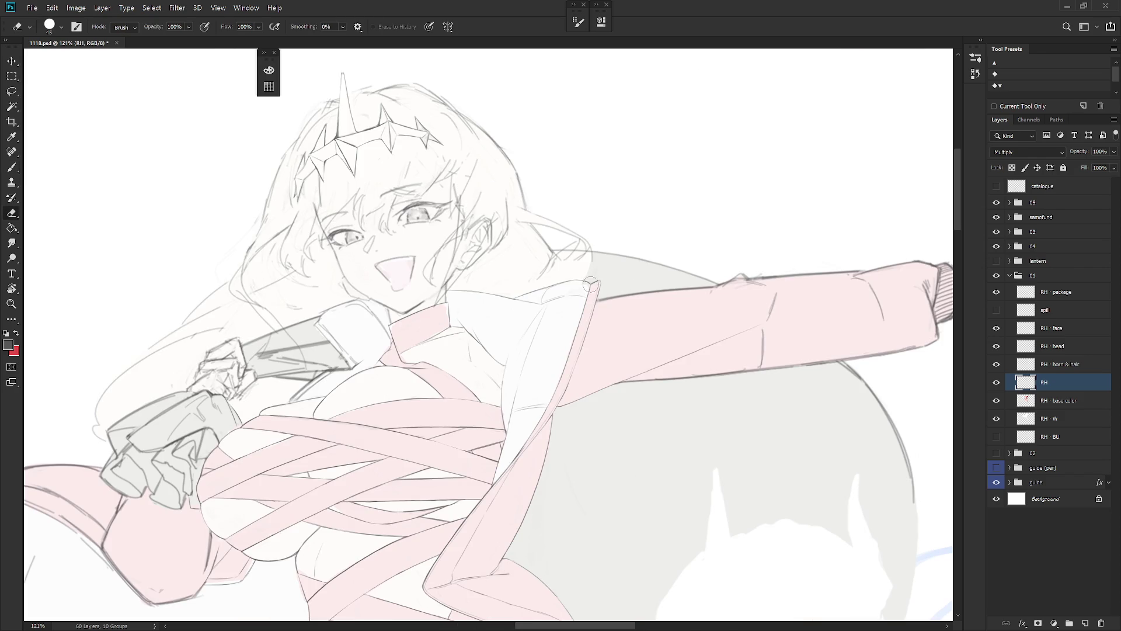
key("b")
scroll(641, 293, "down", 5)
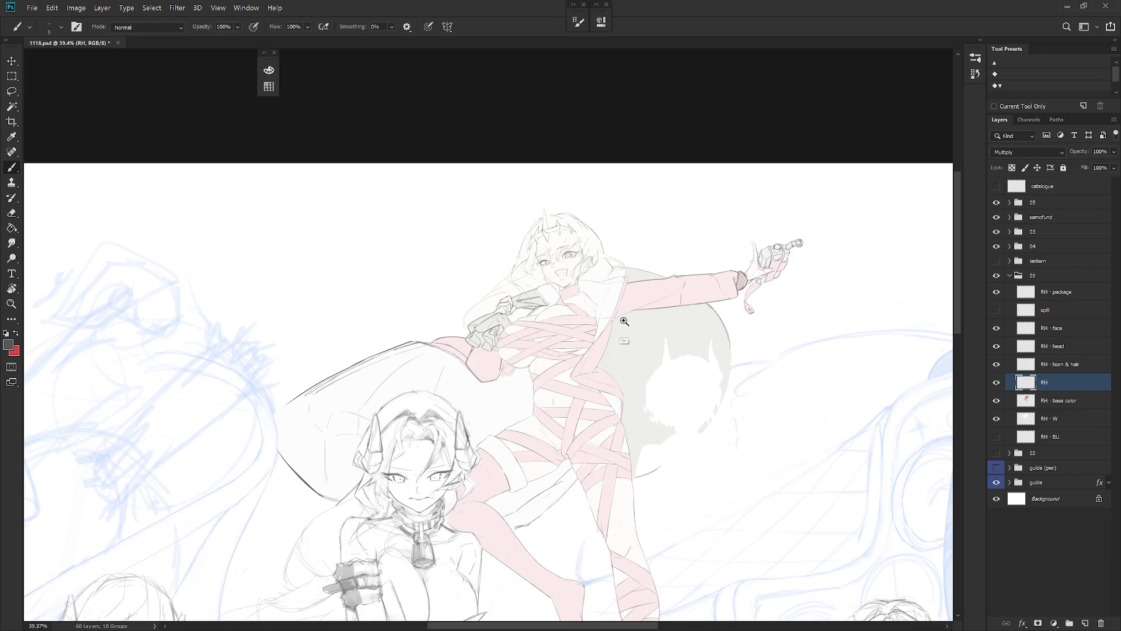
Step: Zoom onto the chest, undo the strap-edge line, try and undo another stroke, then zoom out
scroll(649, 319, "up", 5)
key("r")
left_click_drag(656, 317, 656, 321)
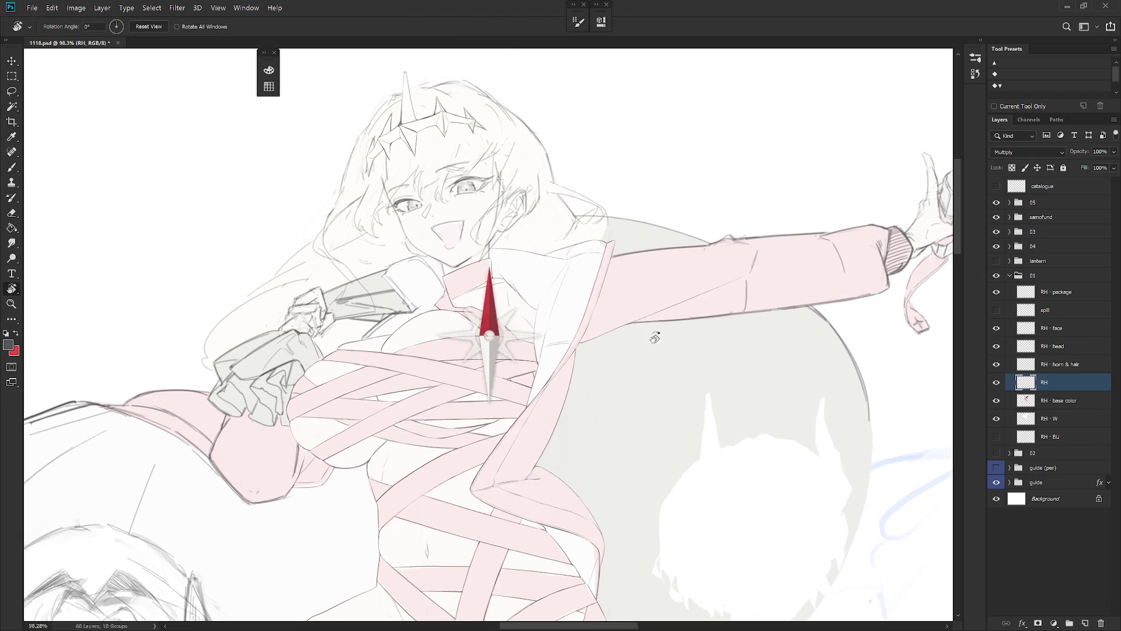
scroll(626, 234, "up", 3)
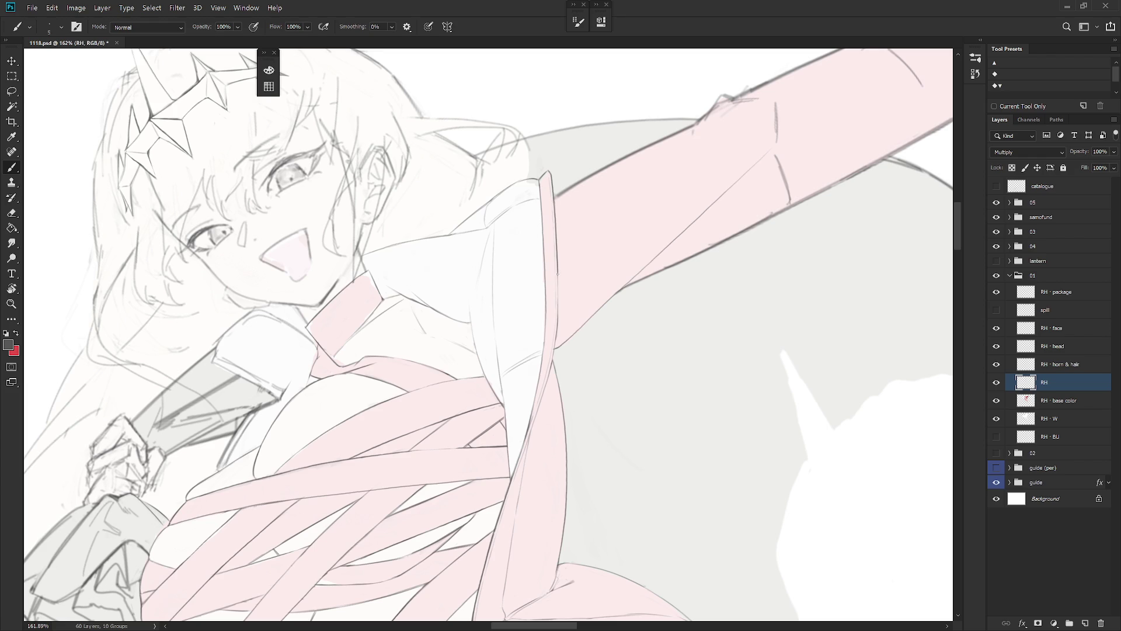
mouse_move(544, 403)
left_mouse_down()
mouse_move(564, 327)
mouse_move(547, 228)
mouse_move(506, 152)
left_mouse_up()
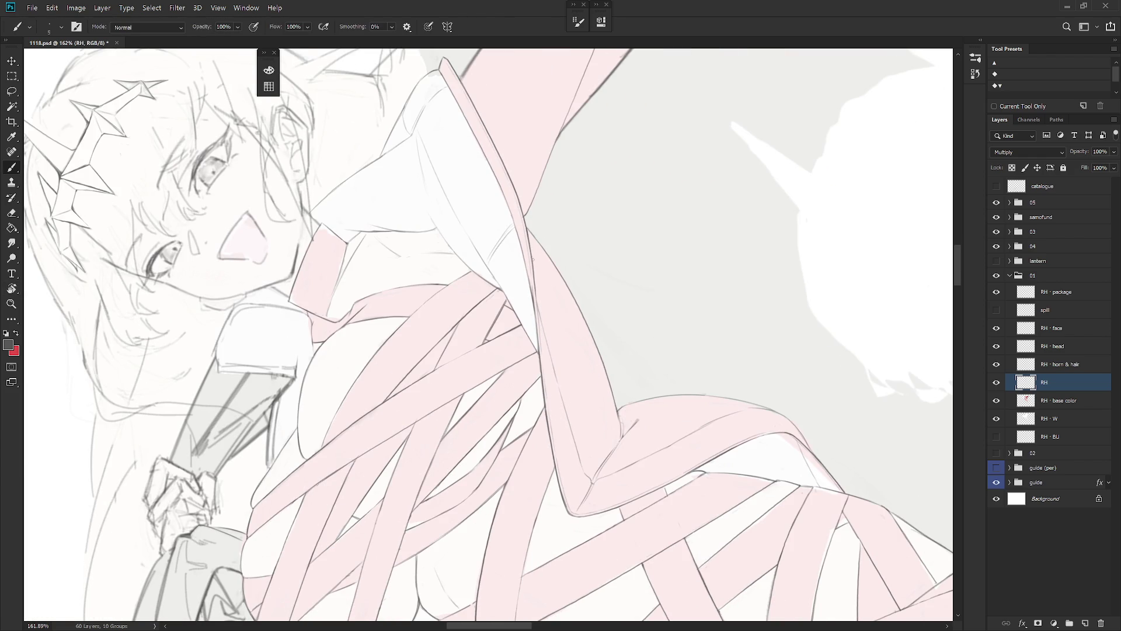
key("ctrl+z")
mouse_move(535, 290)
left_mouse_down()
mouse_move(536, 301)
mouse_move(575, 251)
mouse_move(577, 202)
mouse_move(543, 262)
mouse_move(546, 291)
left_mouse_up()
key("ctrl+z")
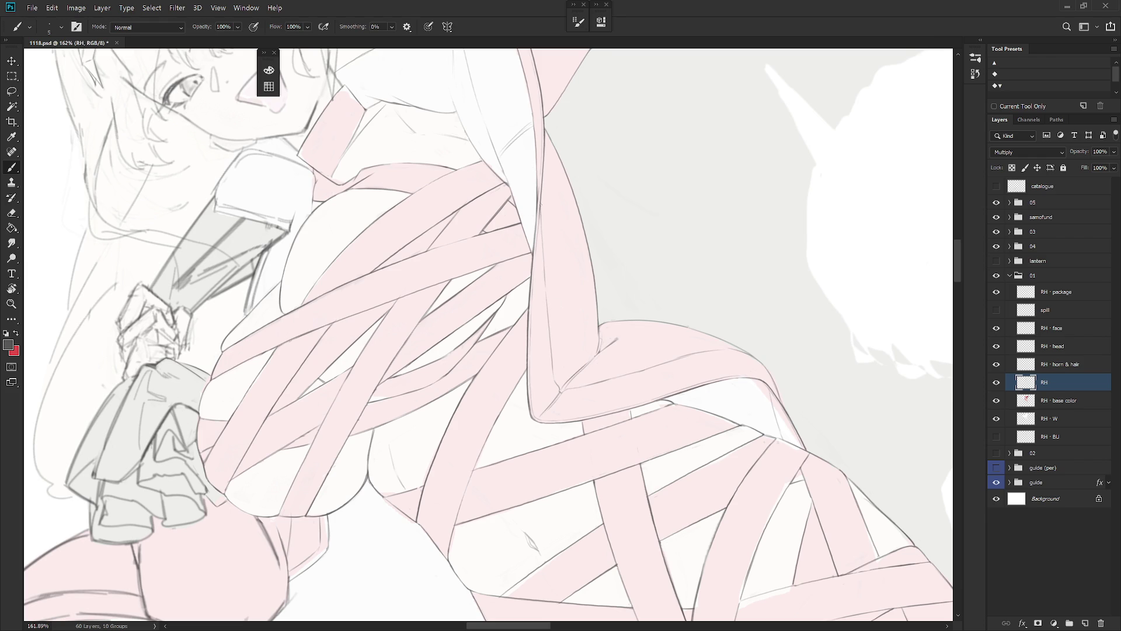
scroll(581, 181, "down", 5)
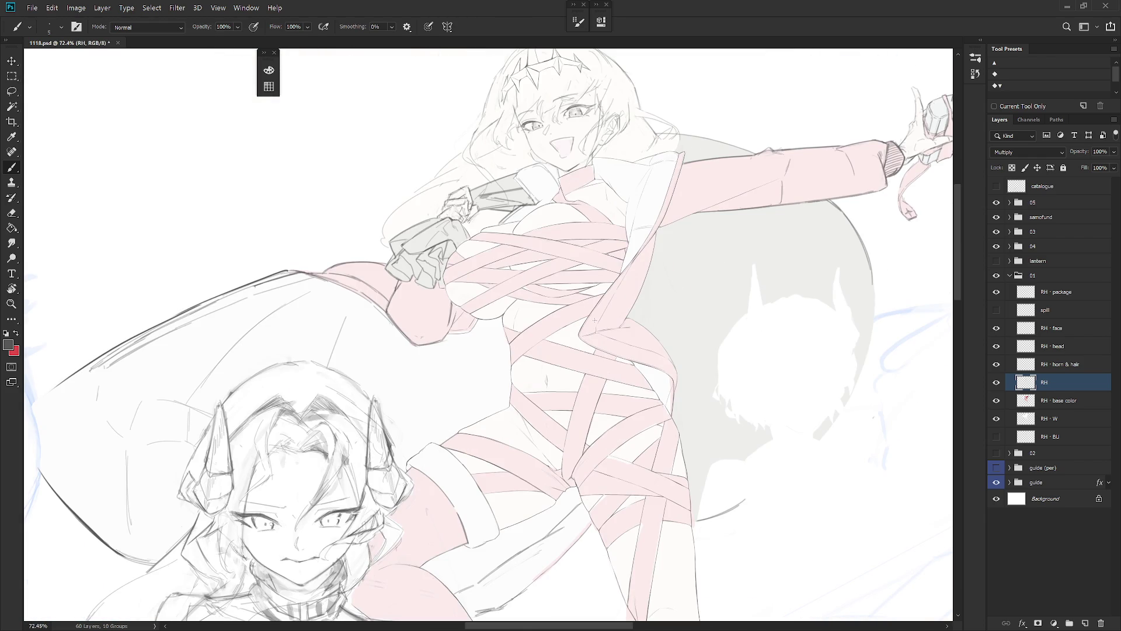
left_click_drag(673, 240, 665, 283)
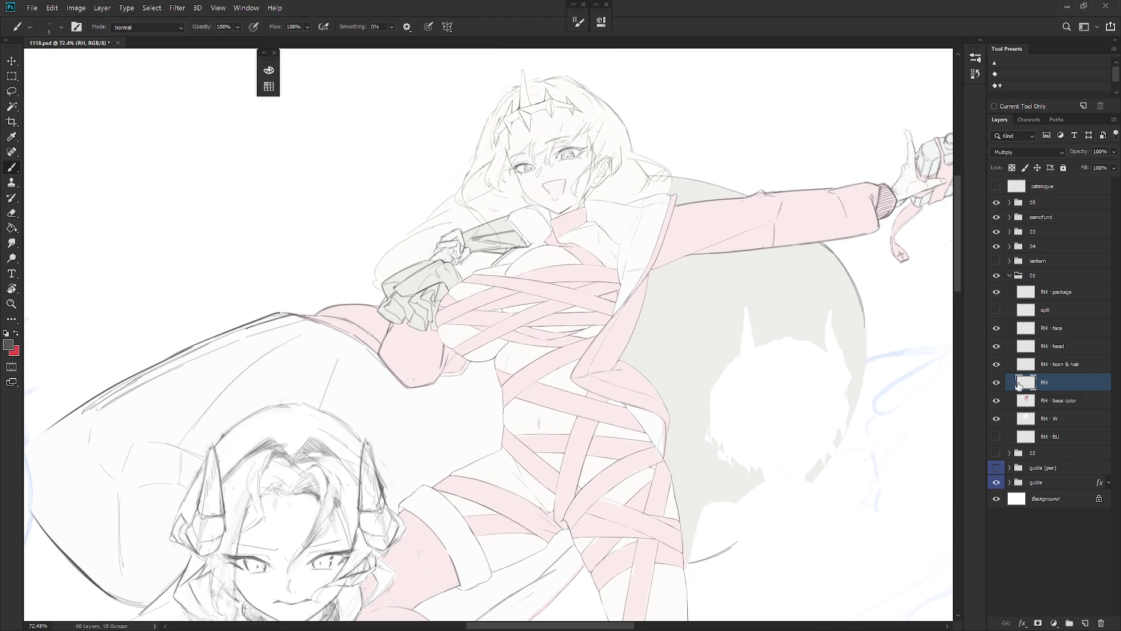
Step: Hide the RH line art layer and make RH - head the active layer
left_click(997, 383)
left_click(997, 383)
left_click(997, 383)
left_click(1045, 346)
scroll(600, 234, "up", 5)
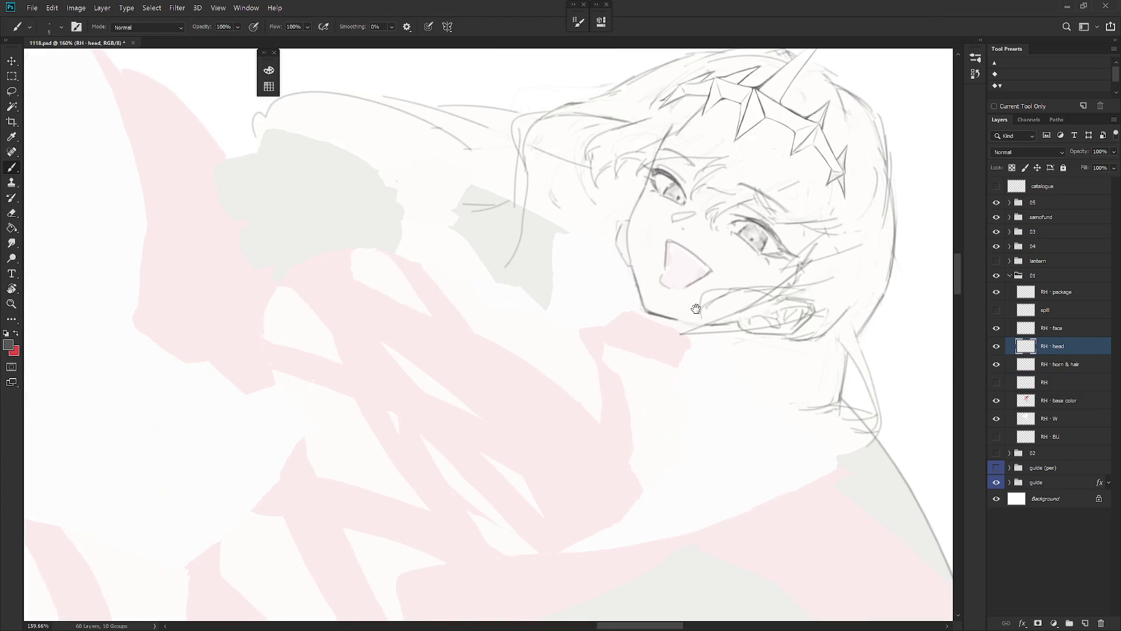
key("e")
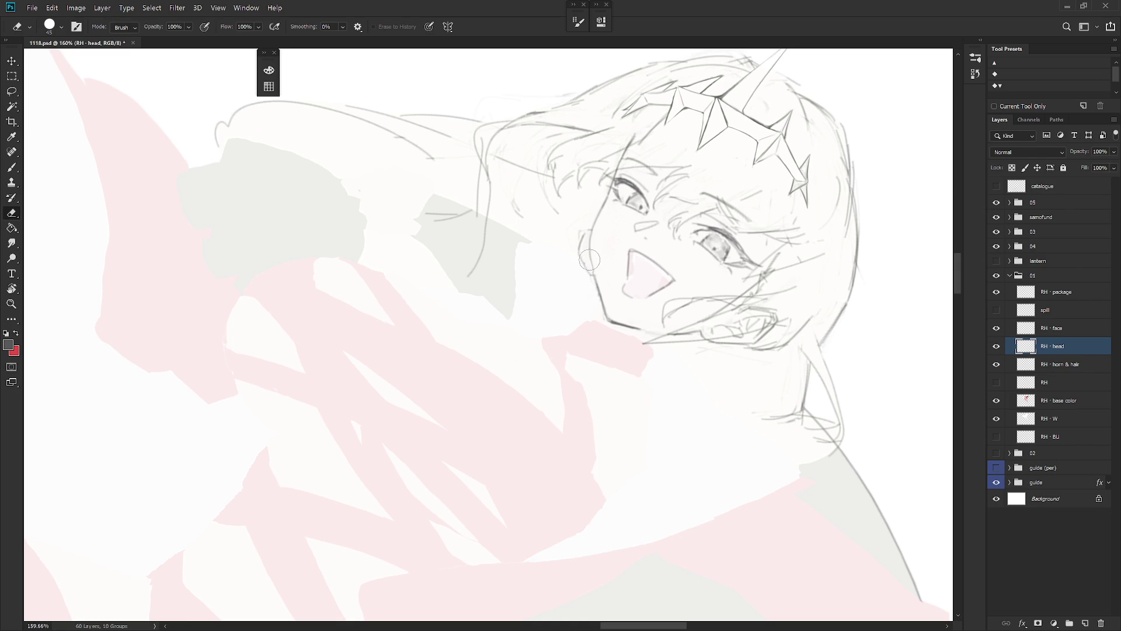
key("b")
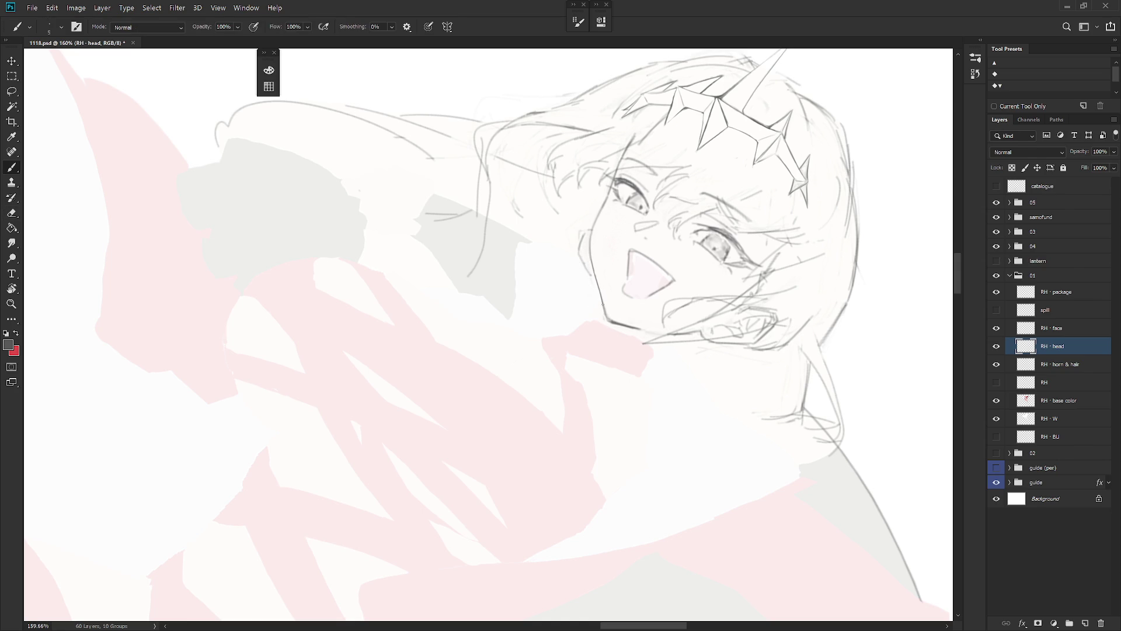
key("e")
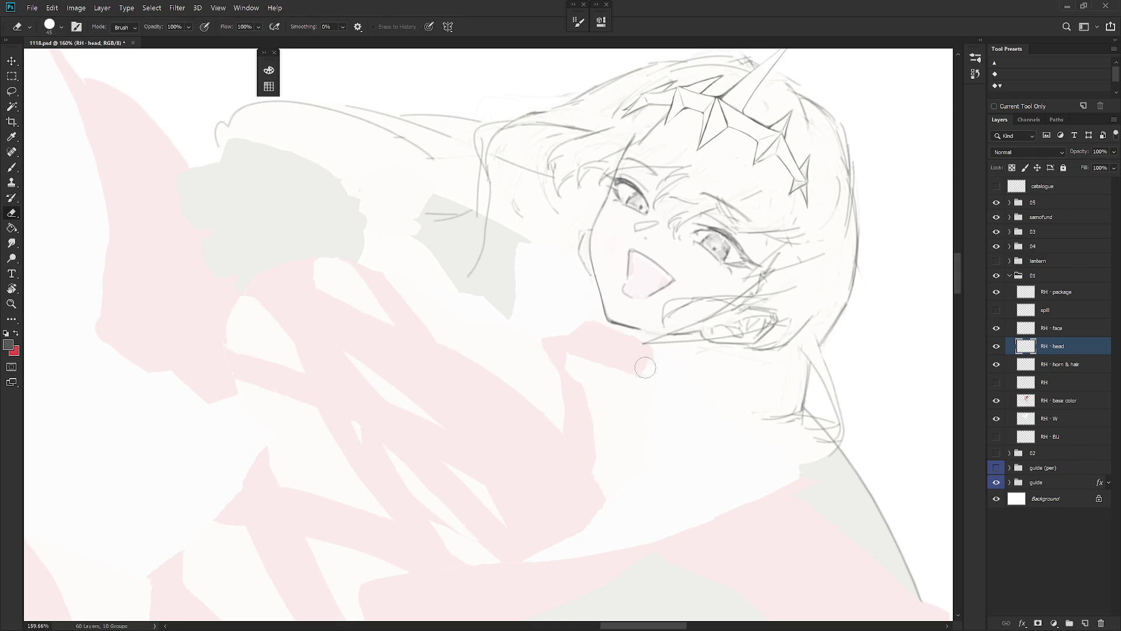
Step: Rotate the view about 80° clockwise and draw a vertical line down the jaw
left_click_drag(654, 365, 619, 316)
key("Right")
key("Right")
key("Right")
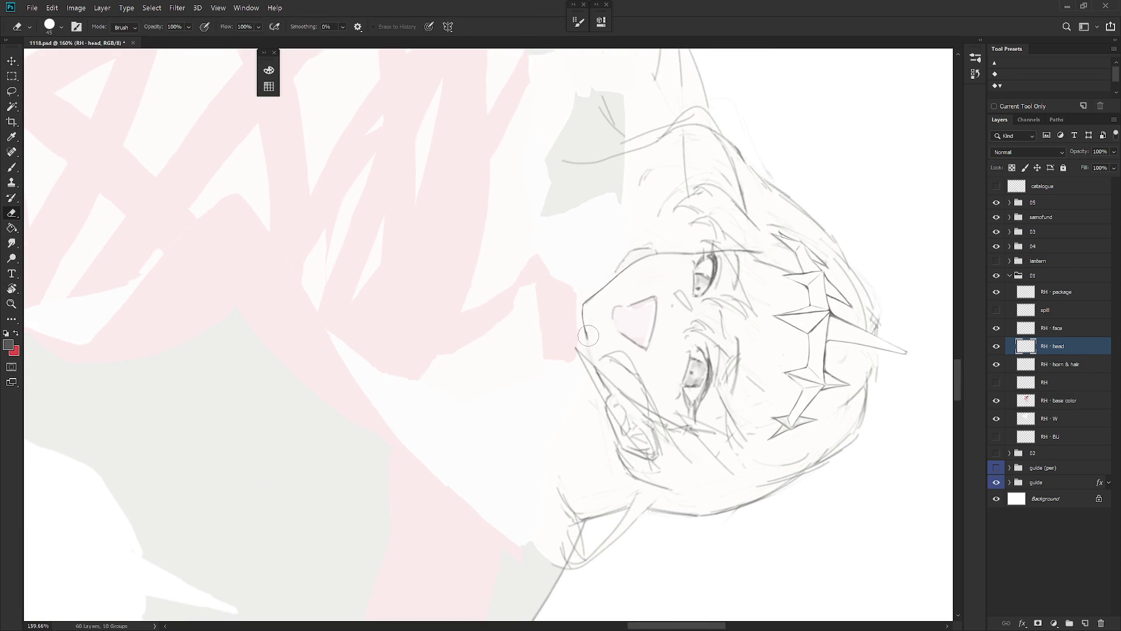
key("b")
key("e")
key("b")
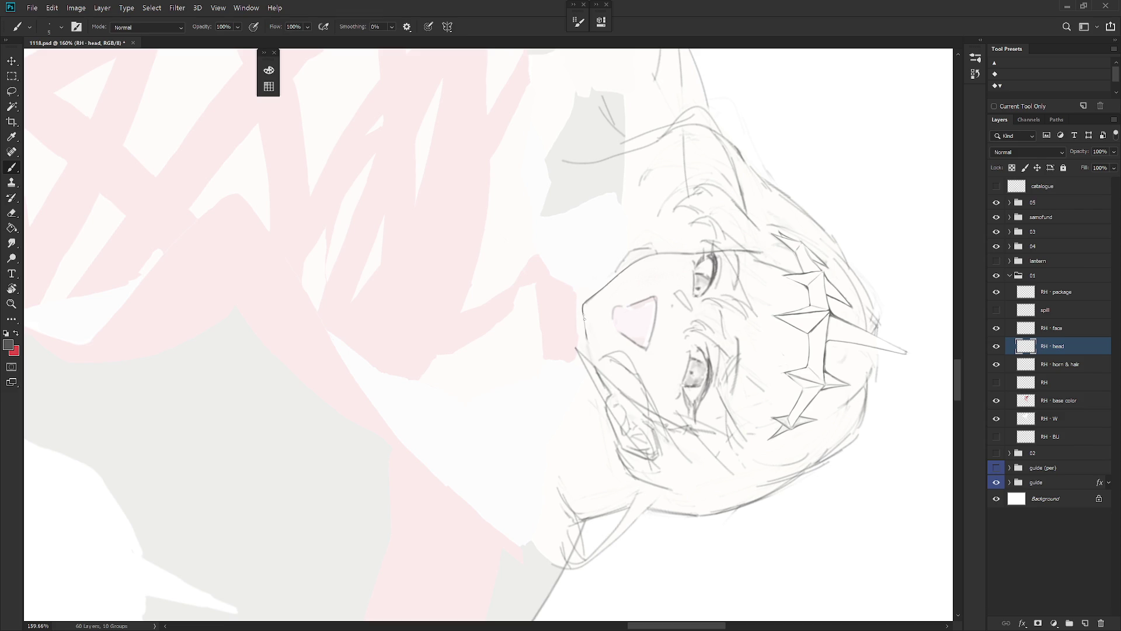
left_click_drag(583, 305, 584, 338)
Step: Turn the face upright and erase part of the jaw line with an 8 px eraser
key("r")
left_click_drag(591, 294, 576, 380)
key("e")
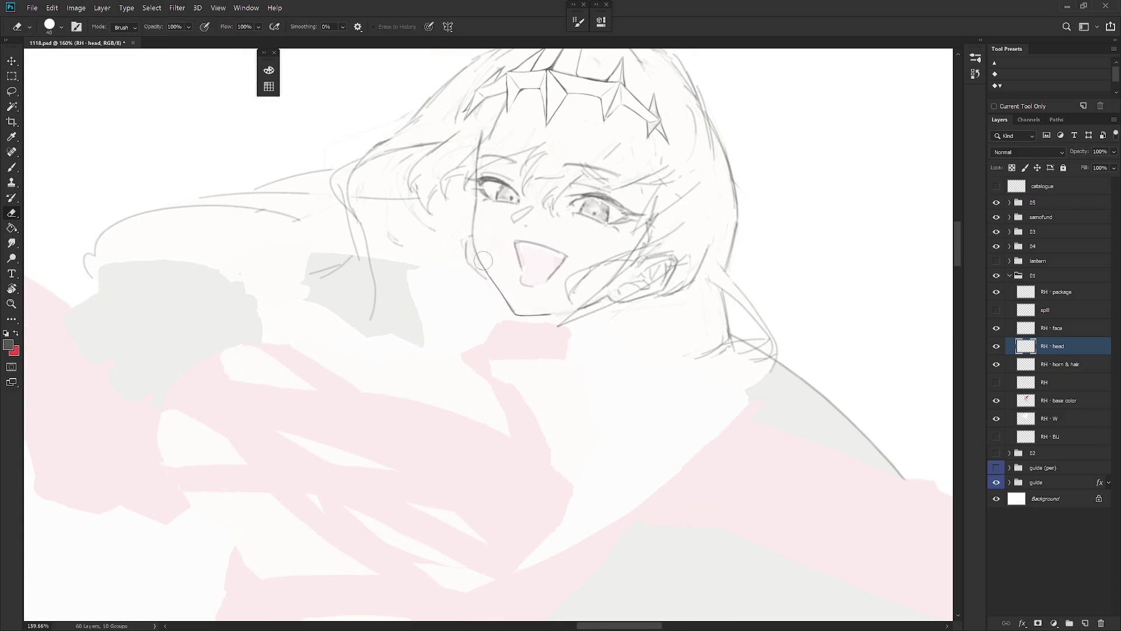
key("bracketleft")
key("bracketleft")
key("bracketleft")
left_click_drag(510, 305, 514, 314)
key("b")
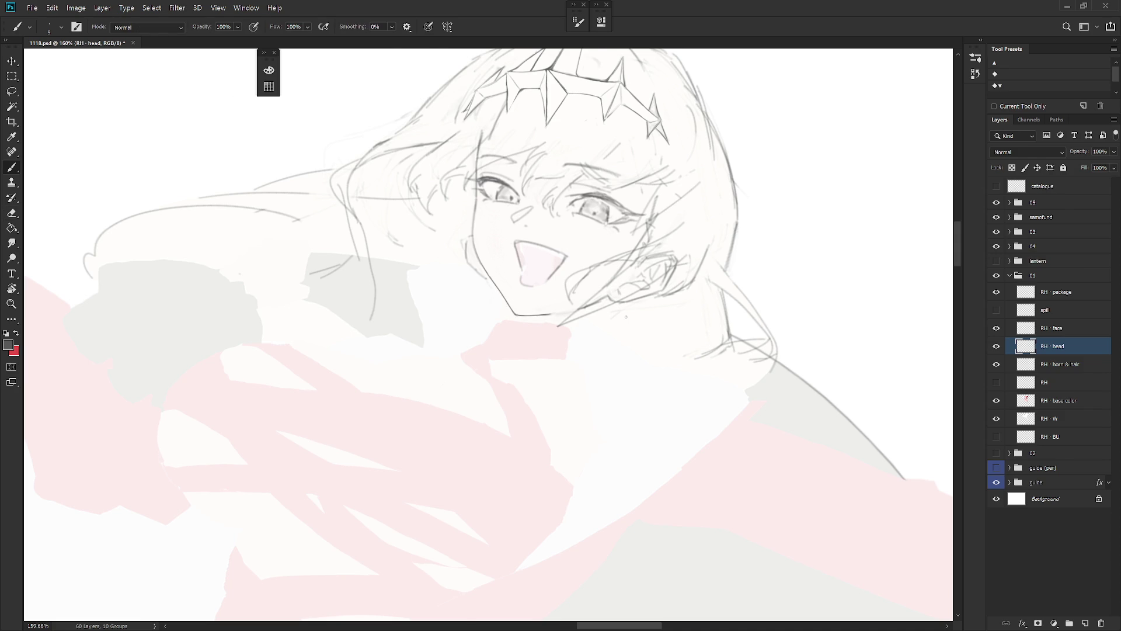
key("4")
key("4")
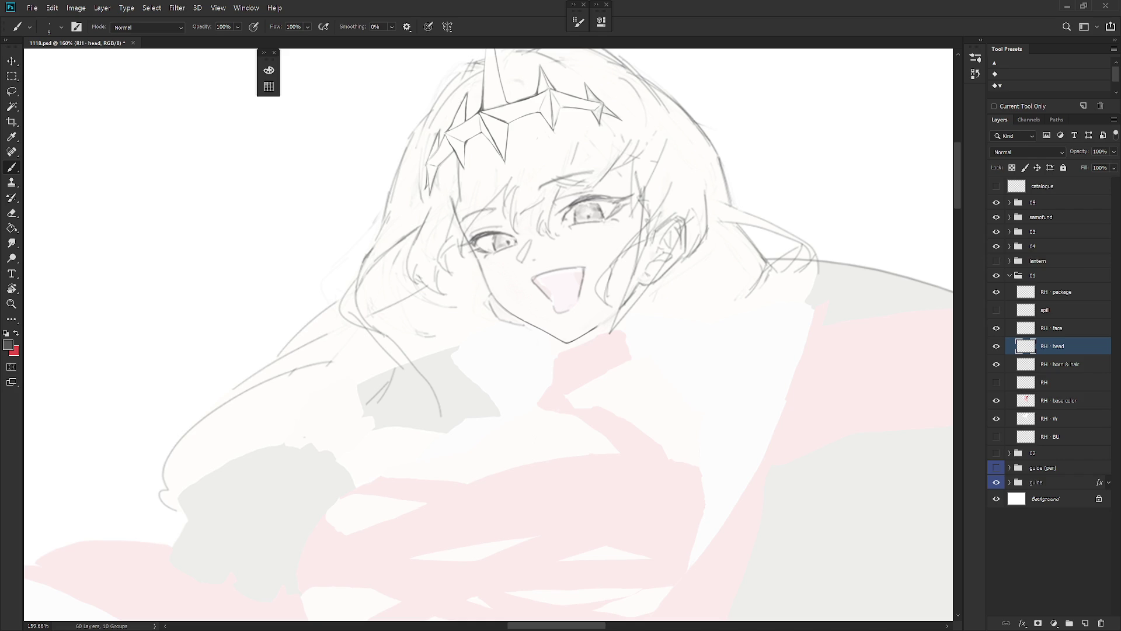
Step: Tilt the view to about 16° and erase the rough jaw contour with a 35 px eraser
key("r")
mouse_move(699, 398)
left_mouse_down()
mouse_move(633, 388)
mouse_move(630, 409)
left_mouse_up()
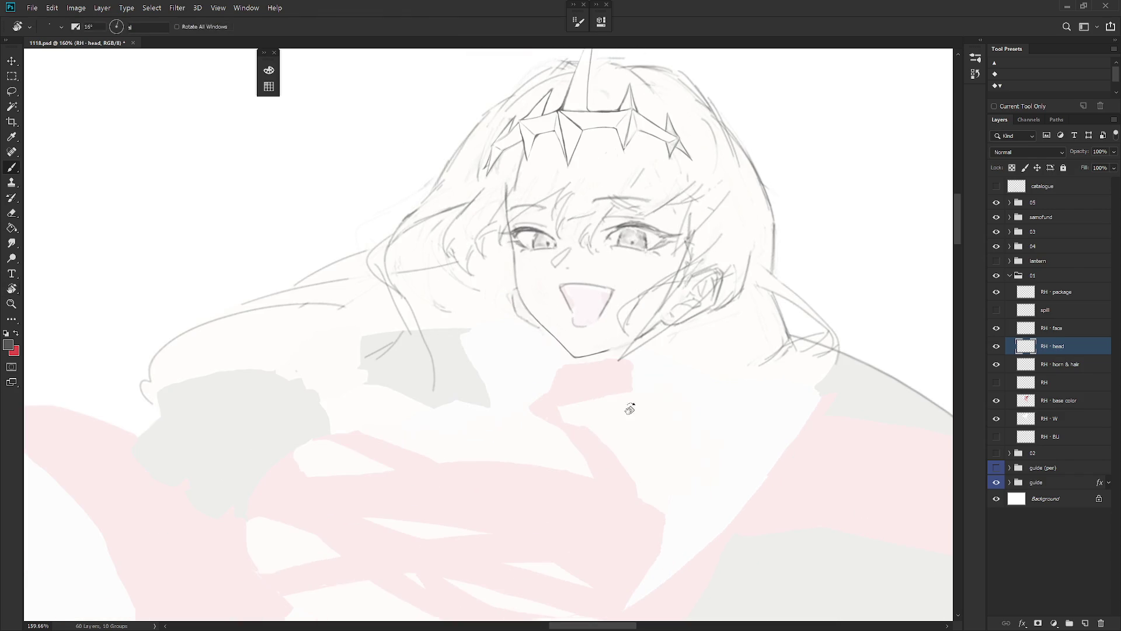
scroll(630, 409, "up", 3)
key("e")
key("bracketright")
key("bracketright")
key("bracketright")
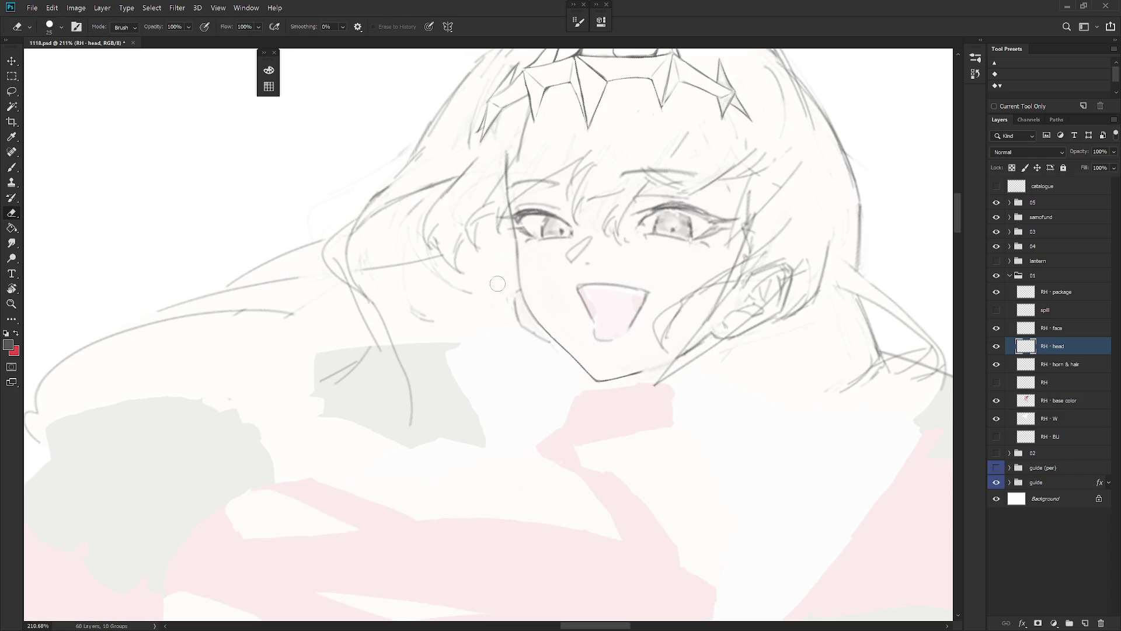
mouse_move(521, 290)
left_mouse_down()
mouse_move(517, 312)
mouse_move(520, 286)
left_mouse_up()
Step: Redraw the jawline along the left face contour with the thin 5 px brush
key("b")
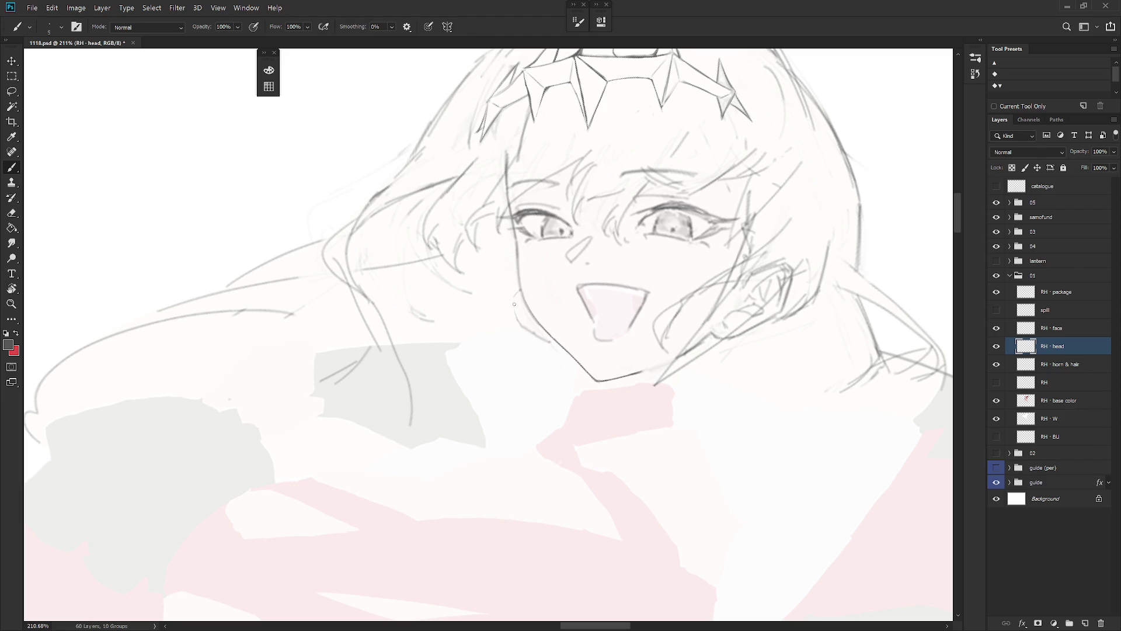
key("e")
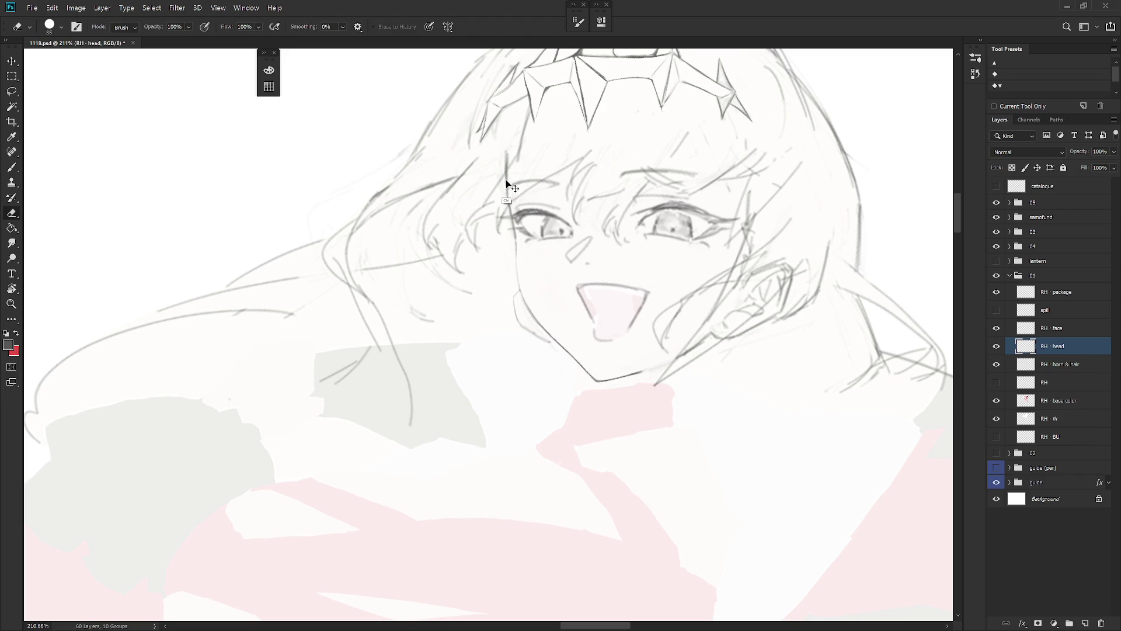
key("b")
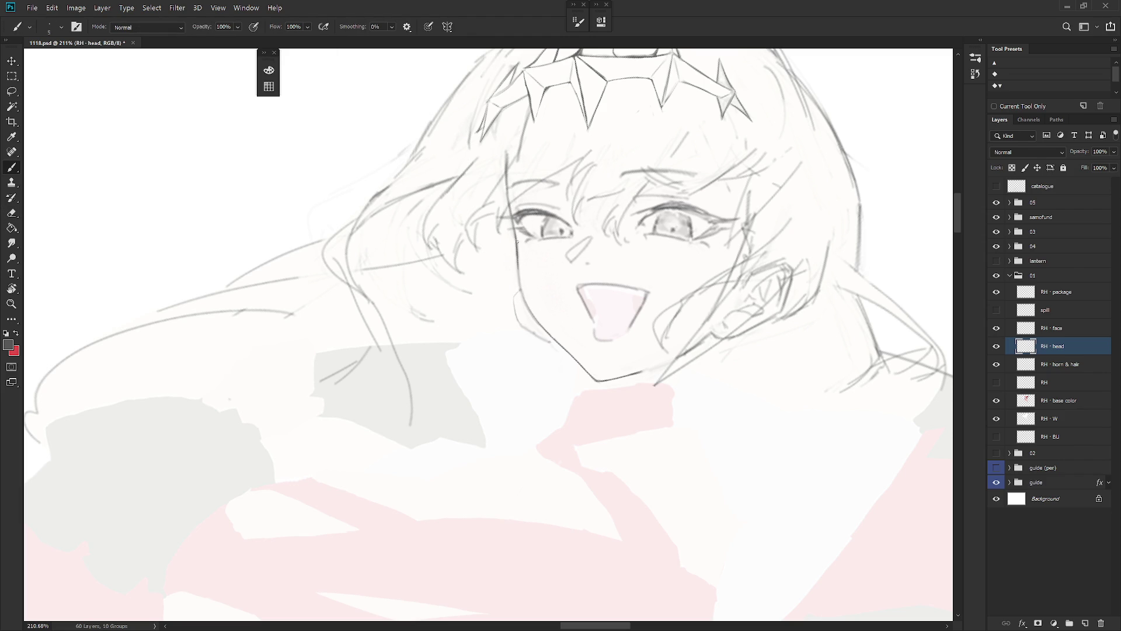
left_click_drag(516, 241, 530, 312)
Step: Lasso strips down the left cheek to clear leftover strokes, deselect, and rotate the view back
key("l")
mouse_move(516, 234)
left_mouse_down()
mouse_move(524, 297)
mouse_move(558, 328)
left_mouse_up()
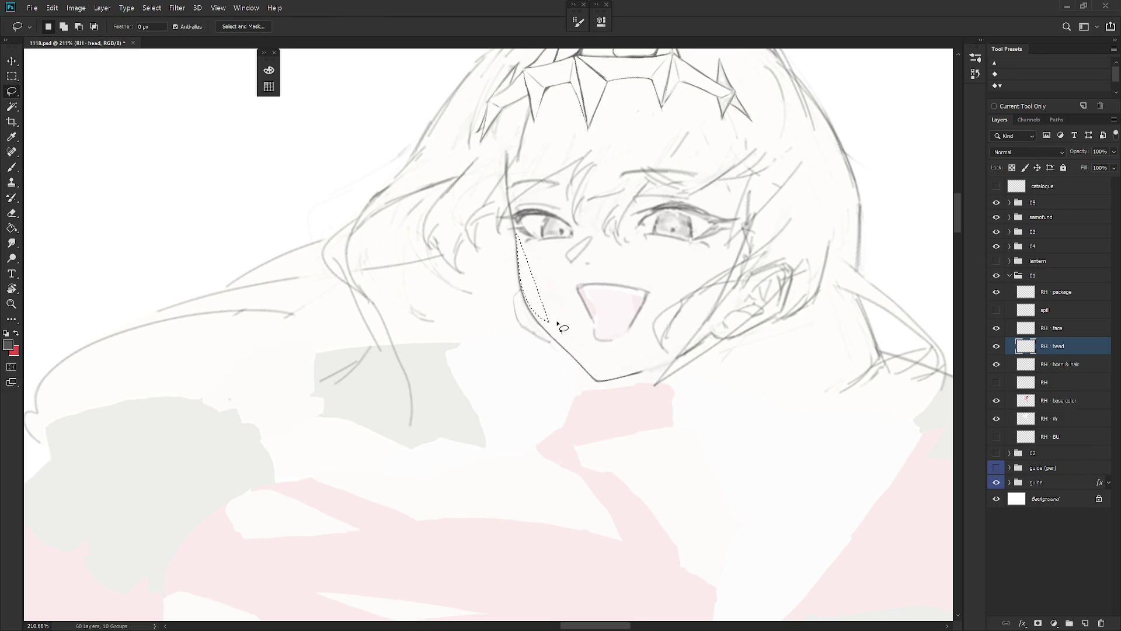
mouse_move(514, 231)
left_mouse_down()
mouse_move(520, 292)
mouse_move(574, 301)
mouse_move(578, 323)
left_mouse_up()
key("ctrl+d")
key("r")
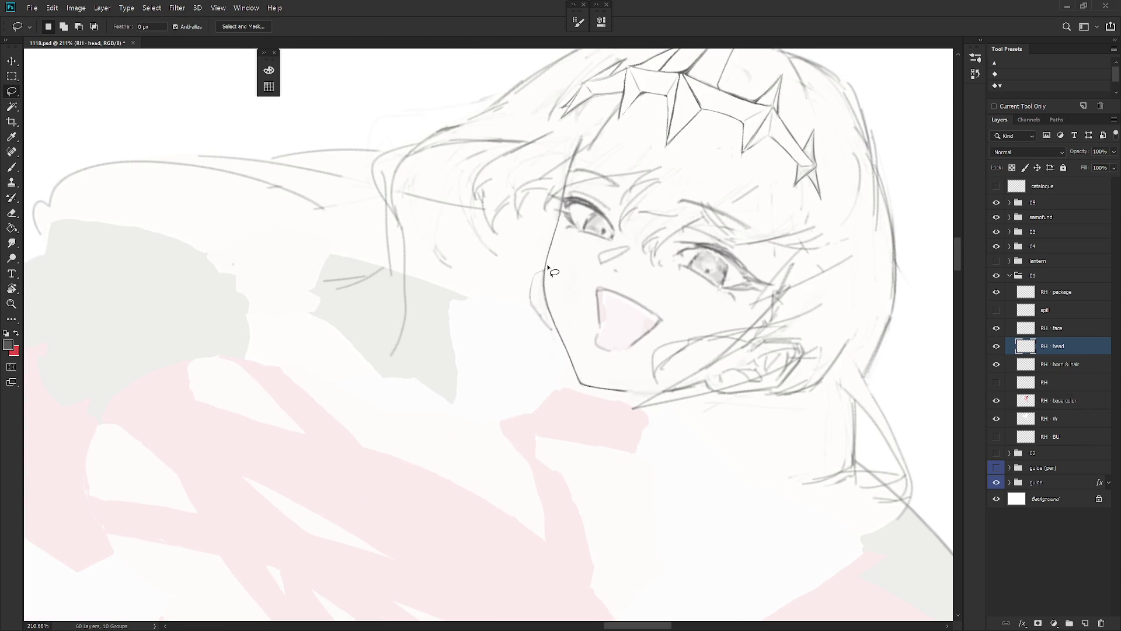
mouse_move(545, 272)
left_mouse_down()
mouse_move(543, 315)
mouse_move(558, 336)
mouse_move(543, 274)
left_mouse_up()
key("r")
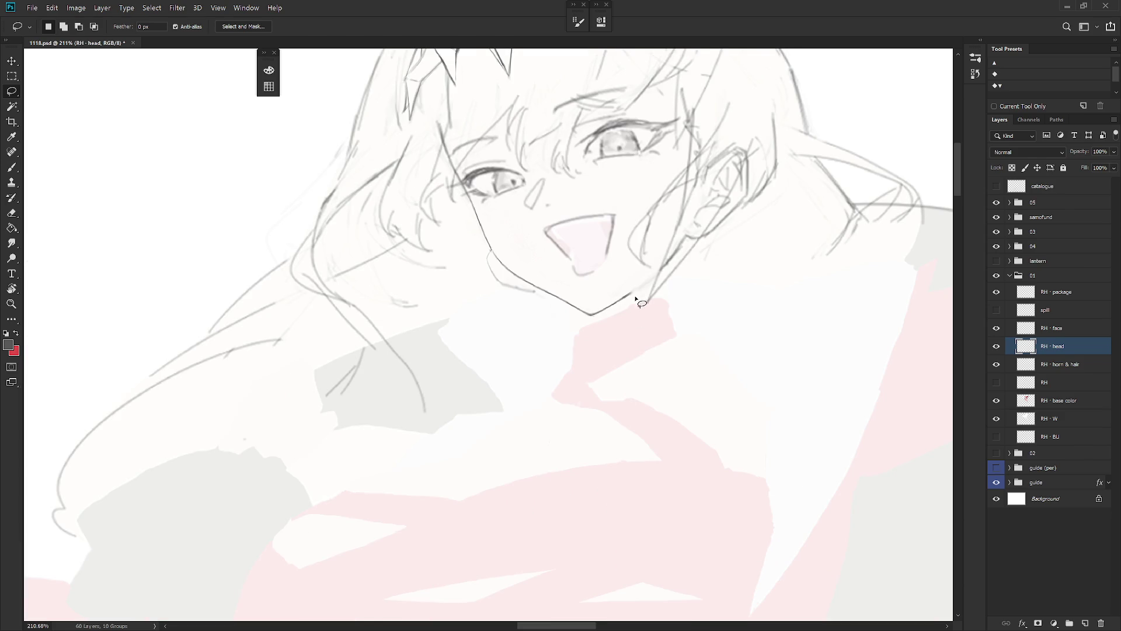
scroll(642, 292, "up", 3)
key("b")
scroll(735, 306, "down", 8)
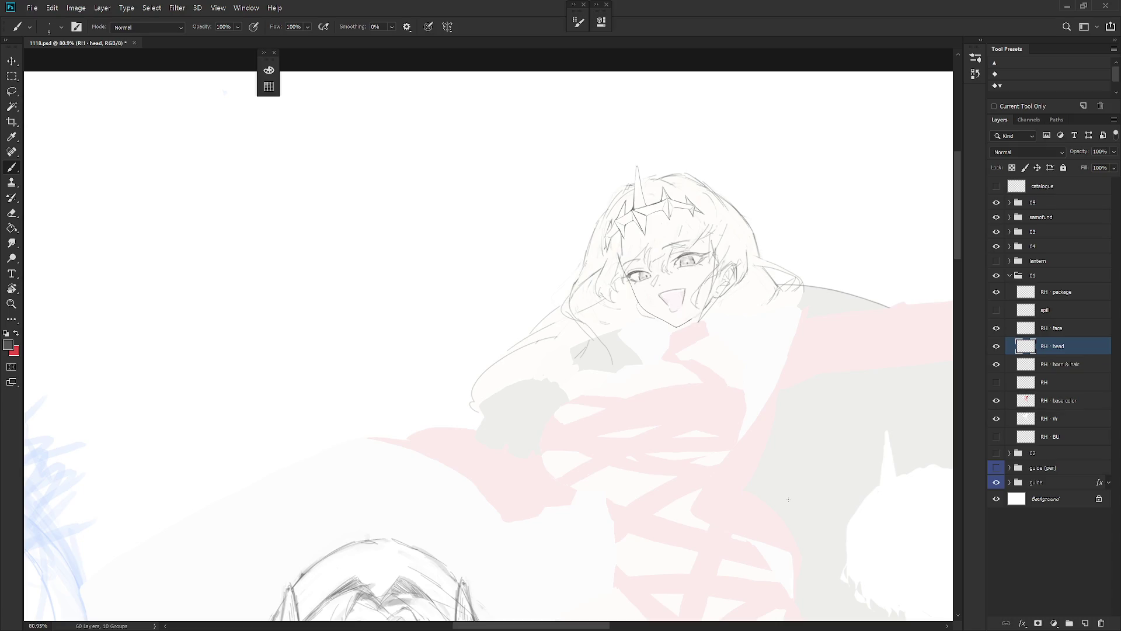
Step: Pick a round 45 px eraser tip and erase the faint sketch lines by the left temple
scroll(689, 304, "up", 5)
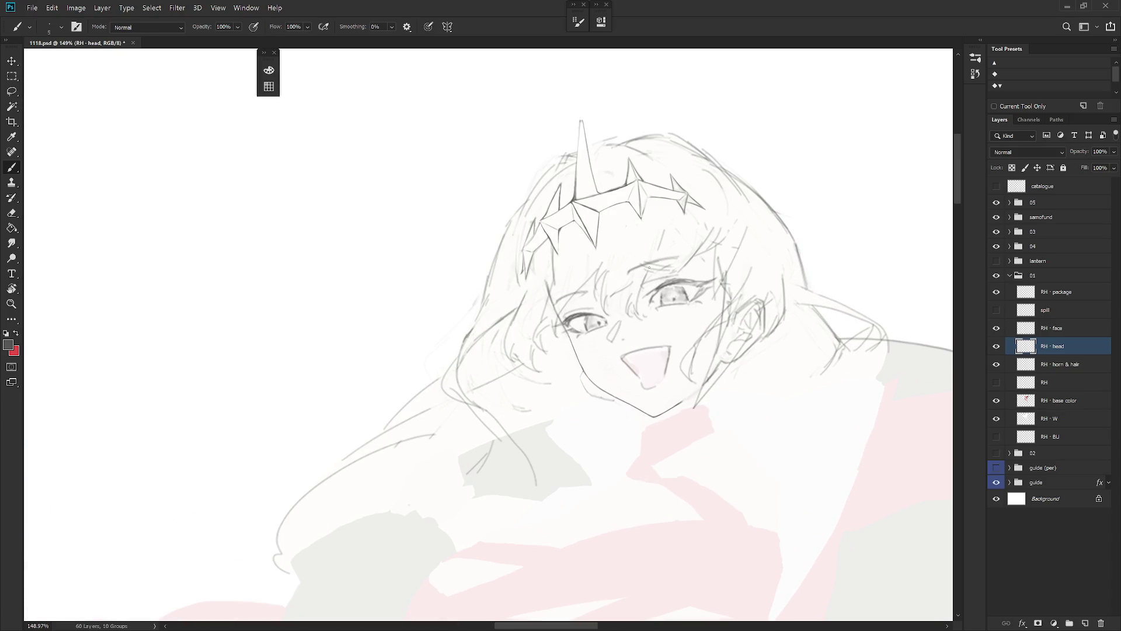
key("e")
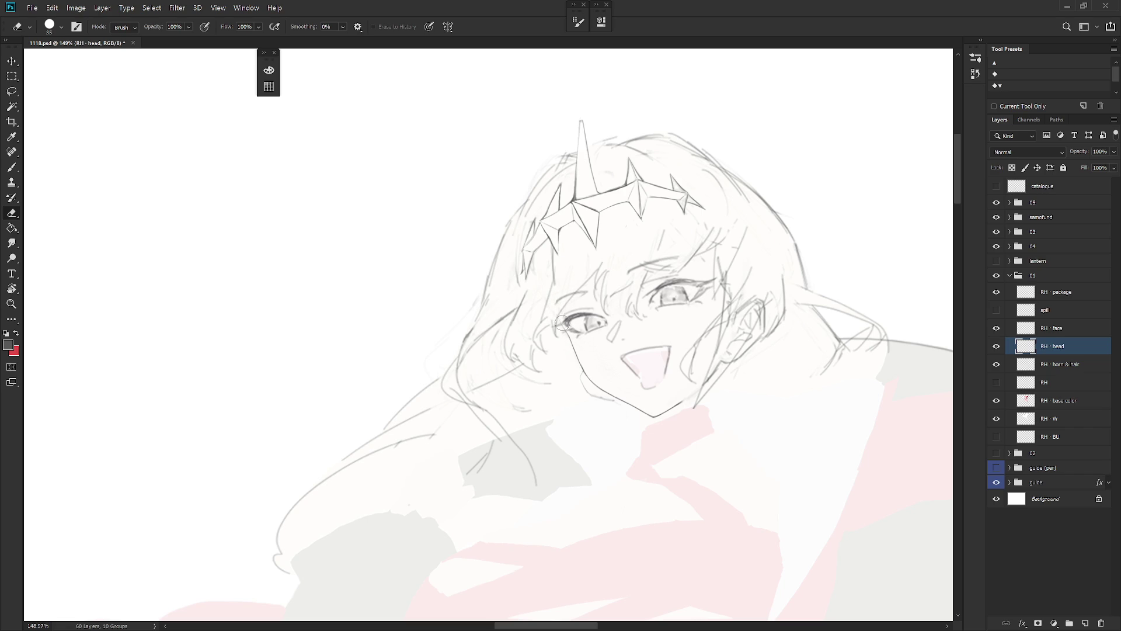
key("b")
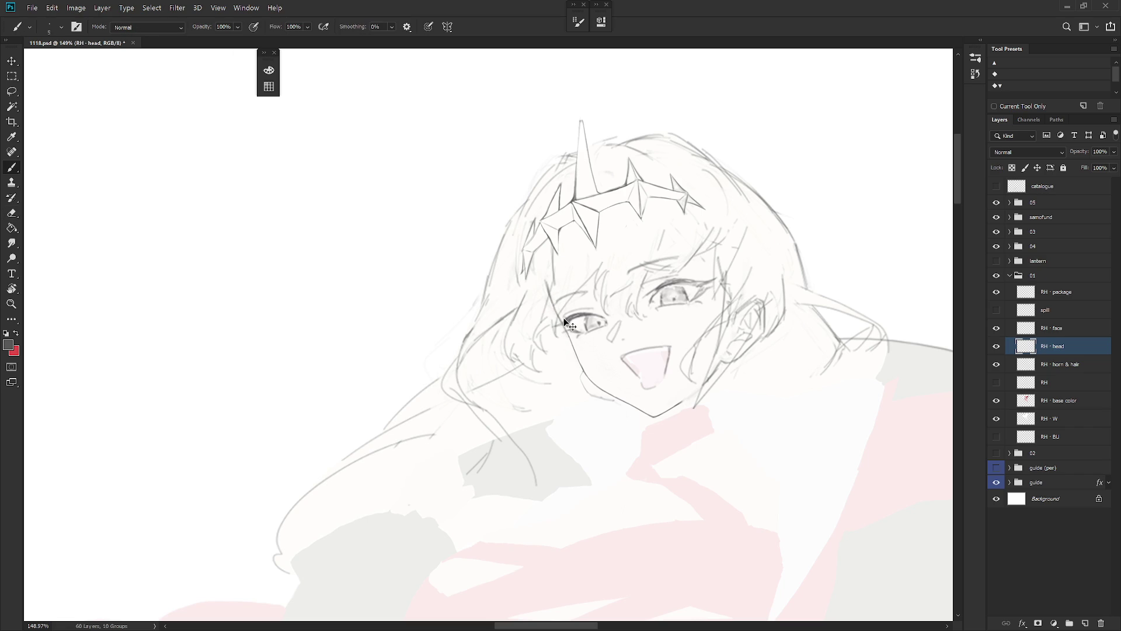
key("e")
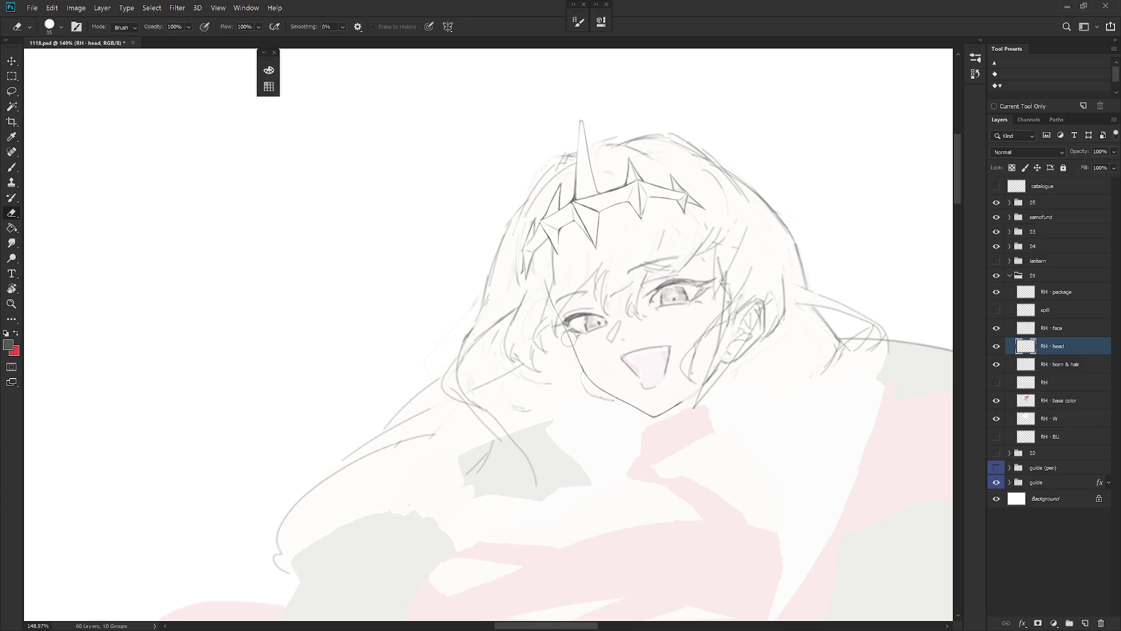
key("b")
key("e")
right_click(583, 267)
left_click(703, 512)
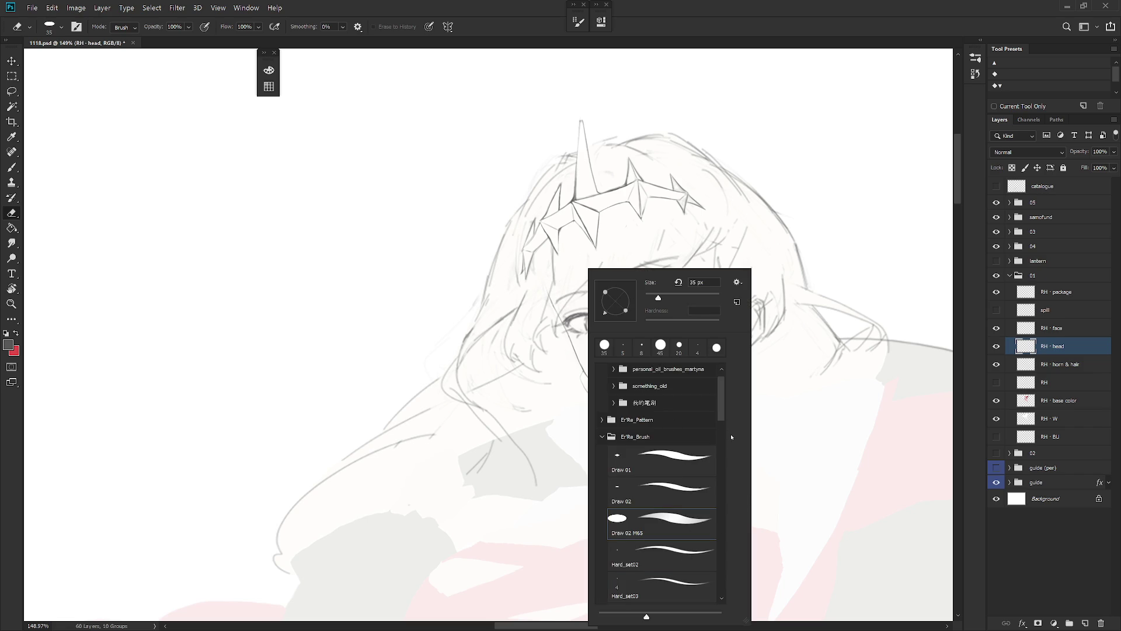
left_click_drag(722, 399, 723, 421)
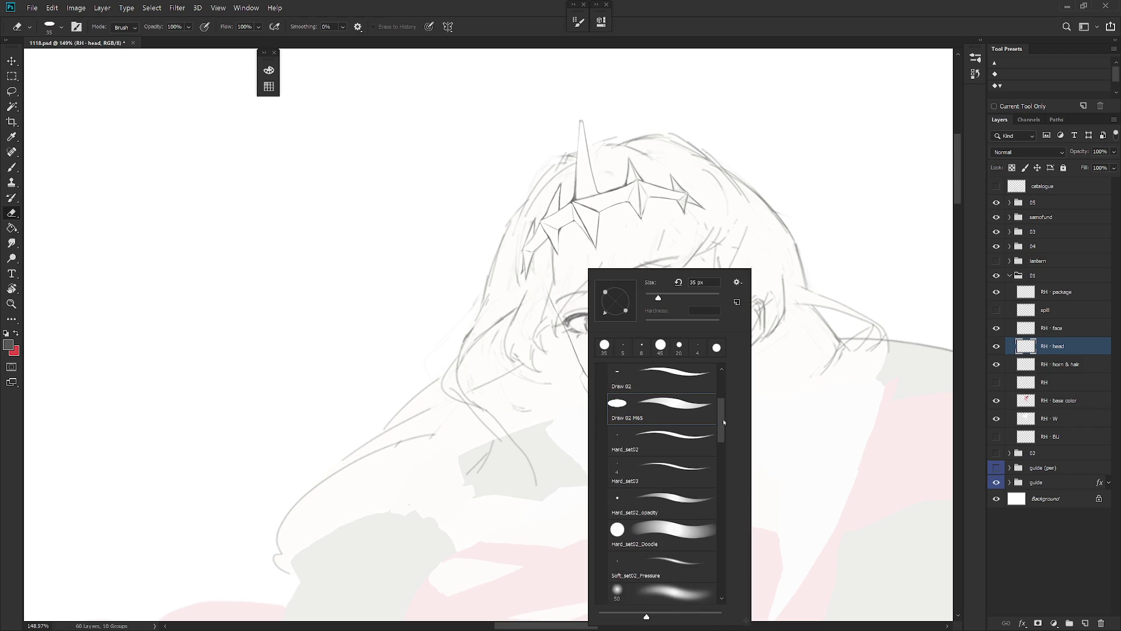
double_click(690, 502)
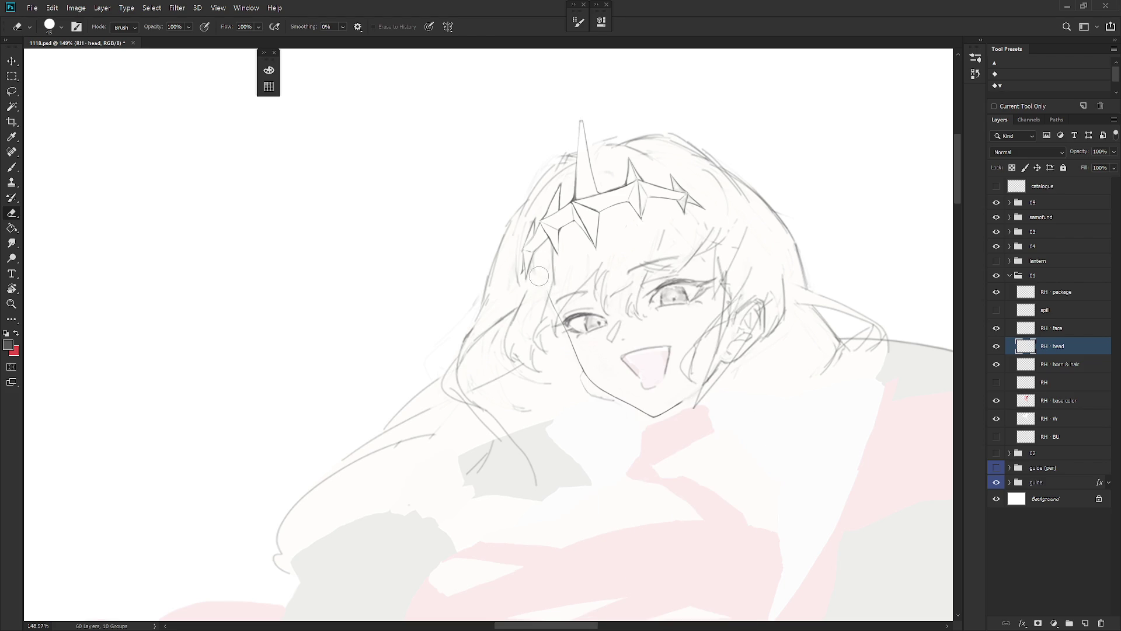
left_click_drag(539, 277, 555, 307)
key("b")
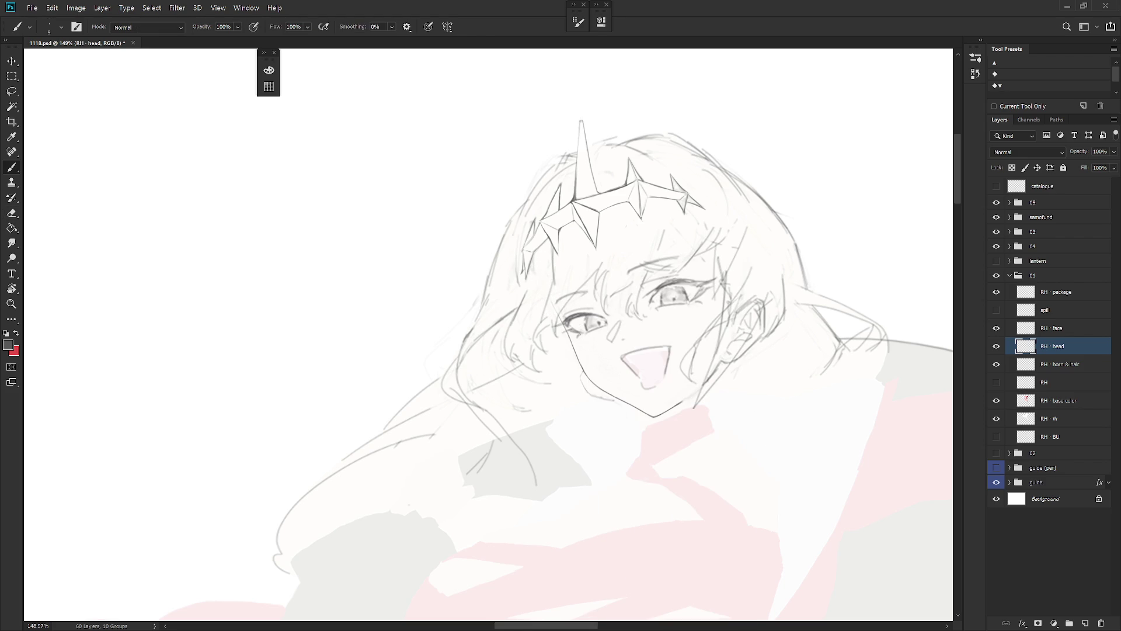
Step: On the RH · face layer, draw a short line above the eyes
left_click(1057, 328)
key("r")
left_click_drag(643, 246, 612, 279)
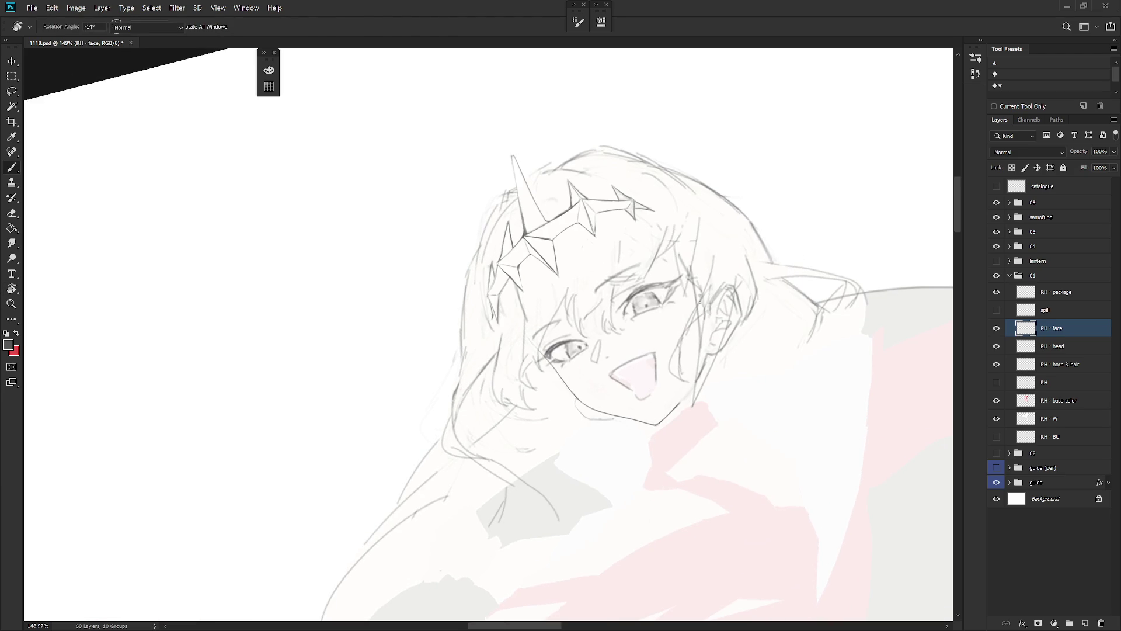
key("e")
key("b")
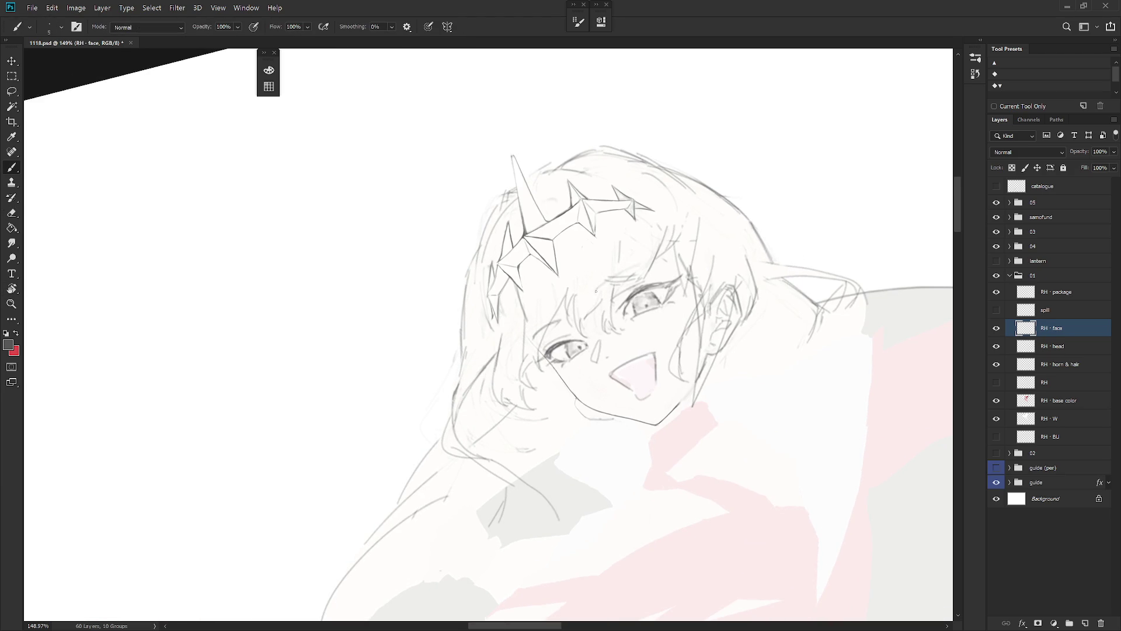
left_click_drag(631, 270, 602, 286)
Step: Tilt the view and return to the RH · head layer after checking RH · horn & hair
key("r")
left_click_drag(644, 264, 568, 294)
key("e")
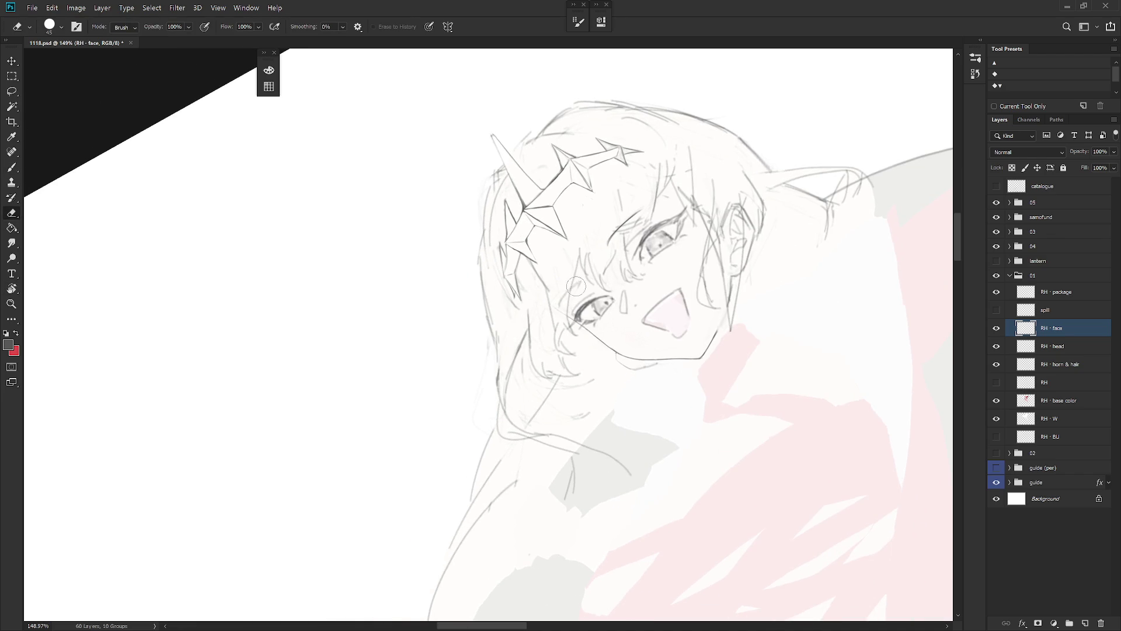
key("b")
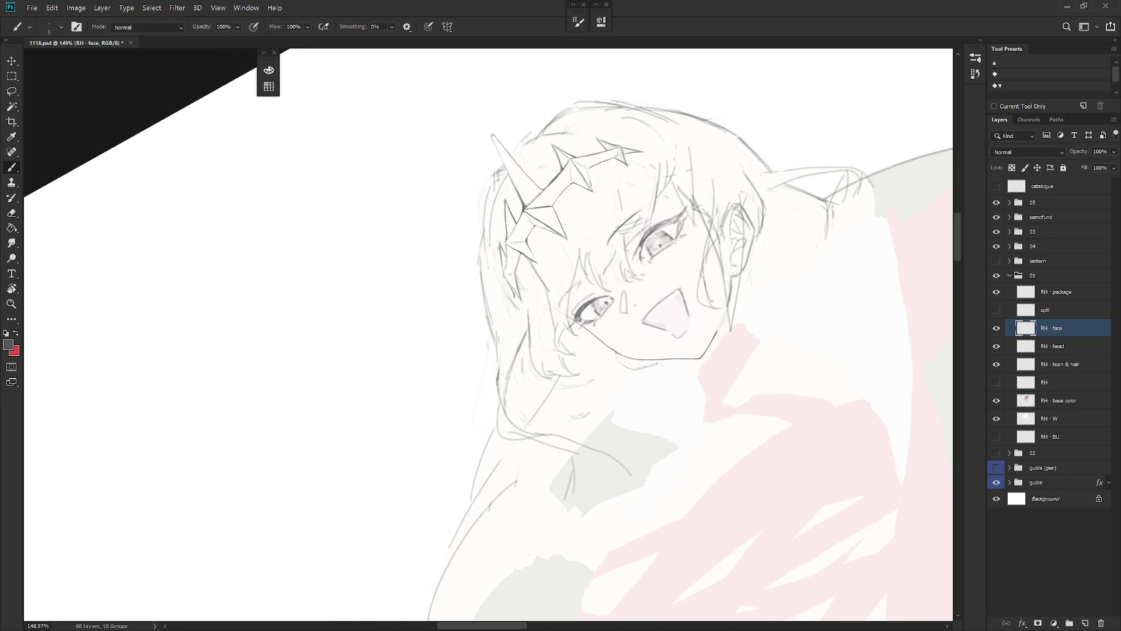
left_click(1077, 345)
key("l")
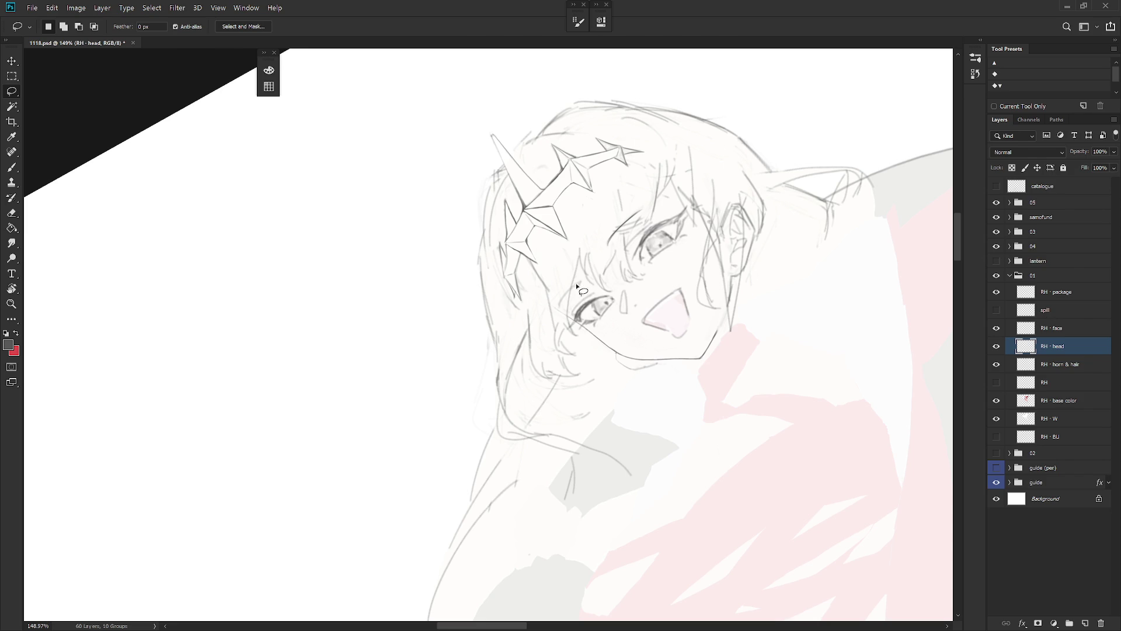
left_click(1072, 365)
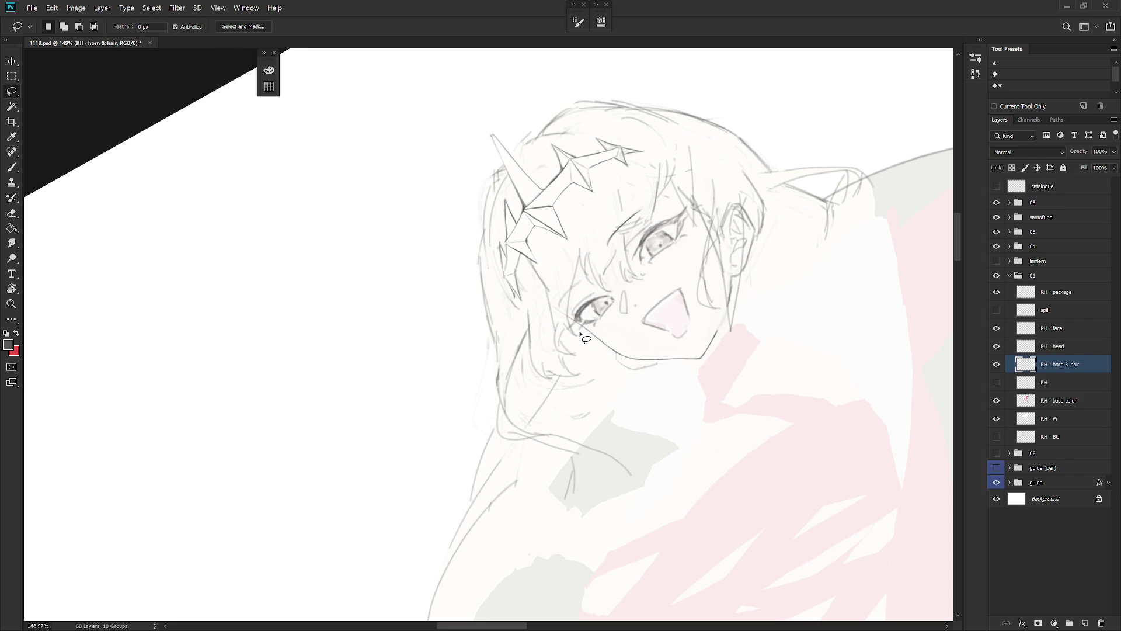
left_click(1083, 347)
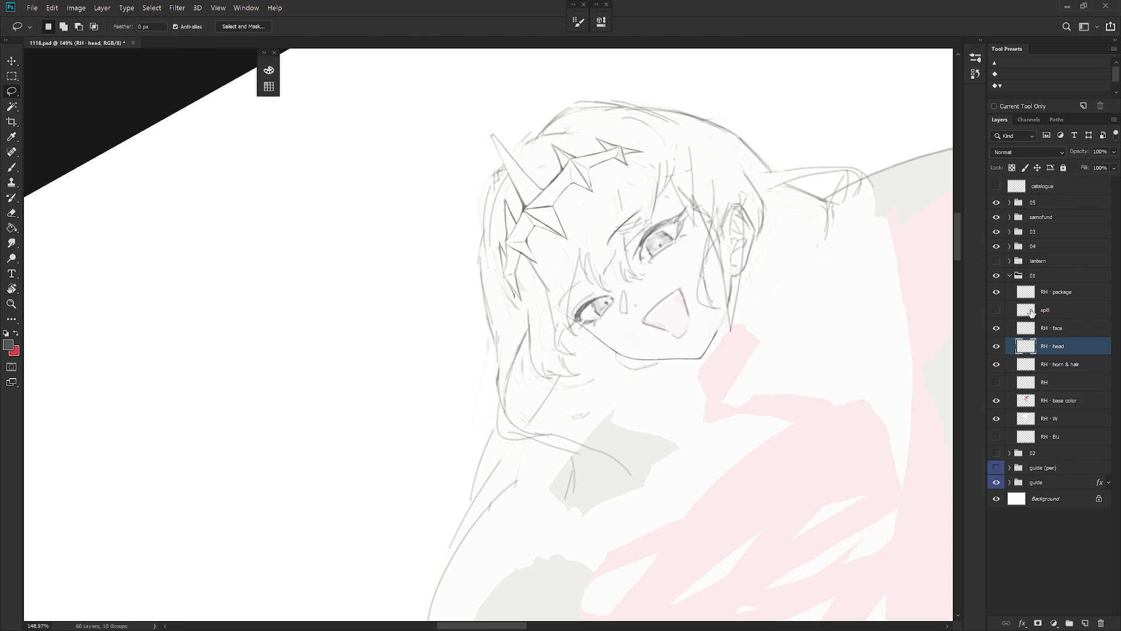
key("b")
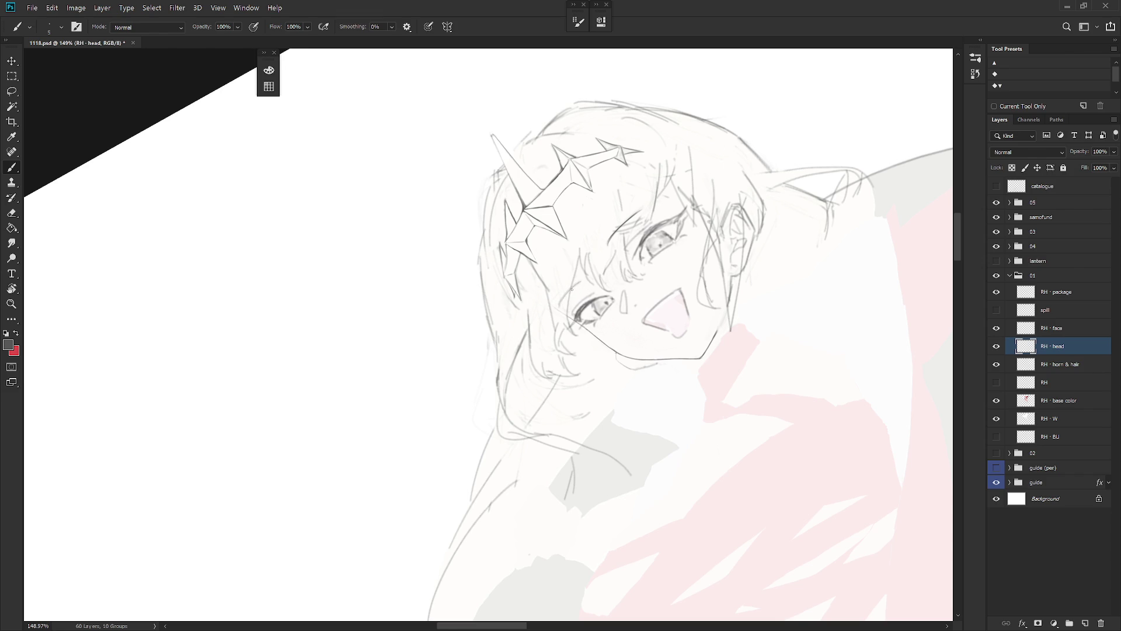
Step: Try and undo two strokes near the left eye, then lasso the area beside it
left_click_drag(576, 297, 561, 319)
key("ctrl+z")
left_click_drag(576, 297, 561, 319)
key("ctrl+z")
left_click_drag(583, 278, 635, 228)
key("l")
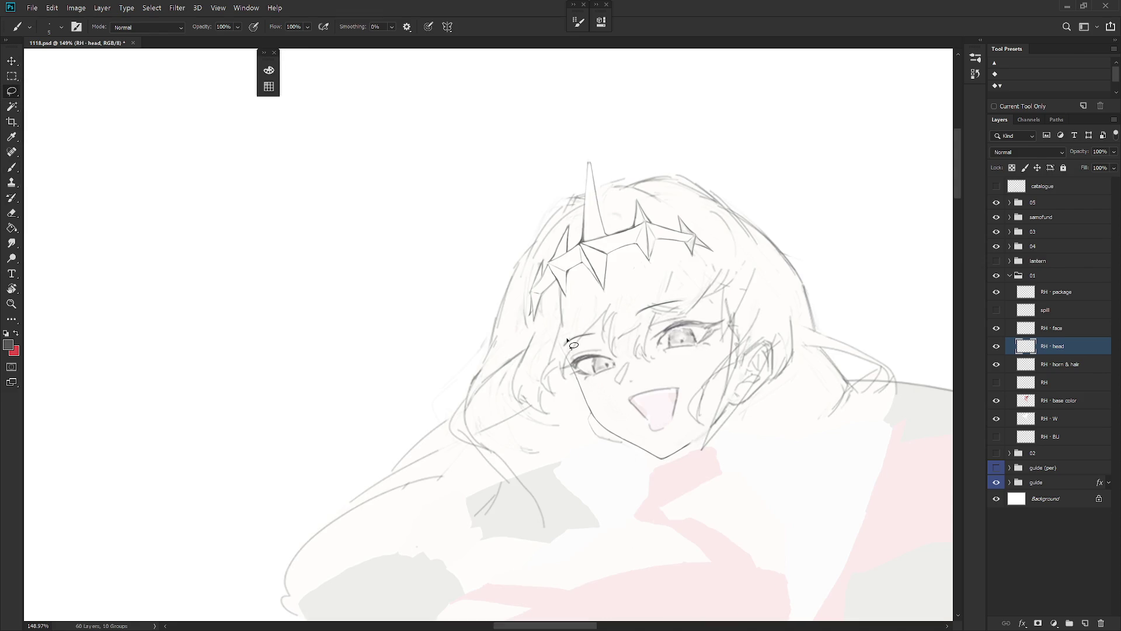
left_click_drag(563, 345, 602, 319)
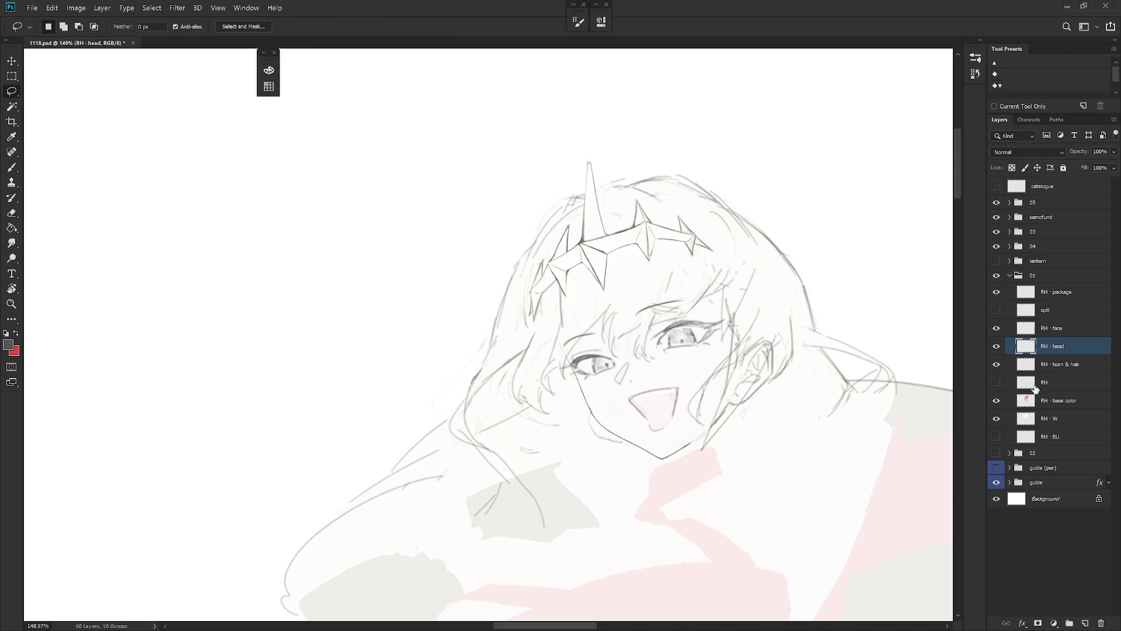
Step: Roll the history back to the earlier Deselect state and select the RH · face layer
left_click(975, 73)
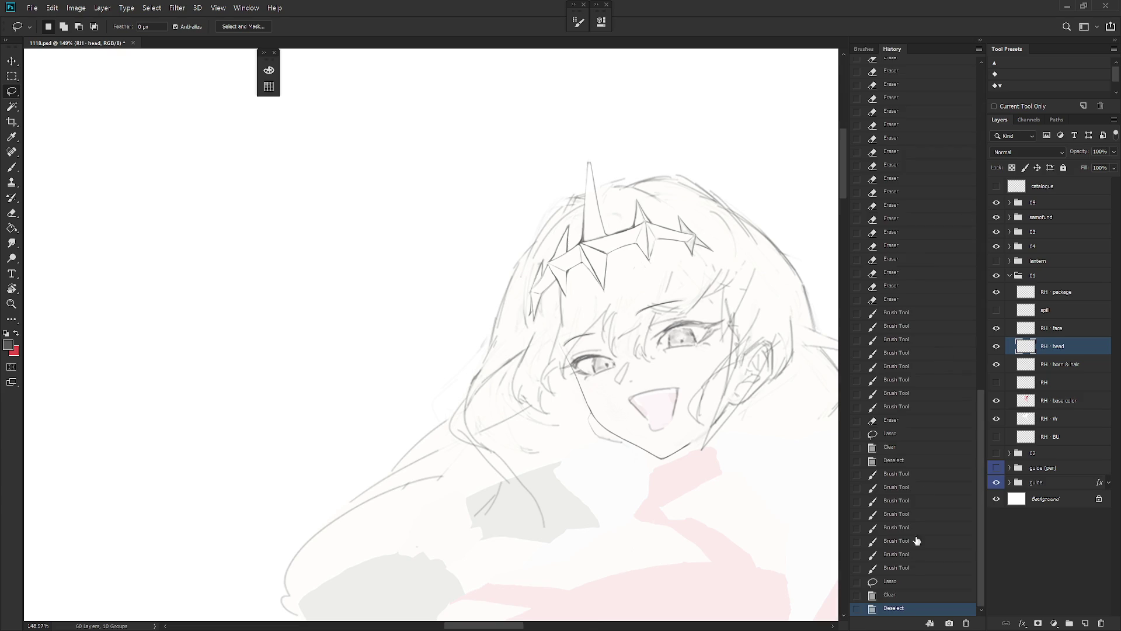
left_click(902, 461)
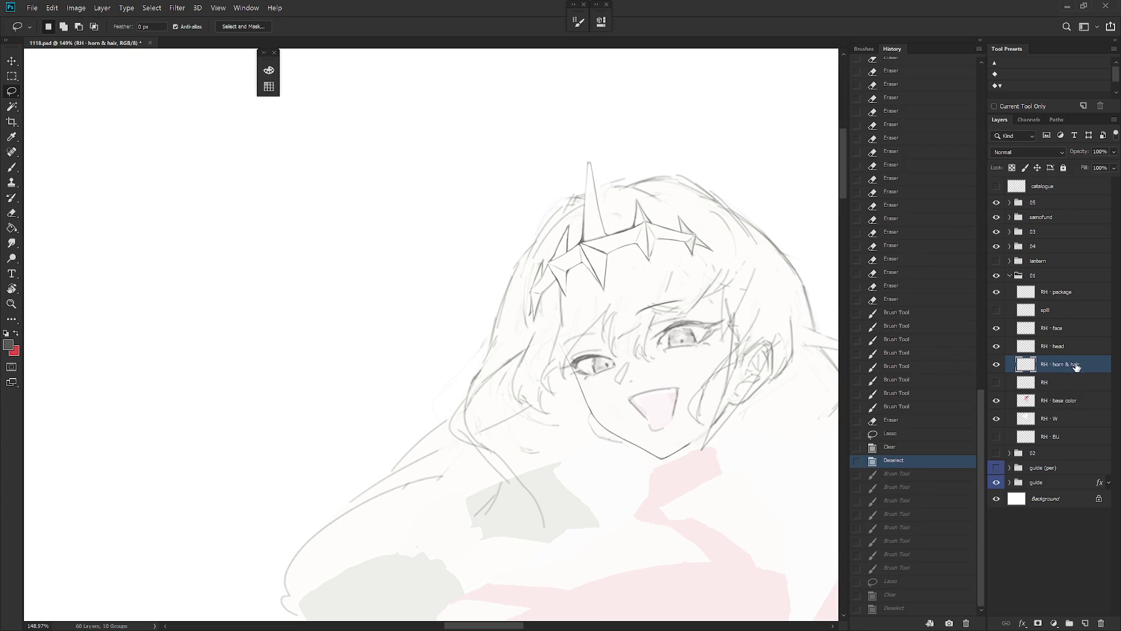
left_click(1070, 331)
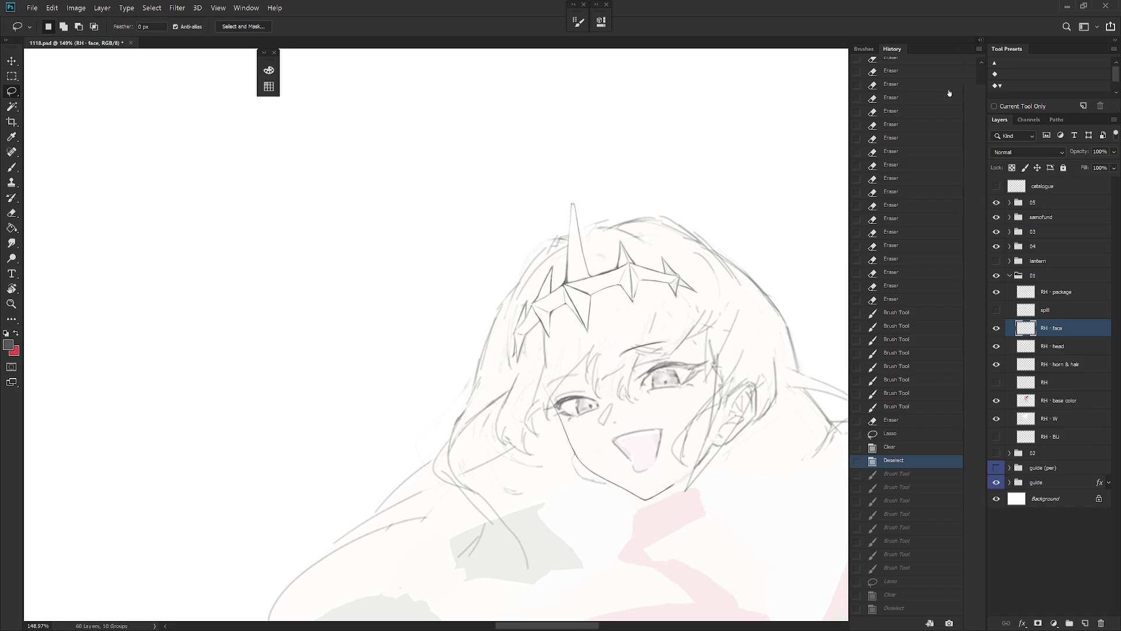
left_click(981, 41)
Step: Tilt the canvas to about -28 degrees and brush in the face lines
key("r")
left_click_drag(681, 419, 698, 318)
key("b")
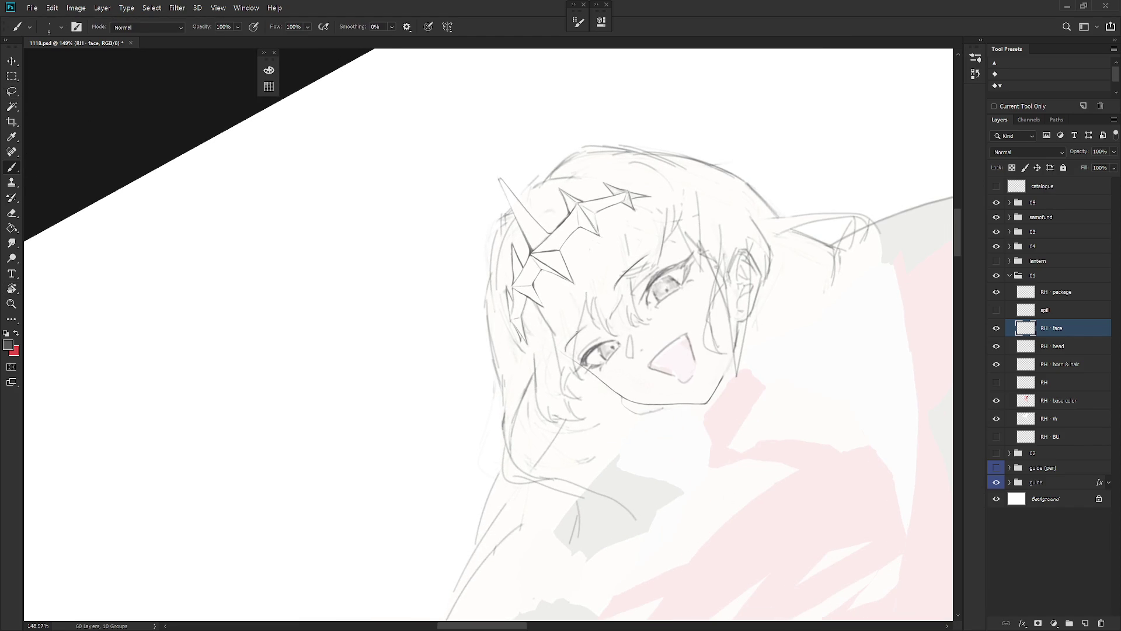
Step: Cancel a stray lasso selection beside the left eye and rotate the view nearly upright
key("l")
left_click_drag(565, 349, 590, 332)
left_click(575, 339)
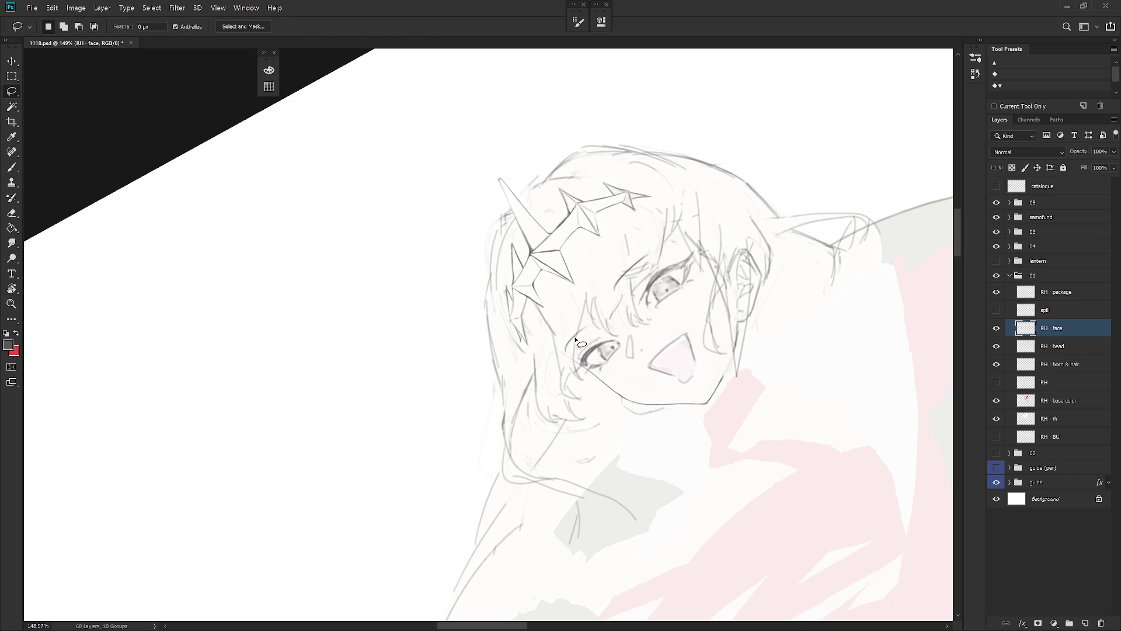
key("b")
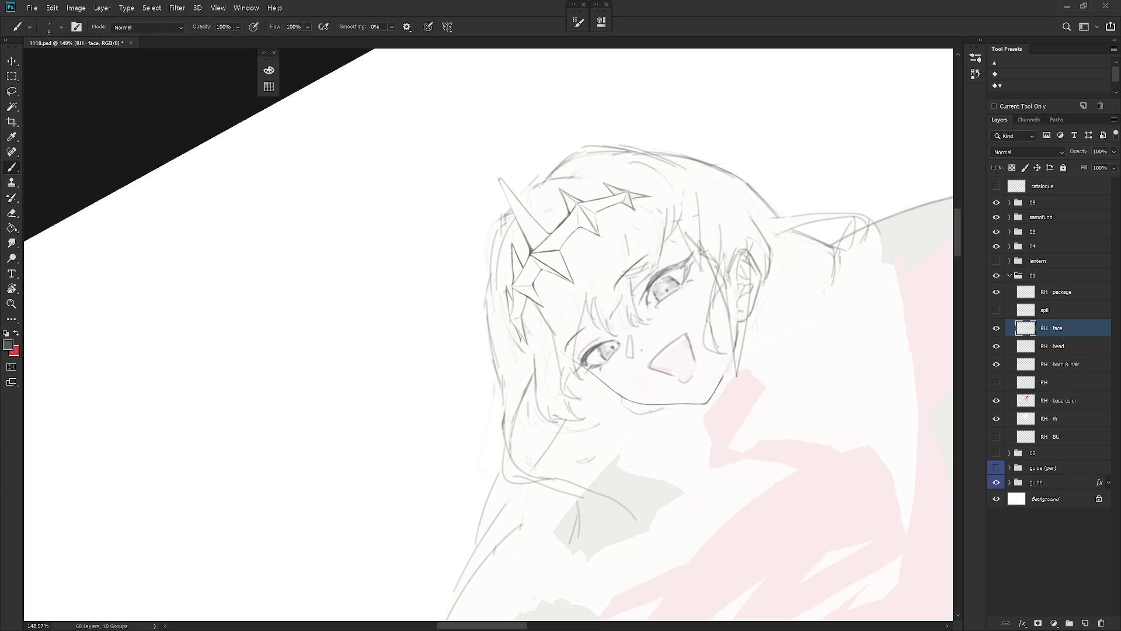
mouse_move(663, 314)
left_mouse_down()
mouse_move(645, 502)
mouse_move(659, 477)
left_mouse_up()
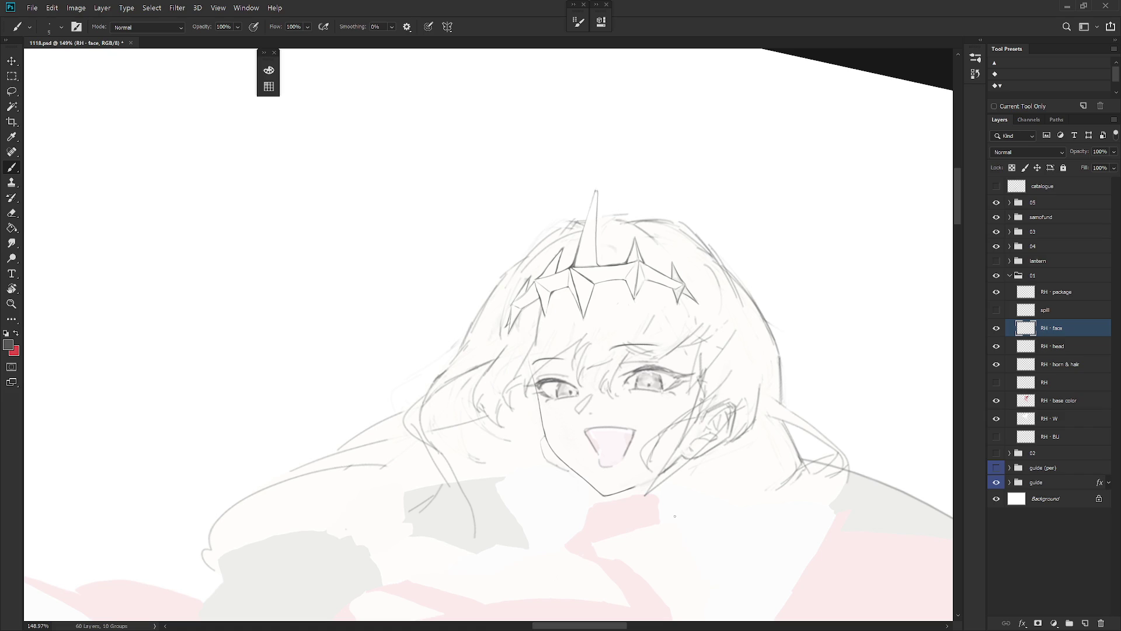
left_click_drag(690, 437, 696, 366)
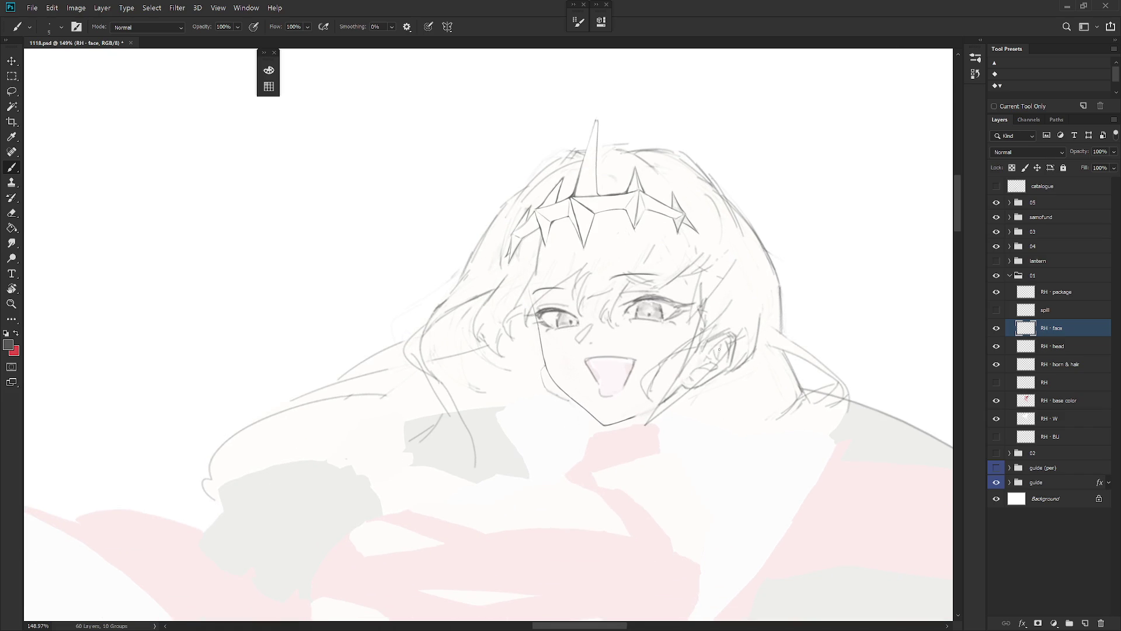
Step: Show and select the RH line layer, then join the chin line to the collar
left_click(997, 382)
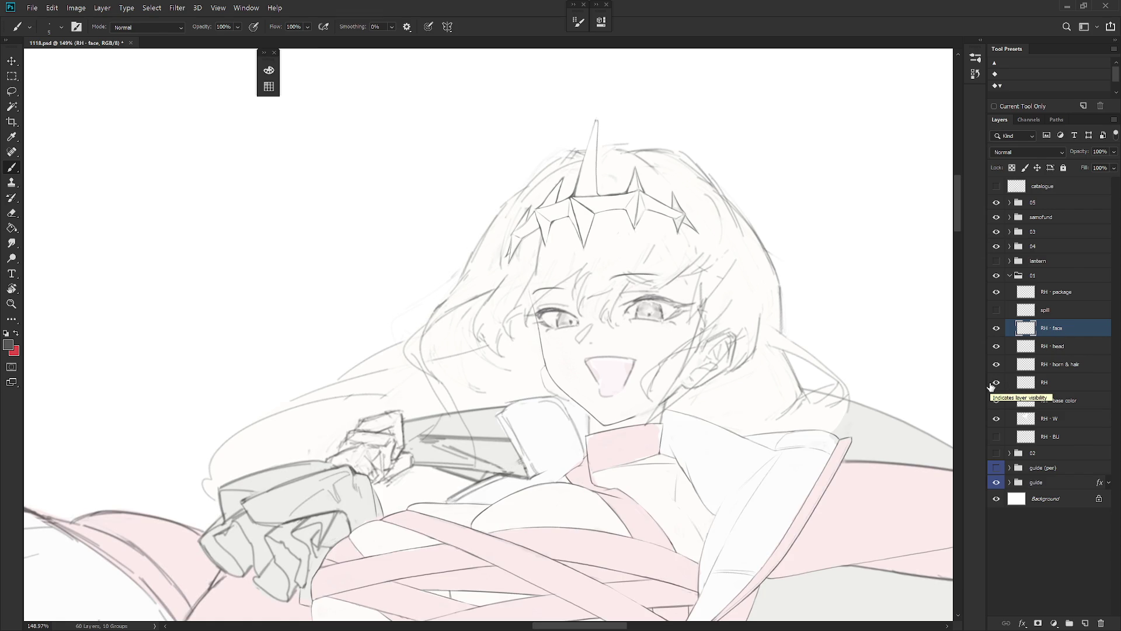
left_click(1052, 382)
scroll(641, 442, "down", 2)
key("e")
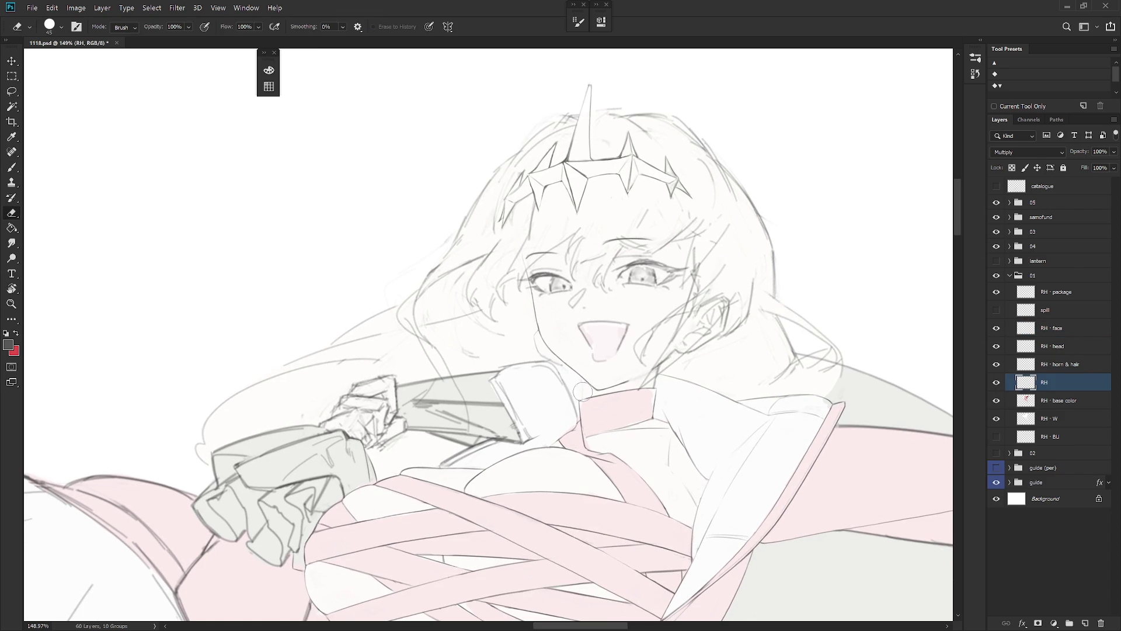
key("b")
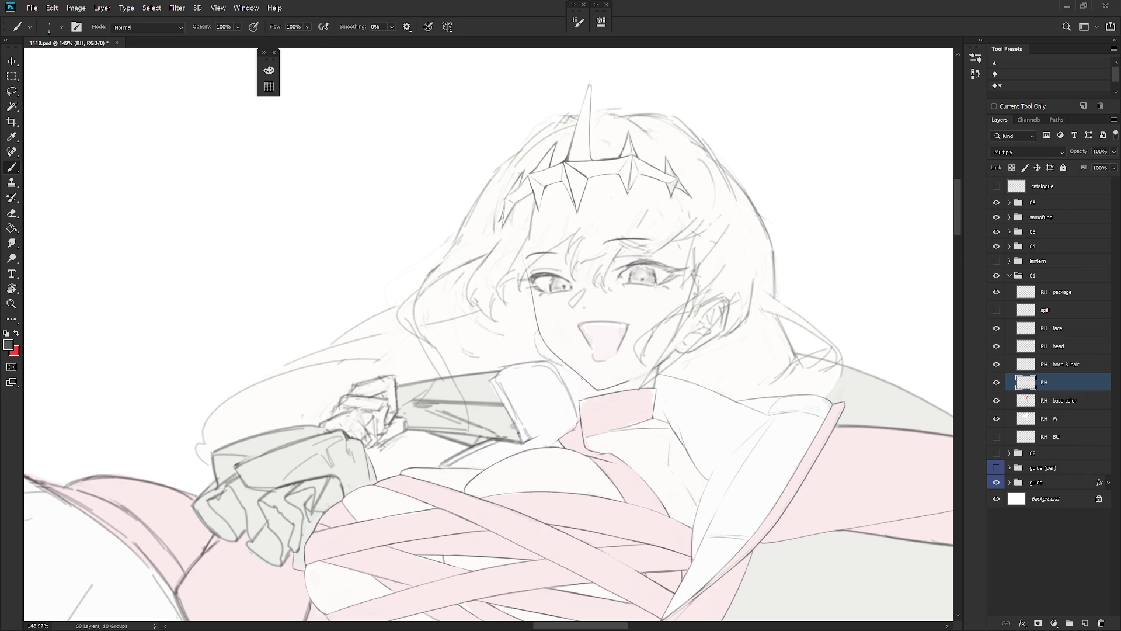
left_click_drag(583, 380, 583, 397)
Step: Outline the chin and collar area, rotate the view about 18°, and check the eraser tip options
key("l")
mouse_move(582, 373)
left_mouse_down()
mouse_move(595, 403)
mouse_move(591, 386)
left_mouse_up()
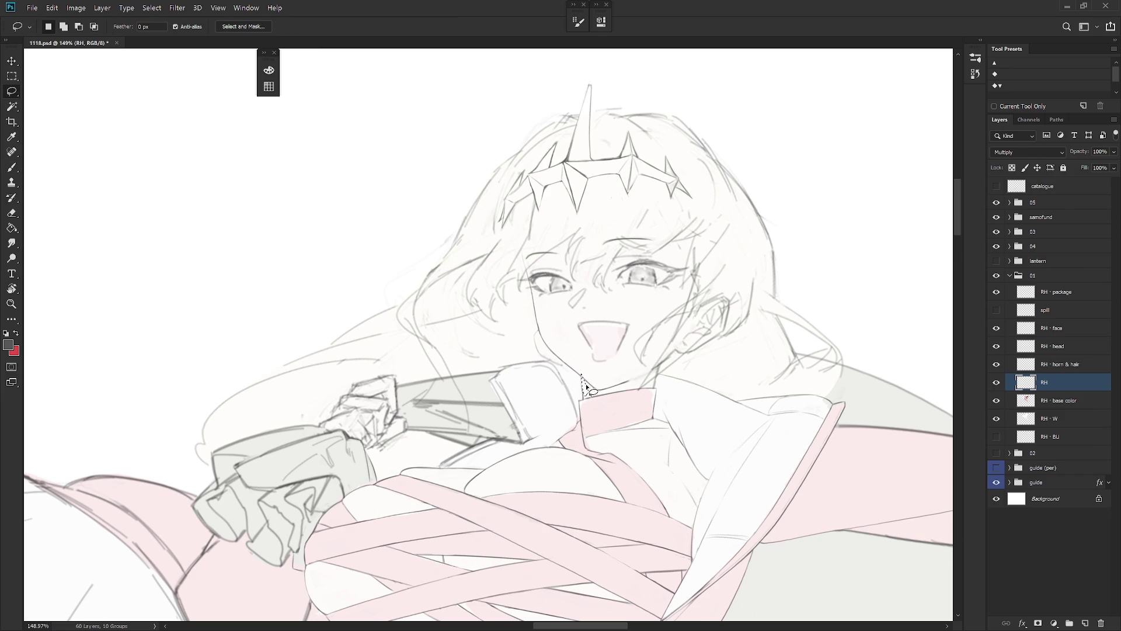
key("b")
left_click_drag(589, 457, 611, 345)
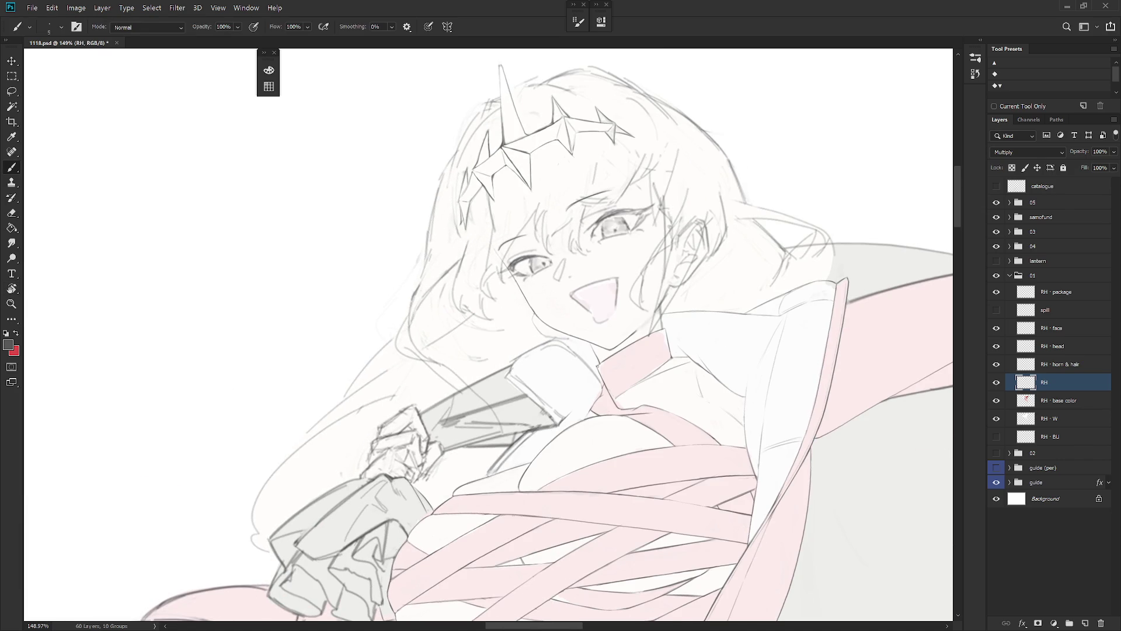
key("e")
right_click(678, 327)
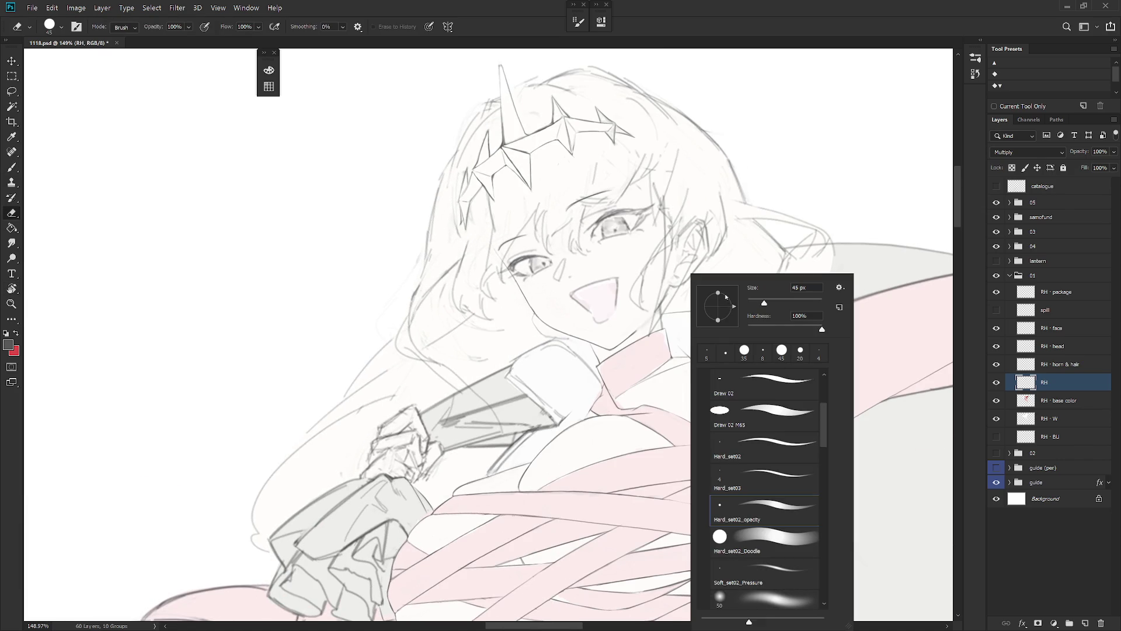
left_click(1071, 390)
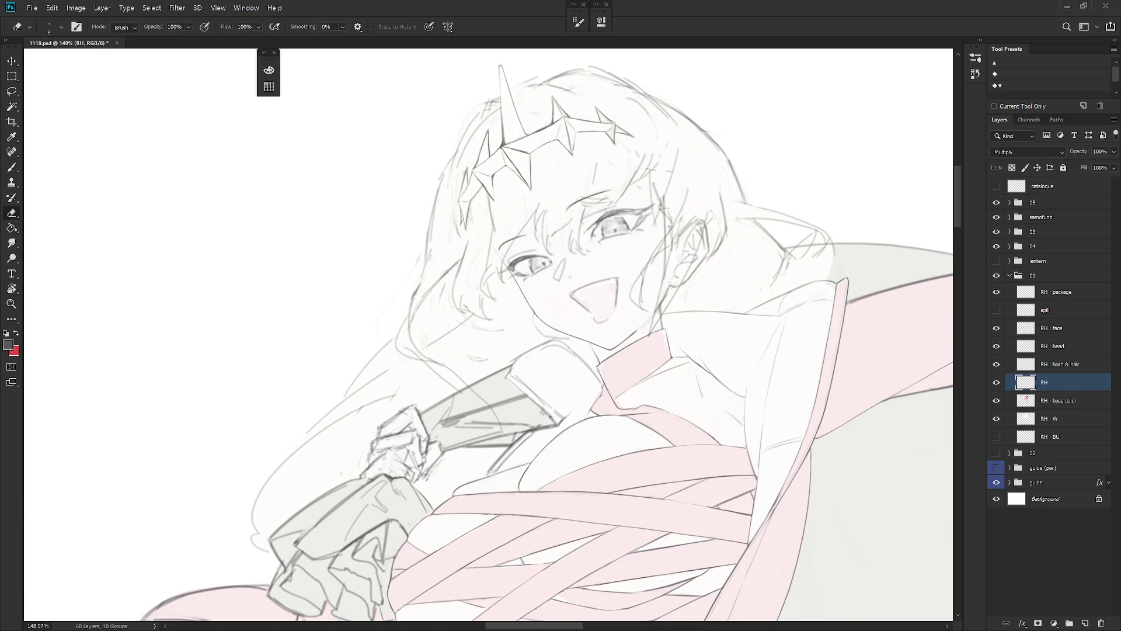
scroll(602, 353, "down", 2)
key("b")
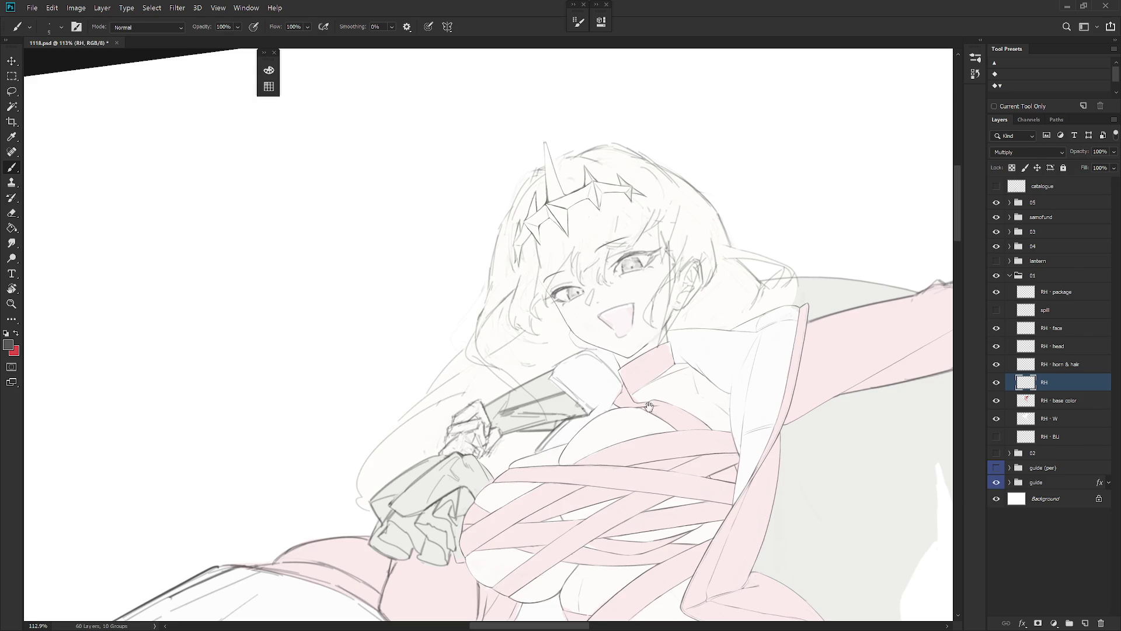
Step: With the figure upright, draw and erase along the collar edge
left_click_drag(672, 473, 540, 351)
key("e")
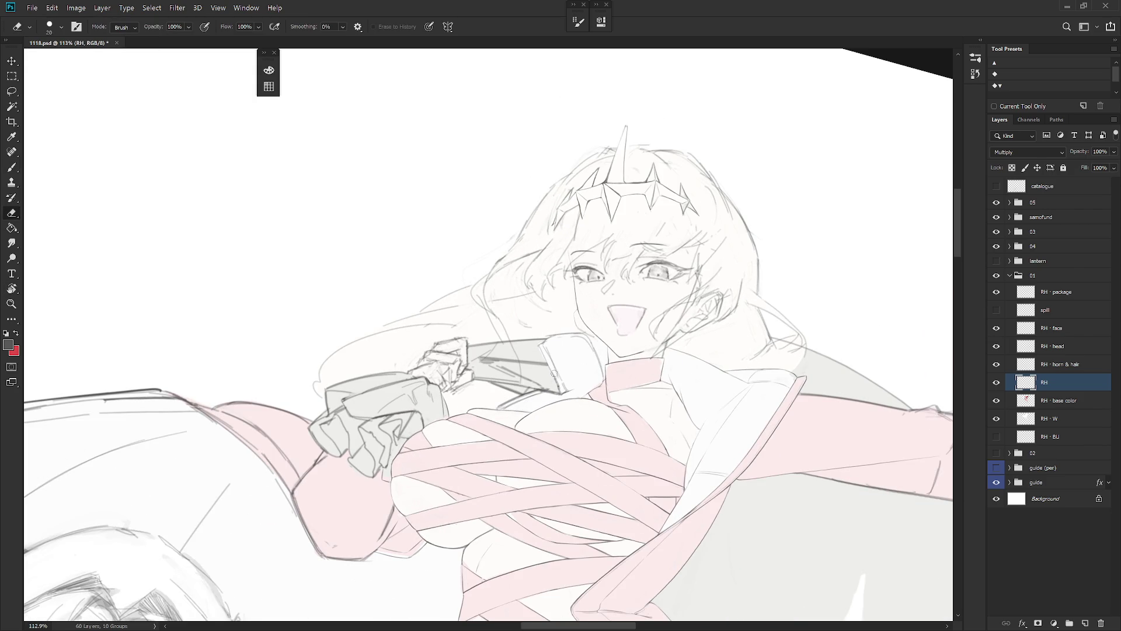
key("b")
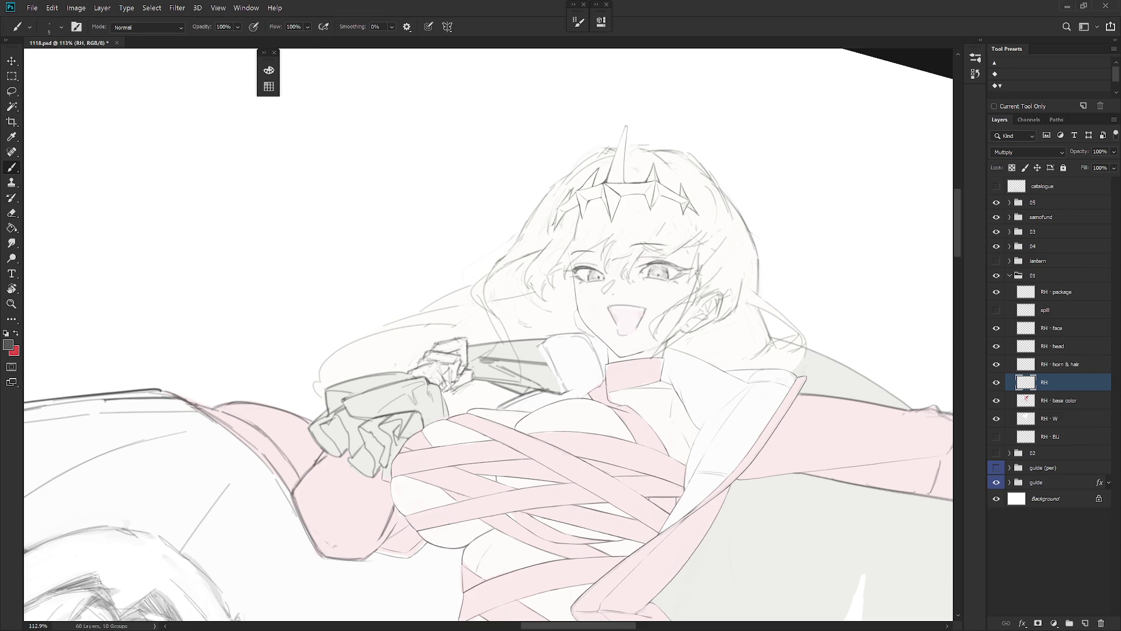
key("e")
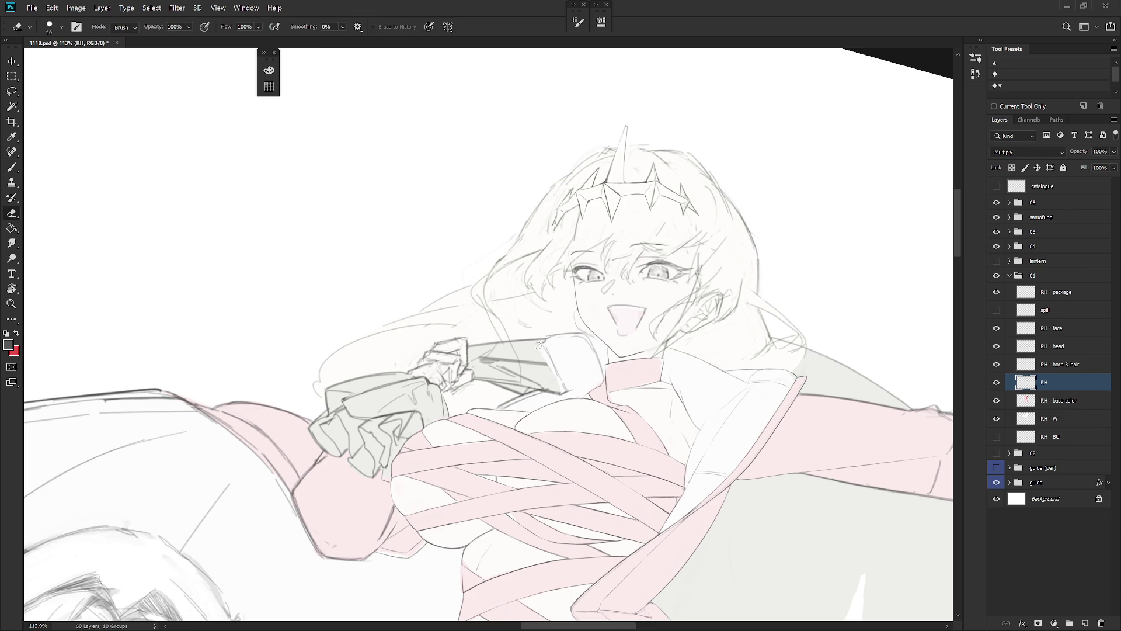
key("b")
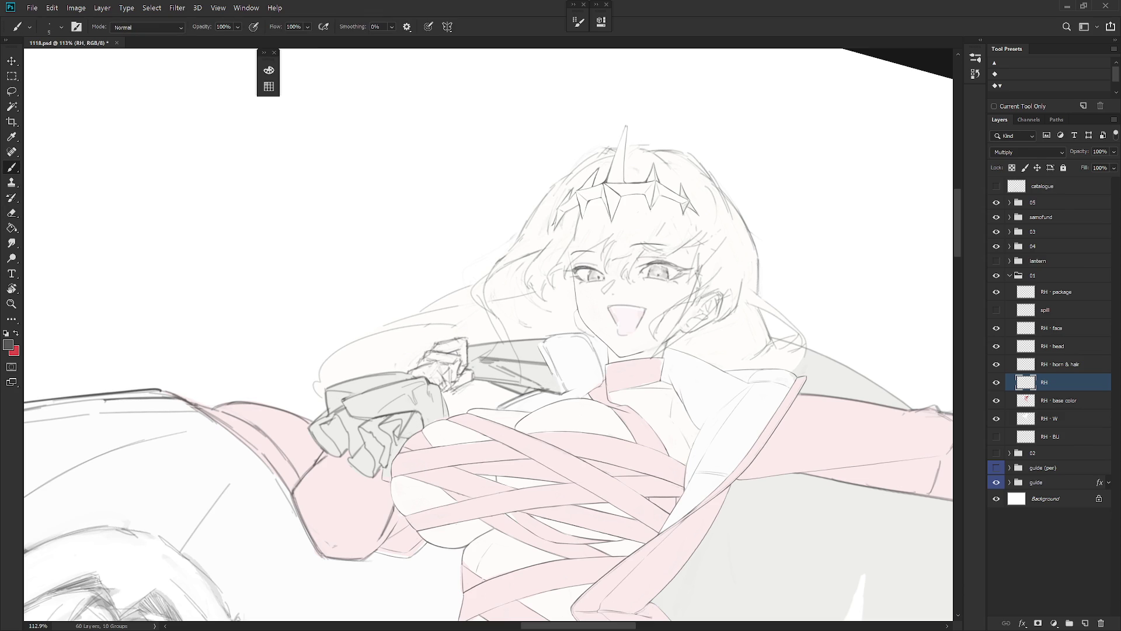
left_click_drag(553, 376, 558, 390)
key("e")
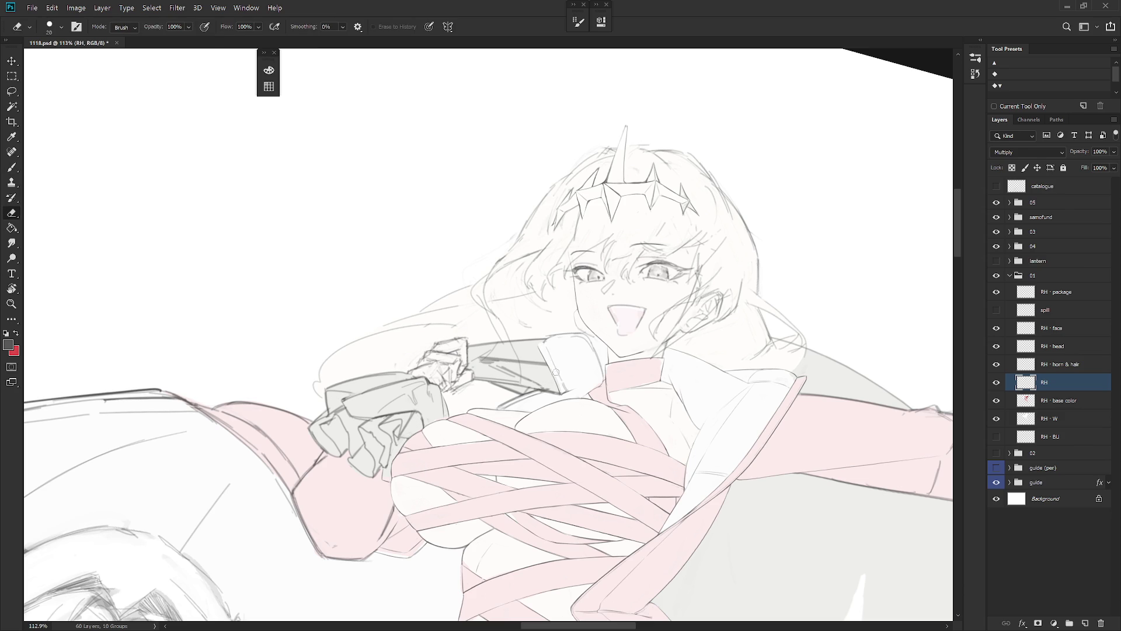
key("b")
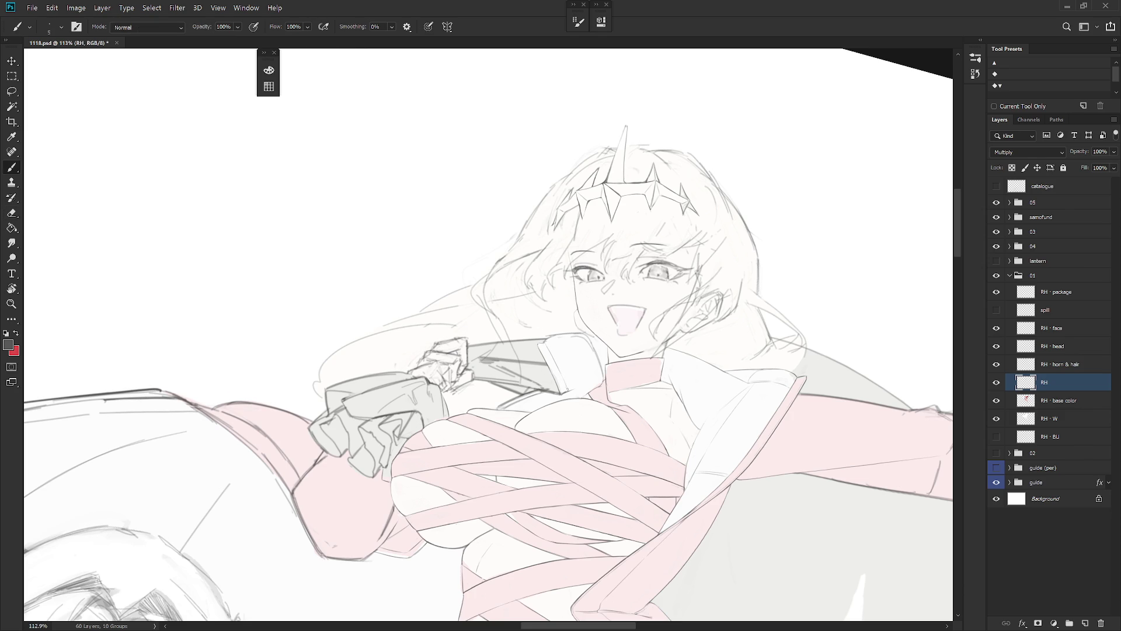
Step: Tidy the collar lines at views rotated 25° and 45°, then reset the rotation upright
key("e")
left_click_drag(576, 375, 583, 339)
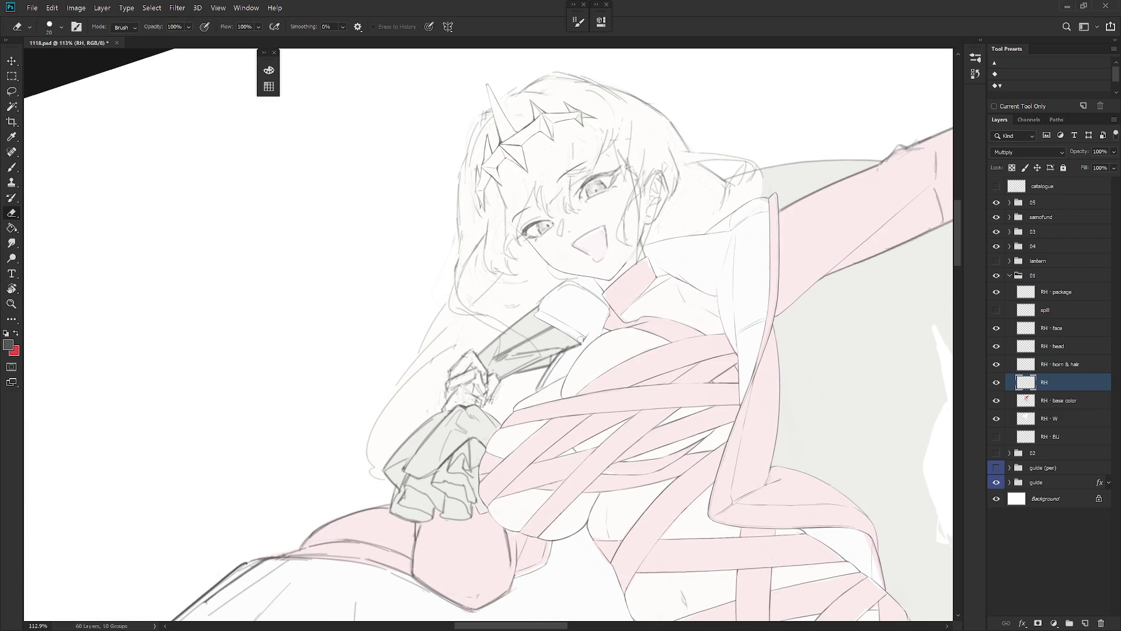
key("b")
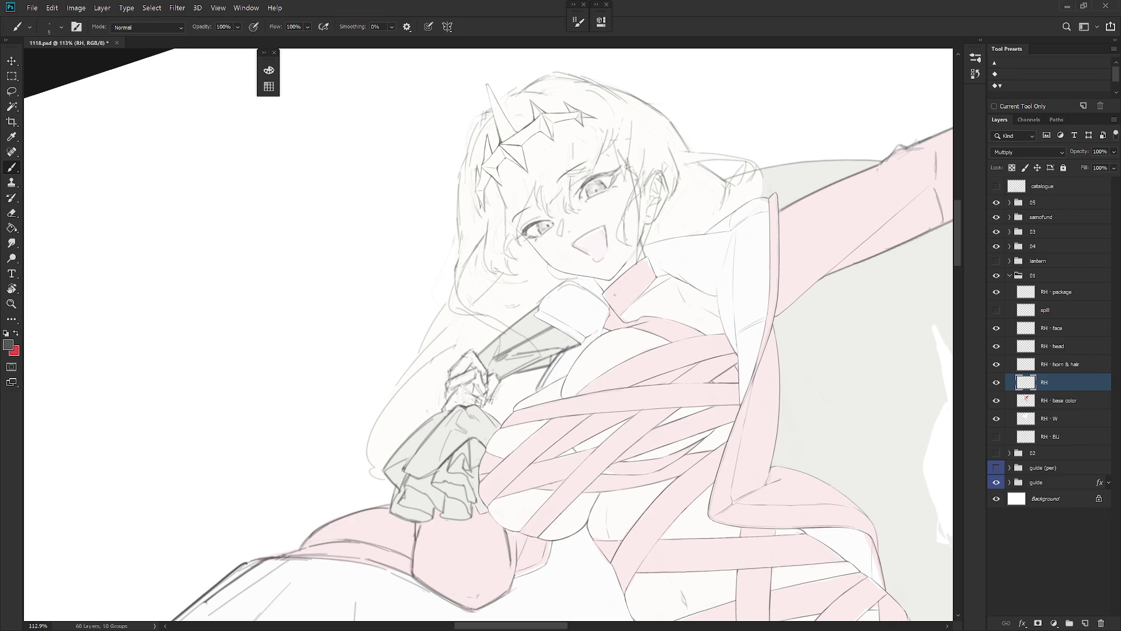
key("e")
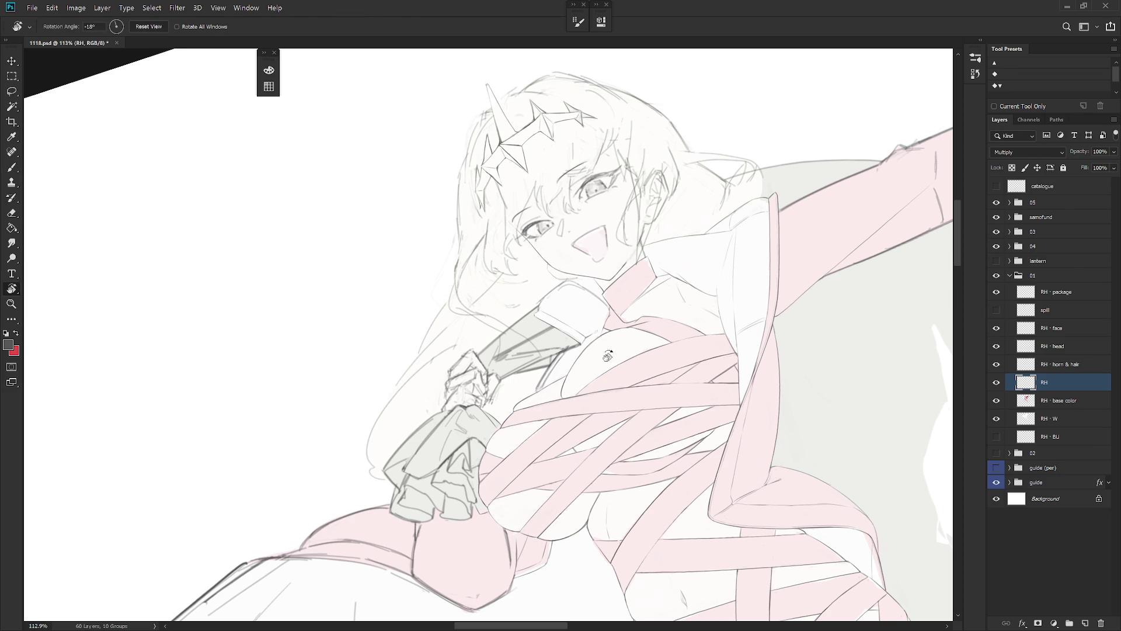
left_click_drag(615, 295, 557, 280)
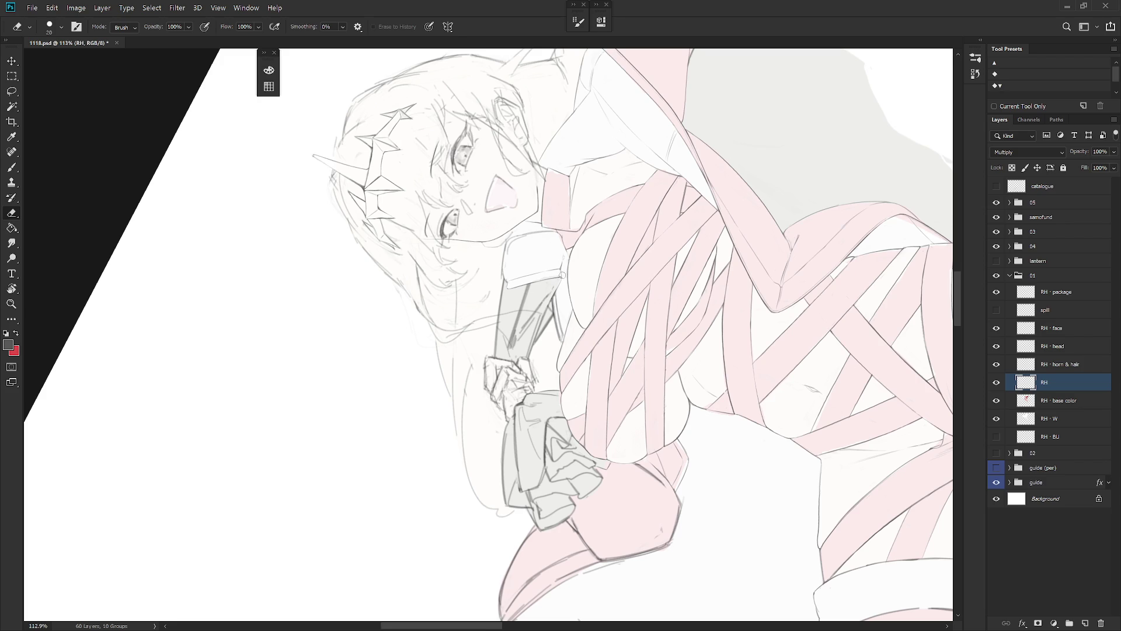
key("b")
key("e")
key("Escape")
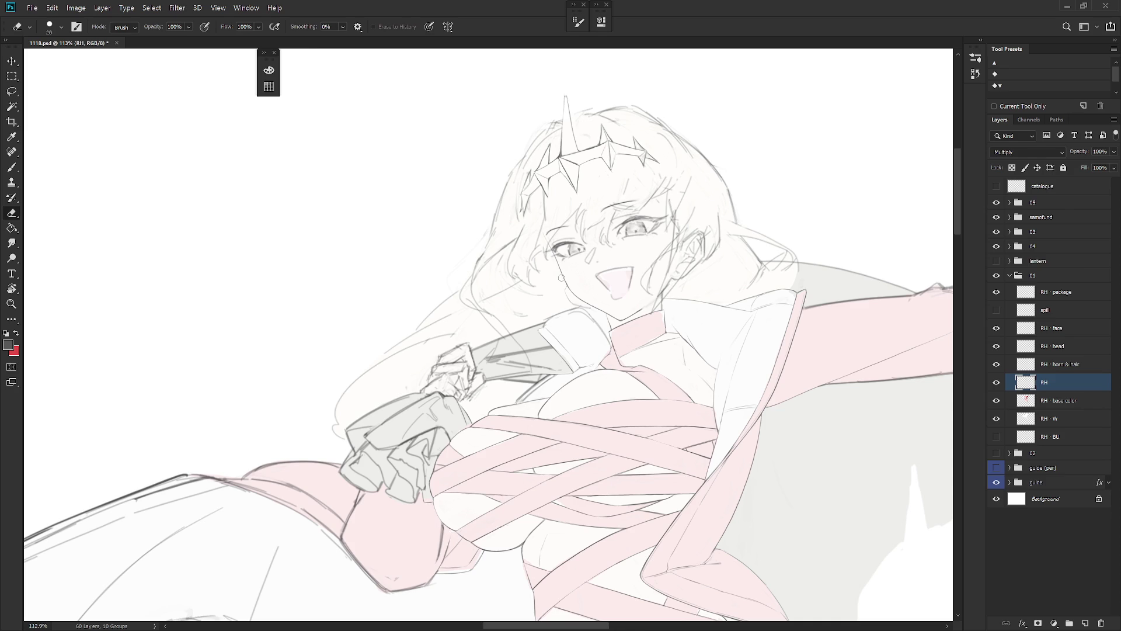
Step: Return to the brush and make the RH - horn & hair layer active
scroll(562, 278, "down", 5)
key("b")
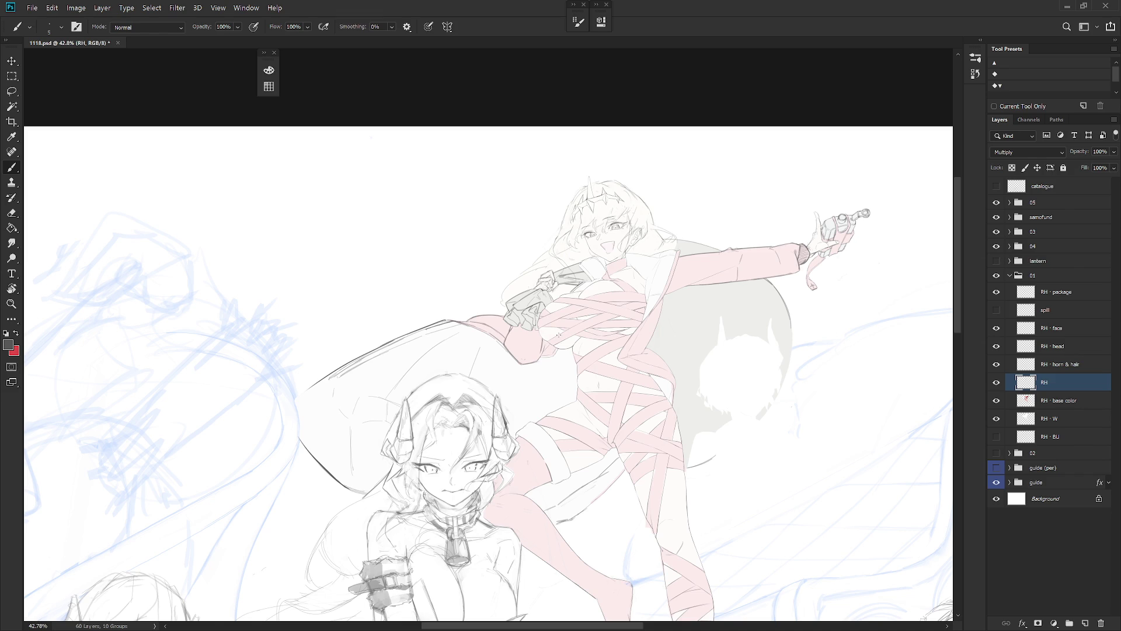
key("alt+bracketright")
scroll(571, 261, "up", 5)
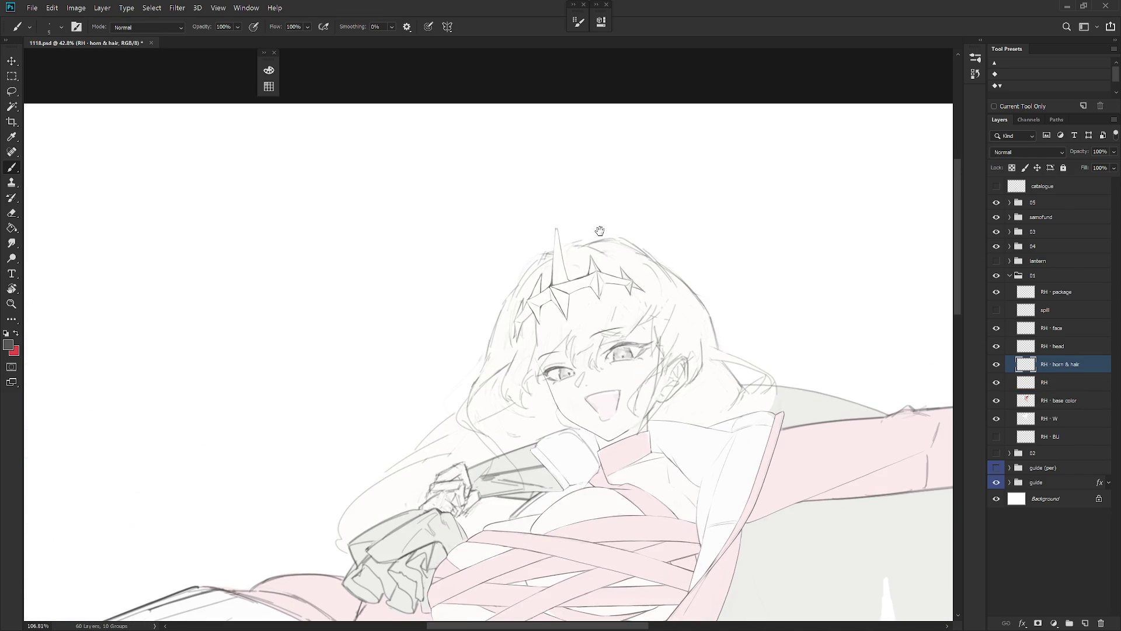
Step: Make and discard trial lasso selections along the hair edge near the horn
key("l")
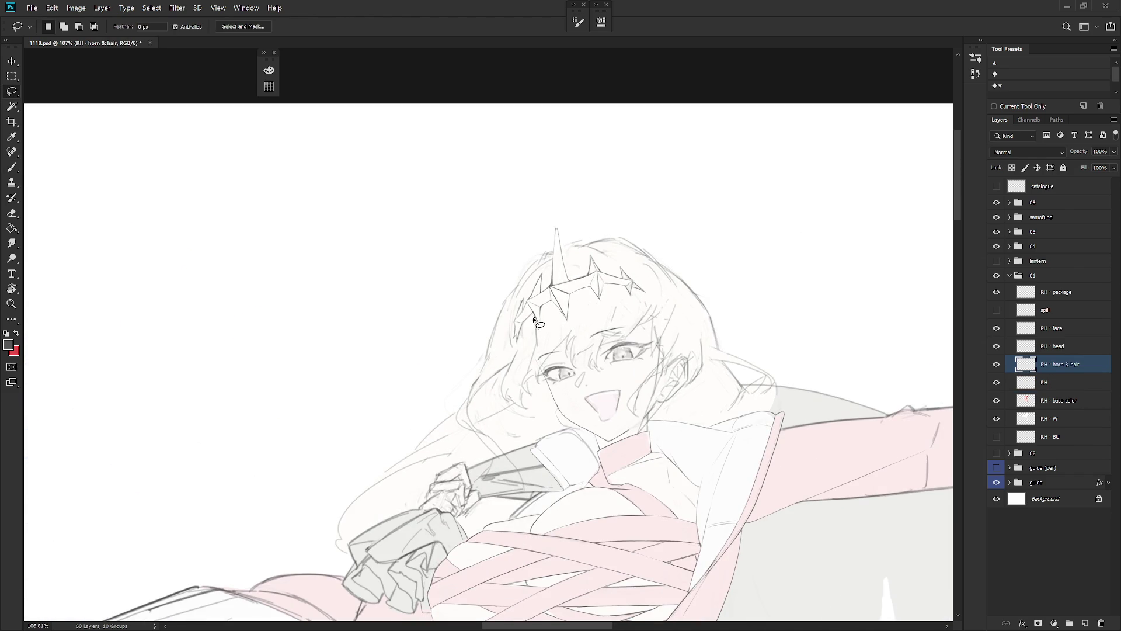
mouse_move(533, 315)
left_mouse_down()
mouse_move(550, 340)
mouse_move(531, 354)
mouse_move(524, 328)
mouse_move(520, 348)
mouse_move(533, 338)
left_mouse_up()
mouse_move(513, 344)
left_mouse_down()
mouse_move(518, 300)
mouse_move(514, 348)
left_mouse_up()
left_click(514, 348)
mouse_move(514, 303)
left_mouse_down()
mouse_move(554, 261)
mouse_move(538, 272)
left_mouse_up()
key("ctrl+d")
Step: Lasso the crown and horn, scale them to 110.52%, commit, and deselect
mouse_move(569, 327)
left_mouse_down()
mouse_move(651, 286)
mouse_move(576, 255)
mouse_move(562, 234)
mouse_move(504, 345)
mouse_move(568, 327)
mouse_move(563, 296)
left_mouse_up()
key("ctrl+t")
left_click_drag(503, 347, 500, 353)
key("Return")
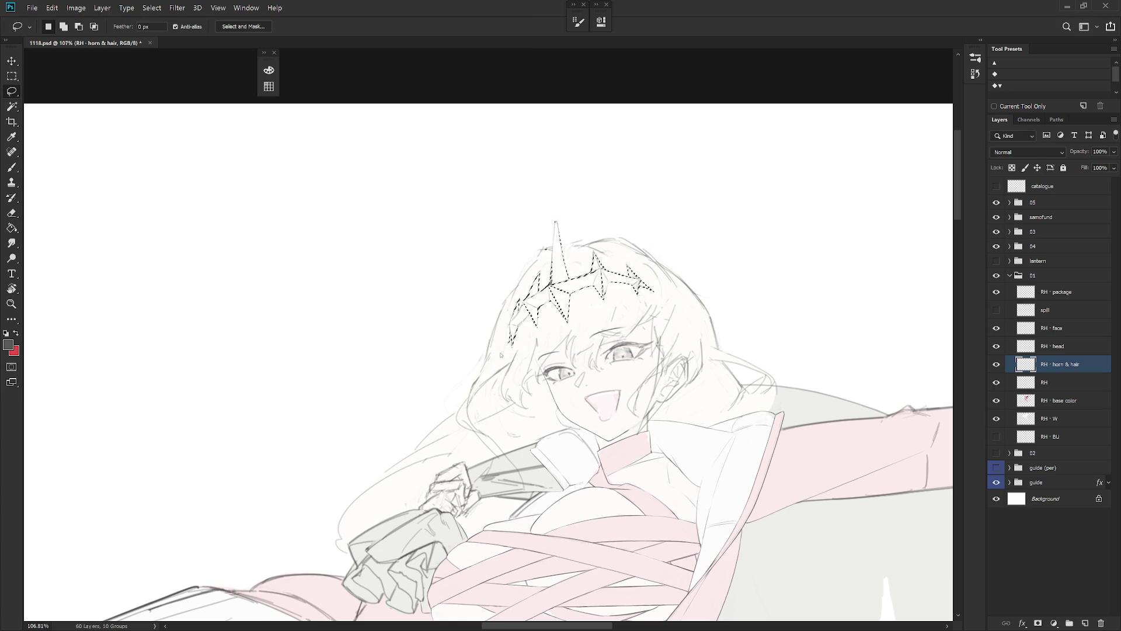
key("ctrl+d")
Step: Cycle the eraser and brush, then select the RH · head line layer
key("e")
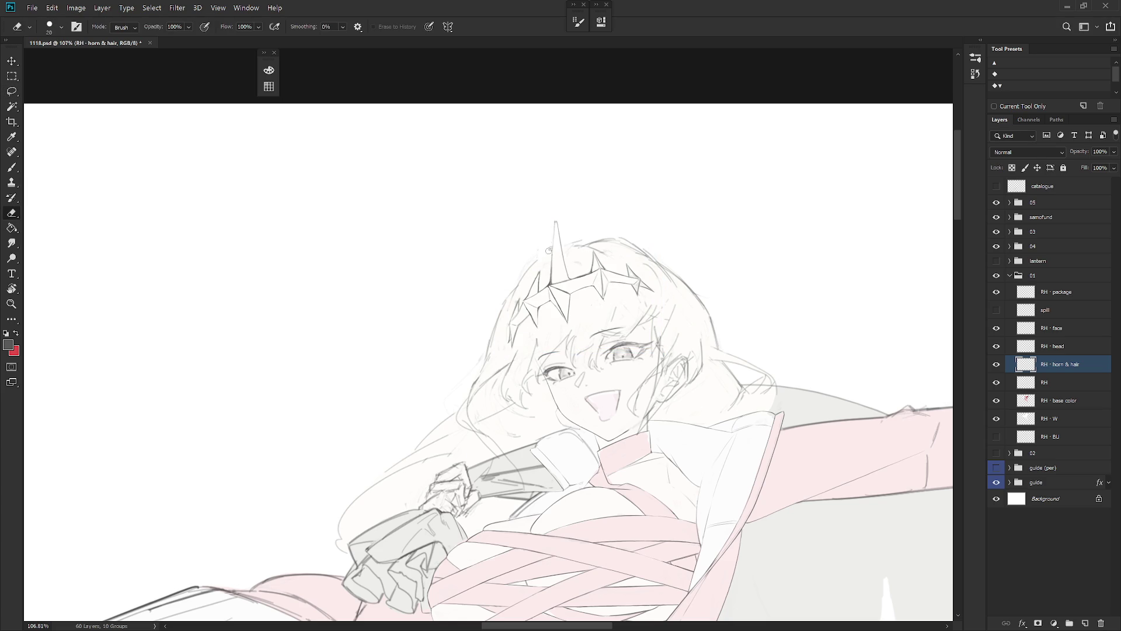
key("b")
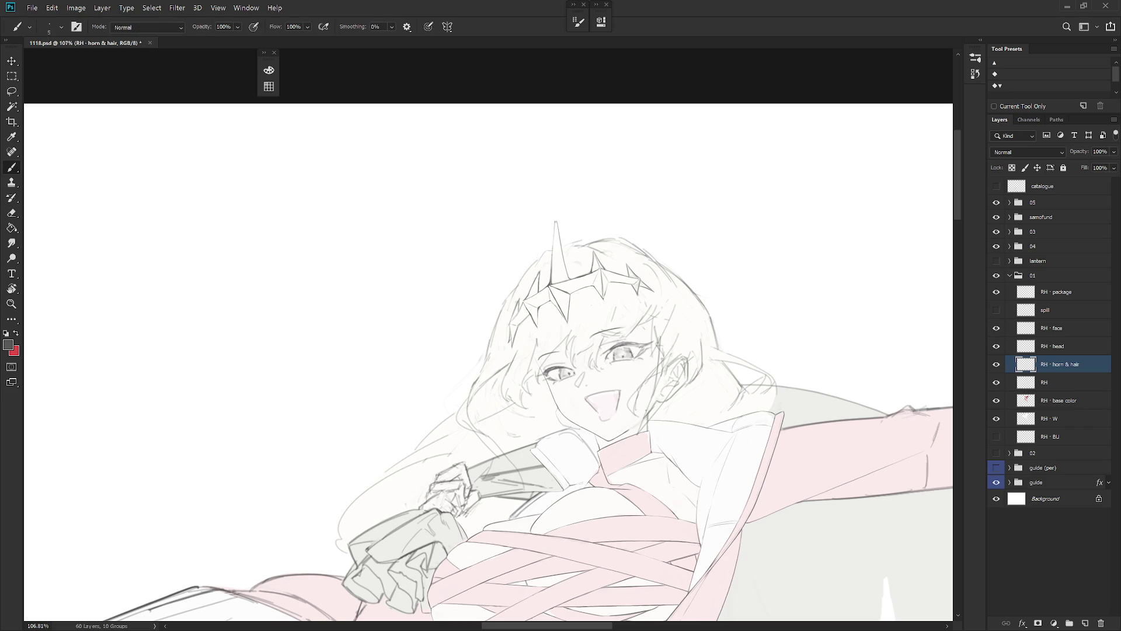
left_click(1068, 349)
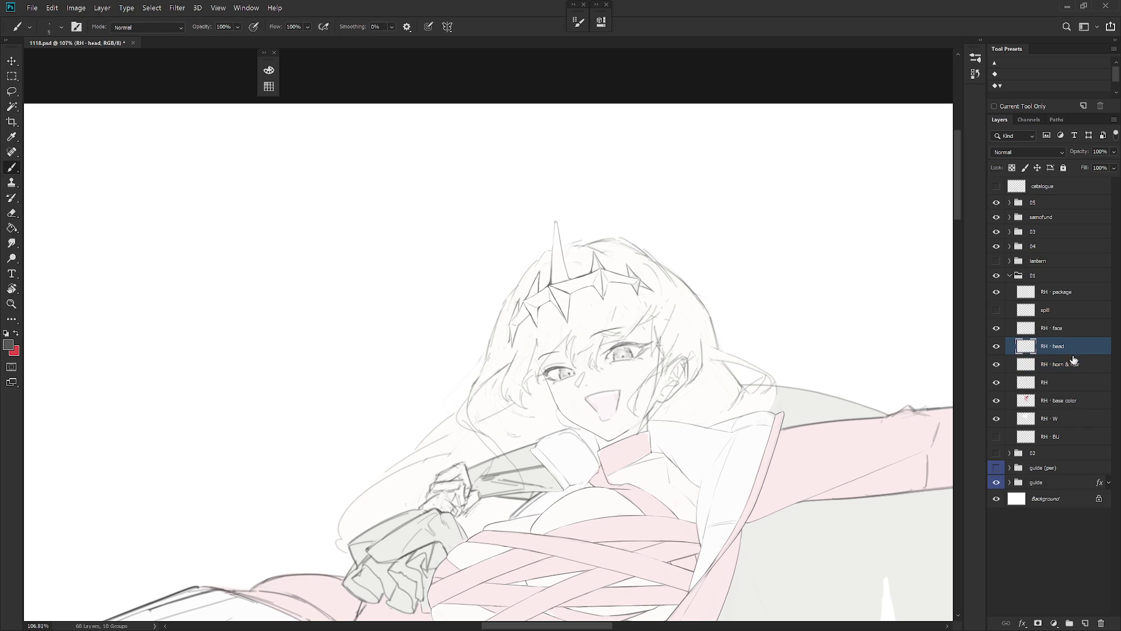
Step: Toggle the RH · face and RH layers to compare lines, then select the RH layer
left_click(996, 329)
left_click(997, 329)
left_click(997, 383)
left_click(997, 383)
left_click(997, 383)
left_click(1050, 384)
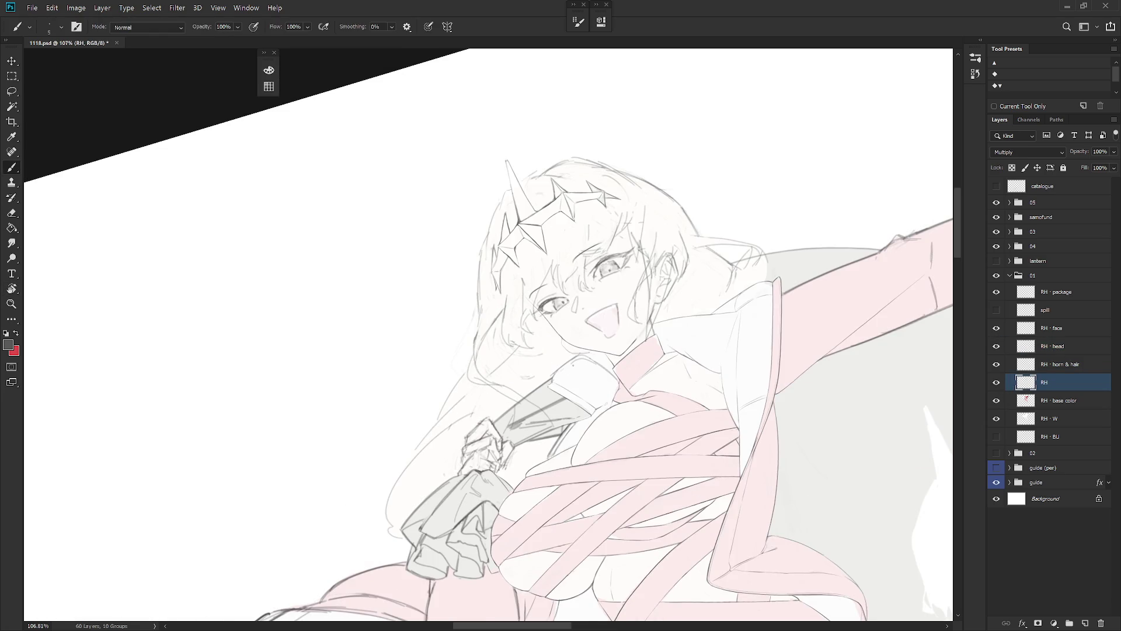
Step: Erase stray neck and collar lines with a size-30 eraser and redraw thin lines on a tilted canvas
key("e")
key("bracketright")
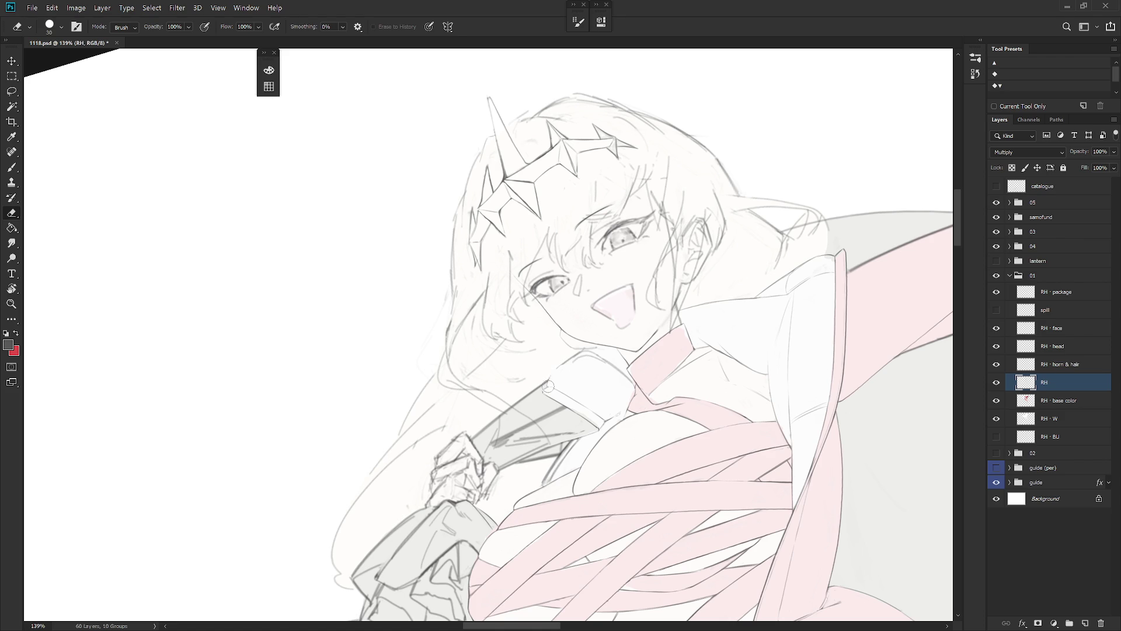
key("b")
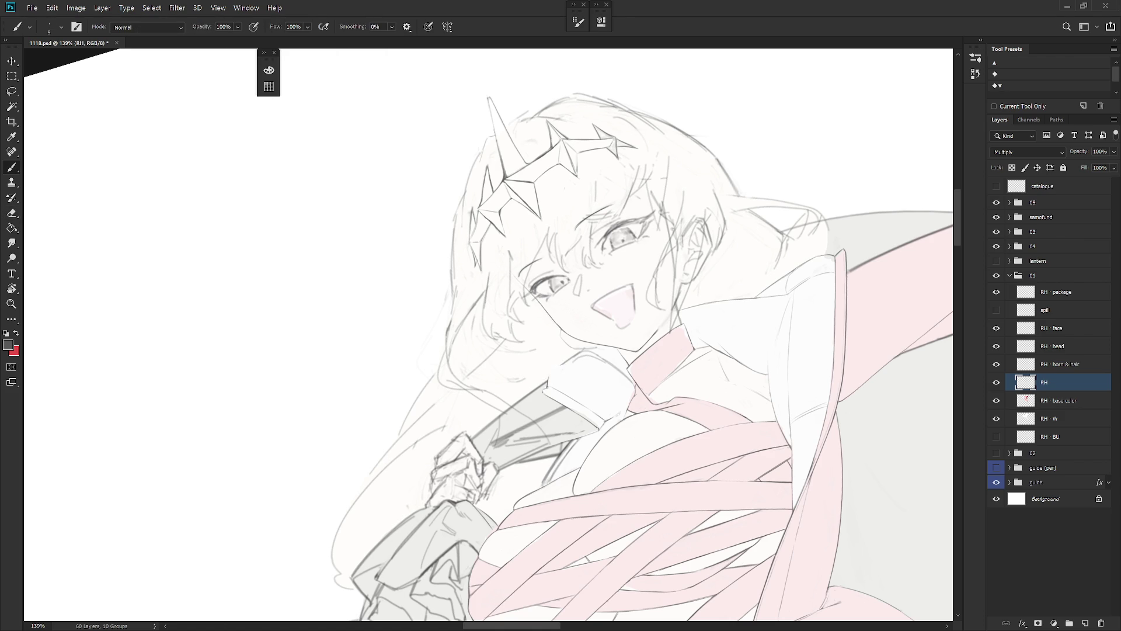
key("e")
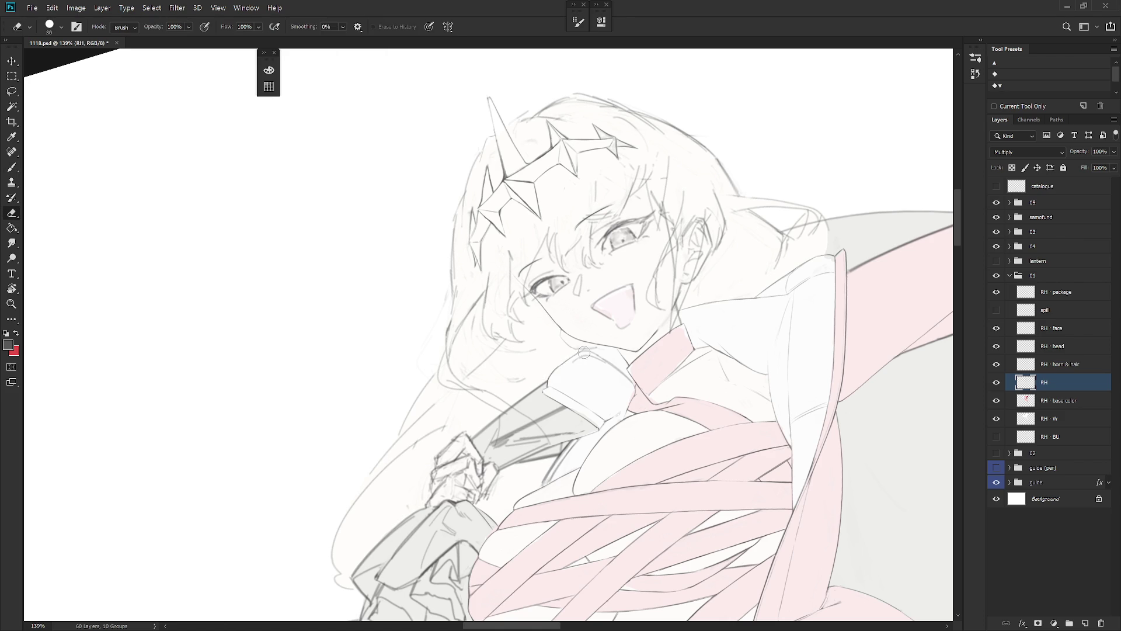
key("r")
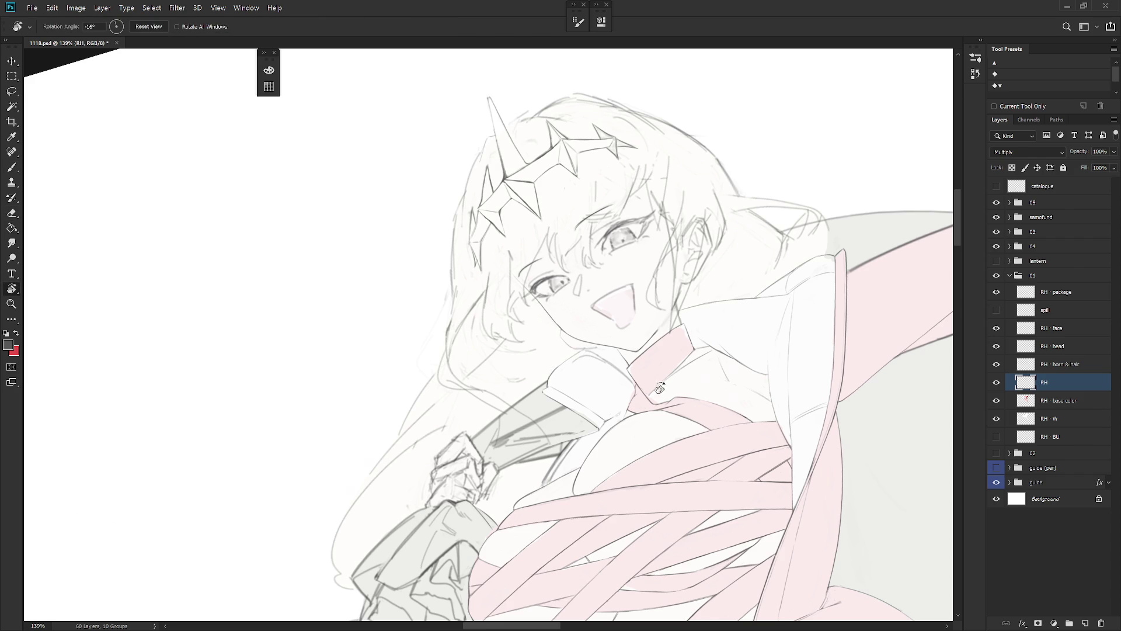
left_click_drag(560, 366, 602, 405)
key("e")
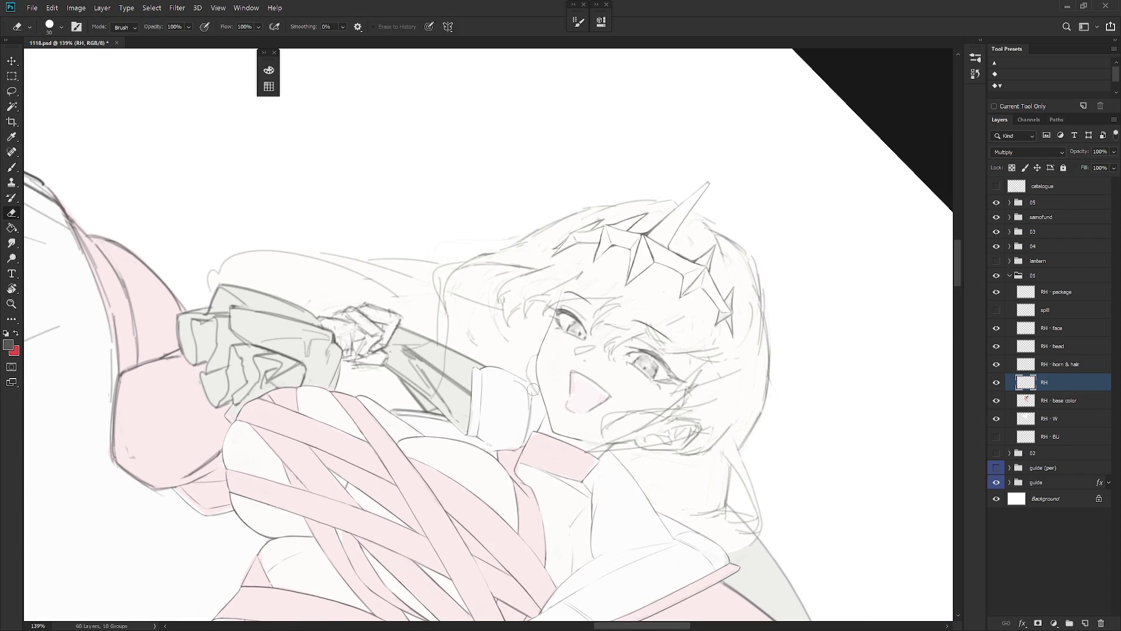
key("b")
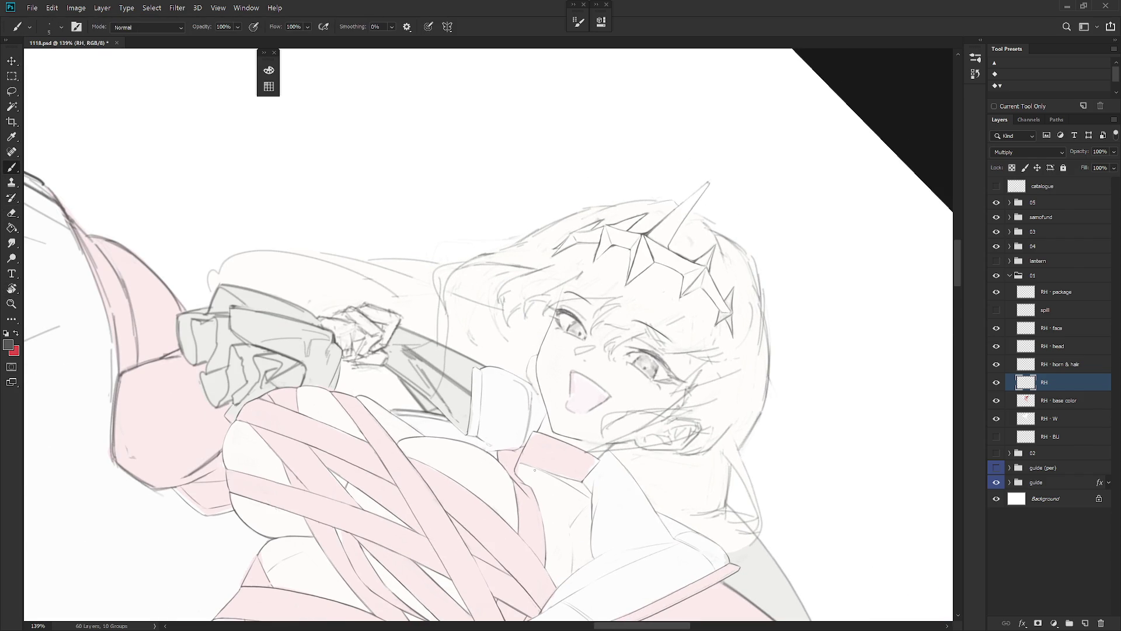
Step: Rotate the canvas to new angles and keep erasing stray collar lines
key("r")
mouse_move(534, 470)
left_mouse_down()
mouse_move(546, 339)
mouse_move(582, 408)
left_mouse_up()
key("e")
key("r")
key("e")
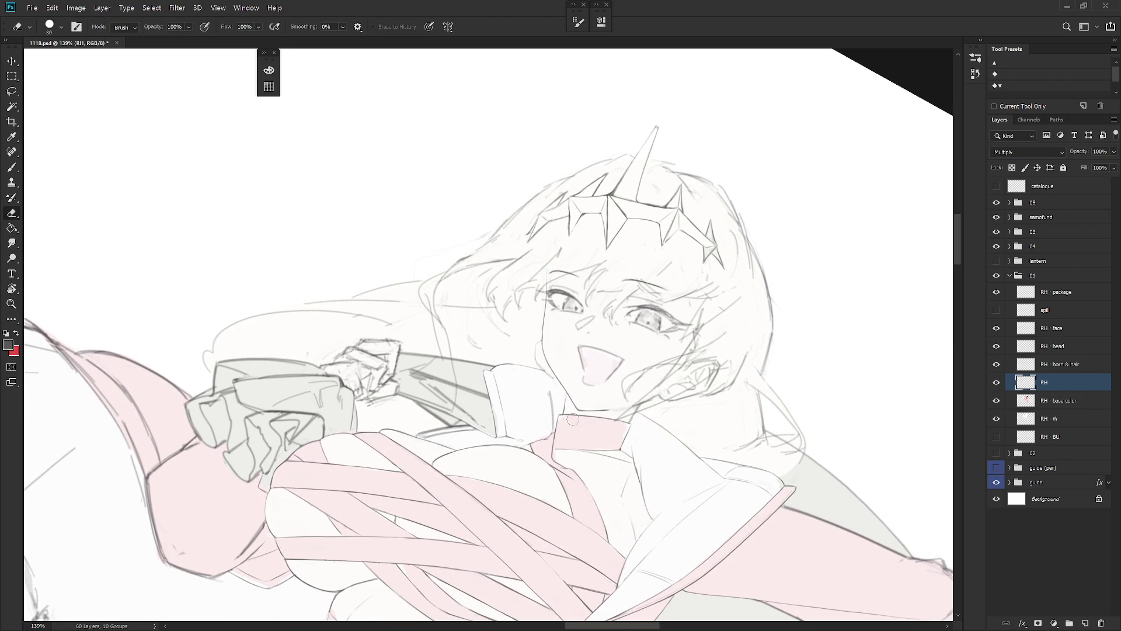
Step: On the RH · head layer, redraw the line work around the mouth
left_click(1076, 346)
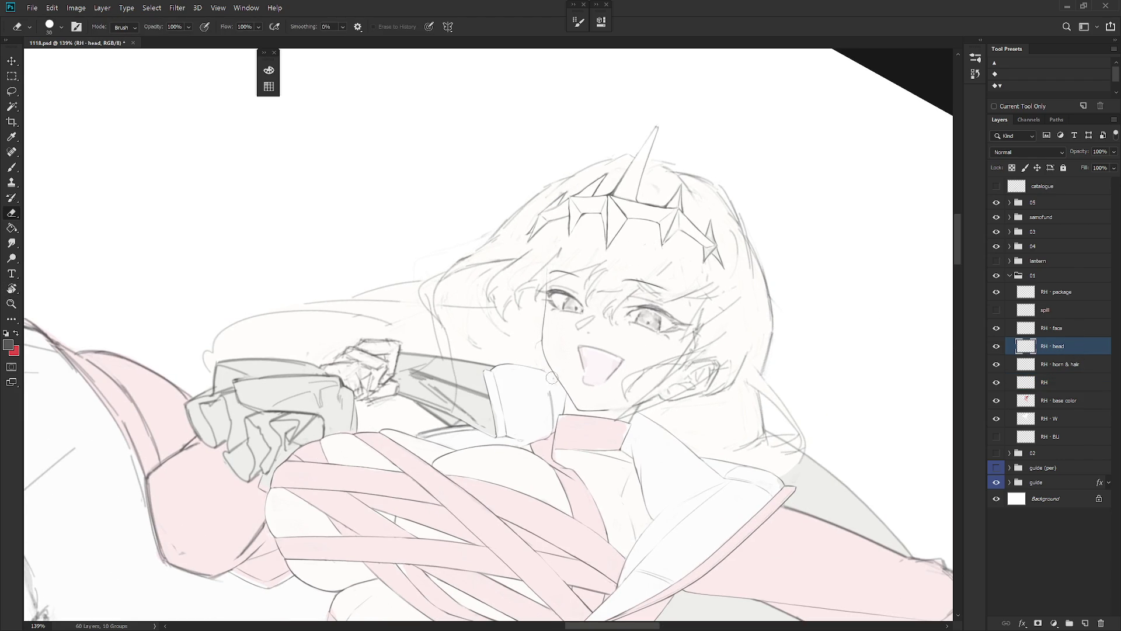
key("b")
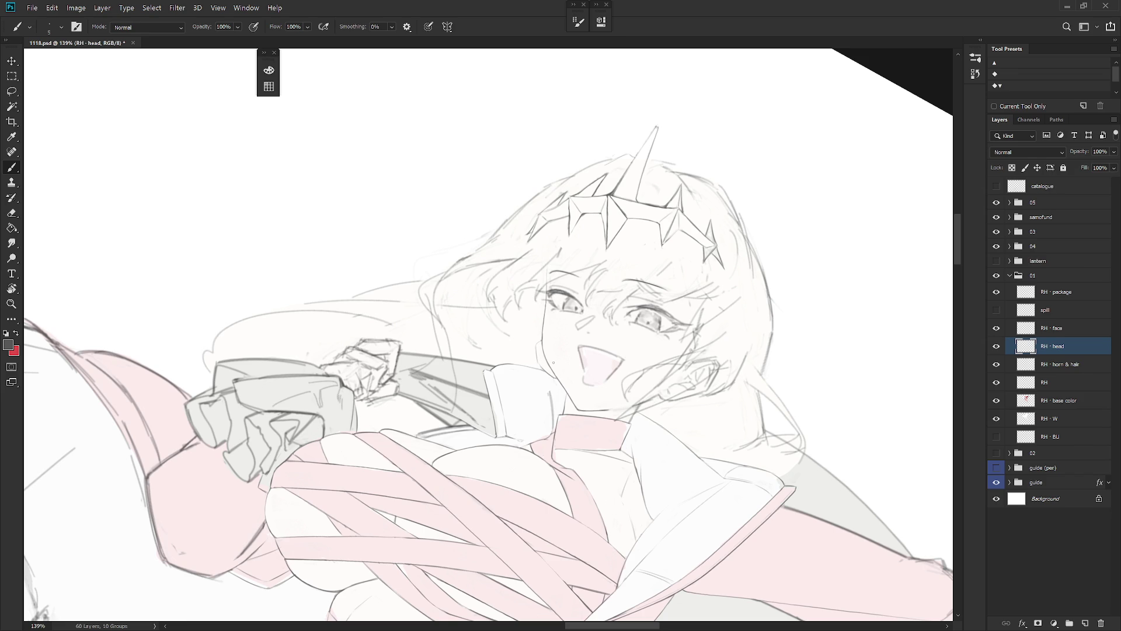
left_click_drag(613, 483, 648, 492)
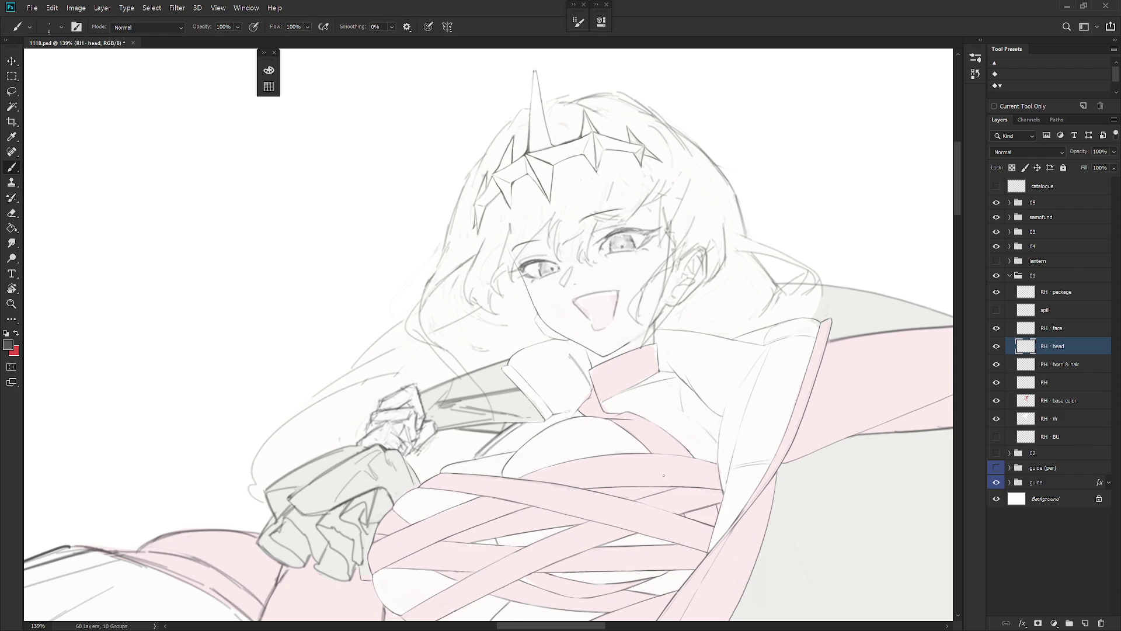
Step: On the RH body layer, rotate the canvas so the horn points upper-left for collar work
left_click(1069, 382)
key("e")
left_click_drag(543, 409, 560, 379)
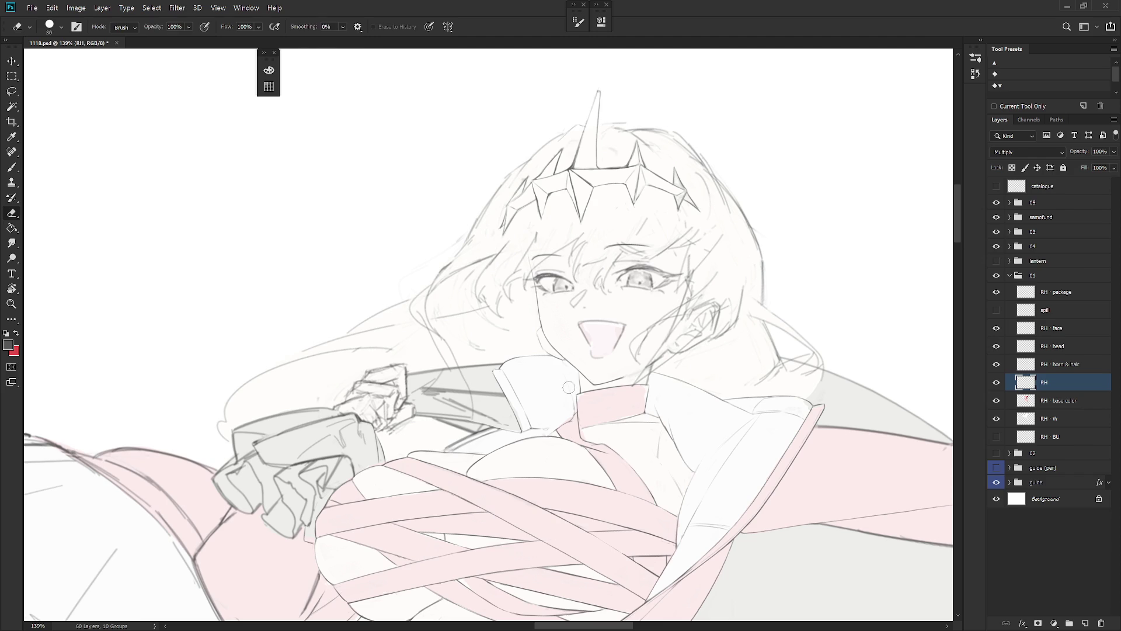
key("b")
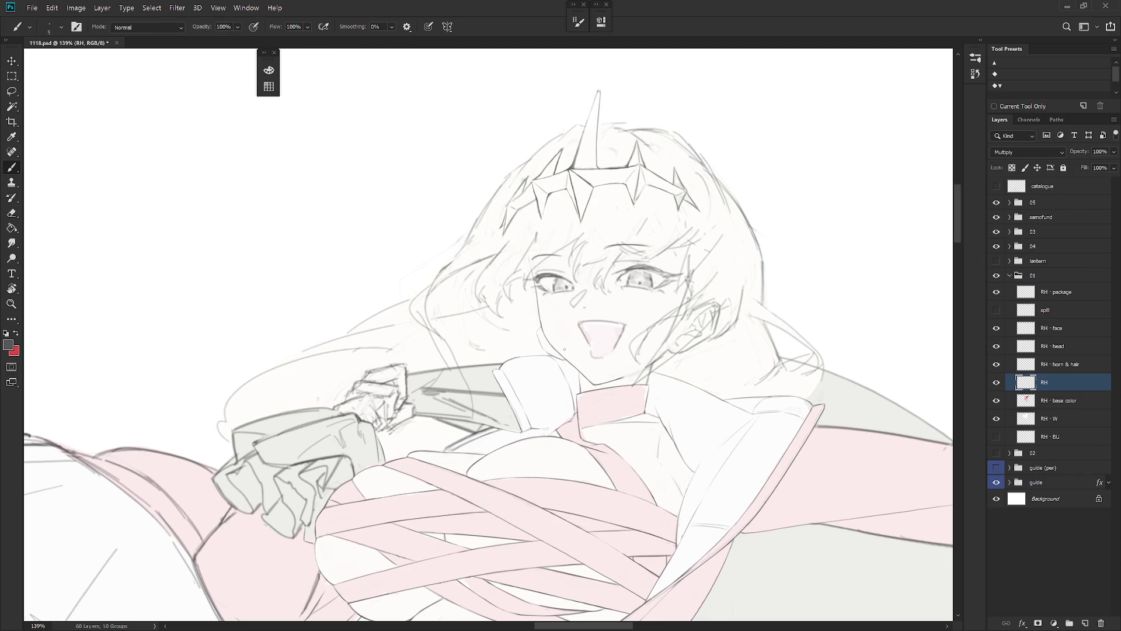
left_click_drag(565, 350, 725, 427)
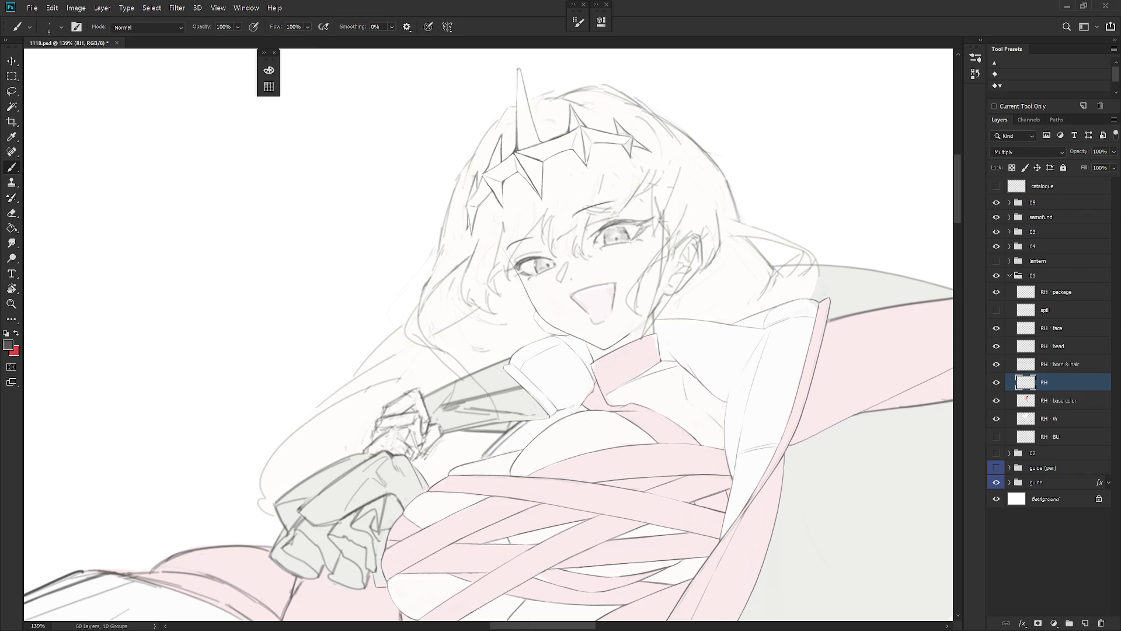
Step: Alternately erase and redraw the white jacket collar lines
key("e")
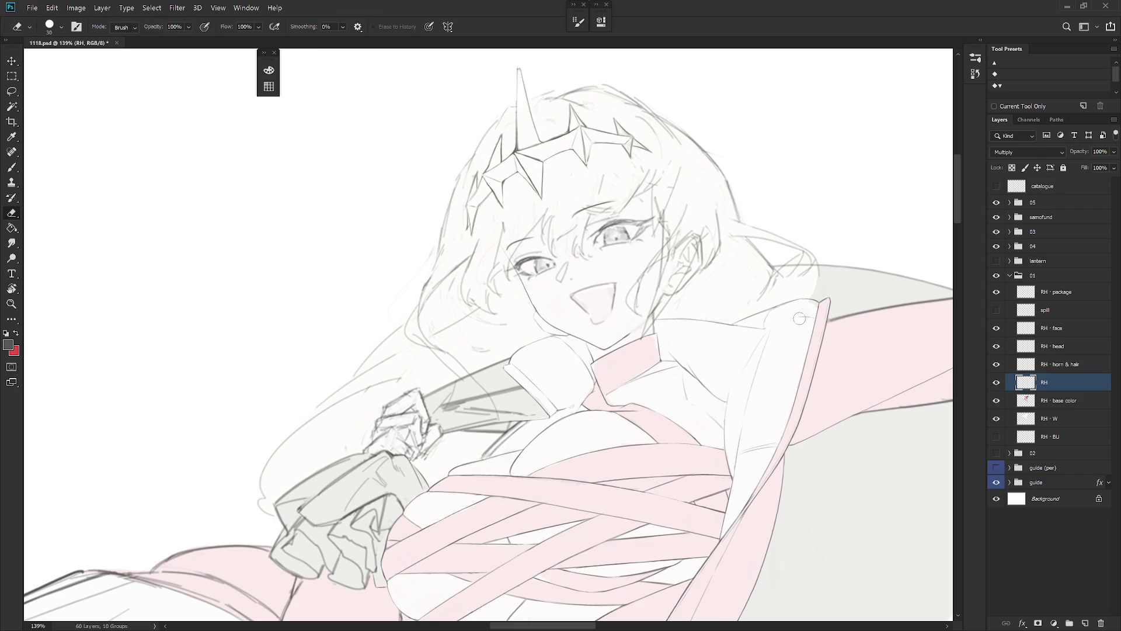
key("b")
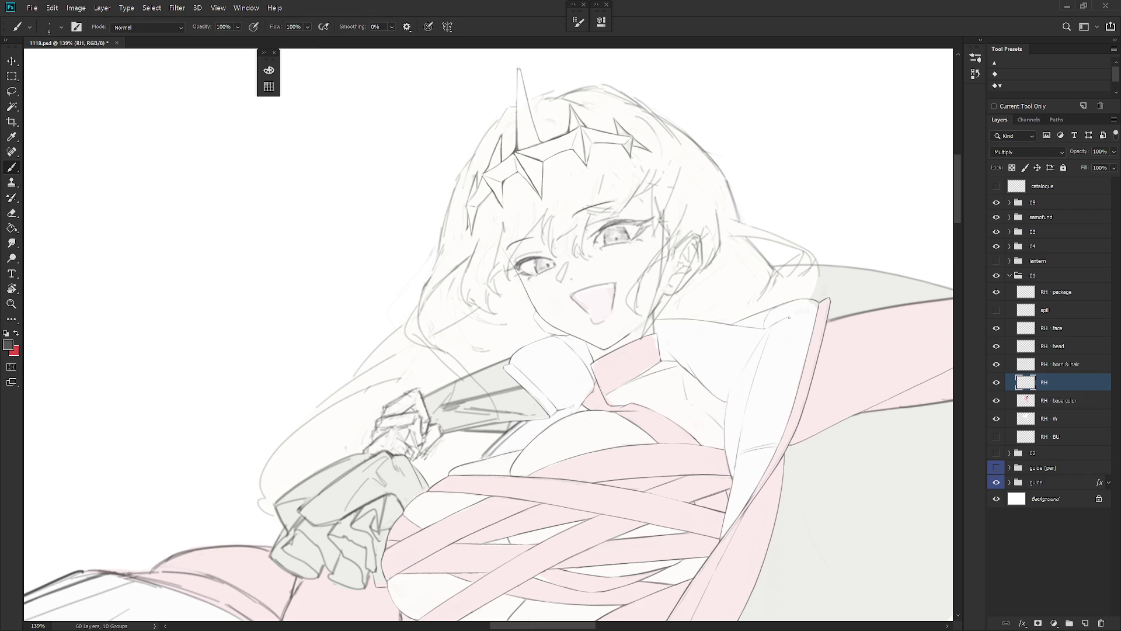
key("e")
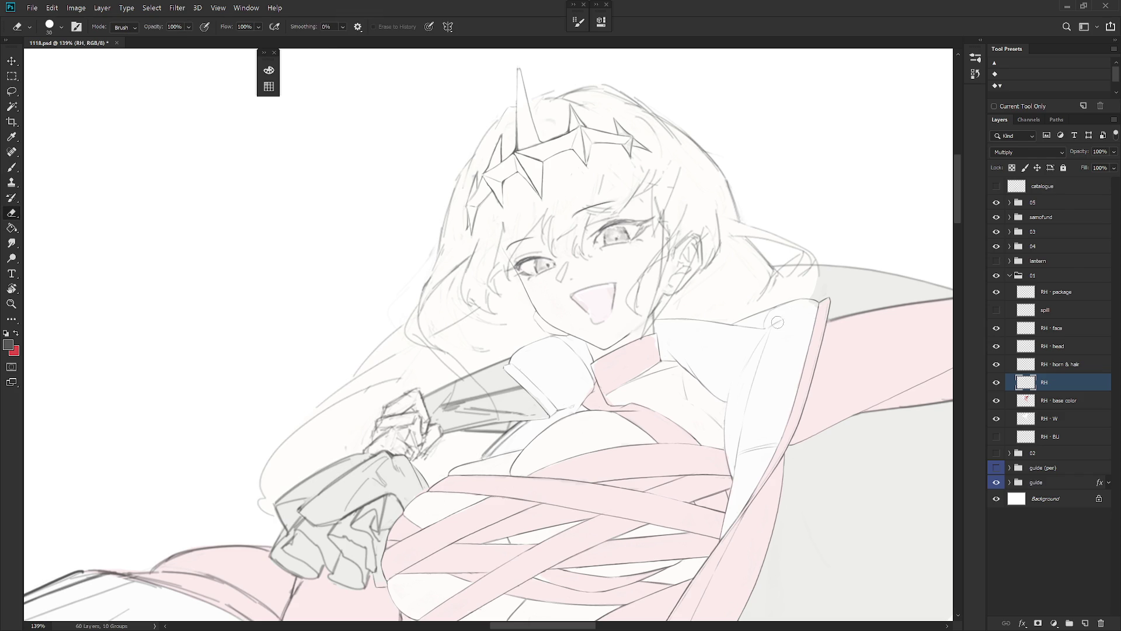
key("b")
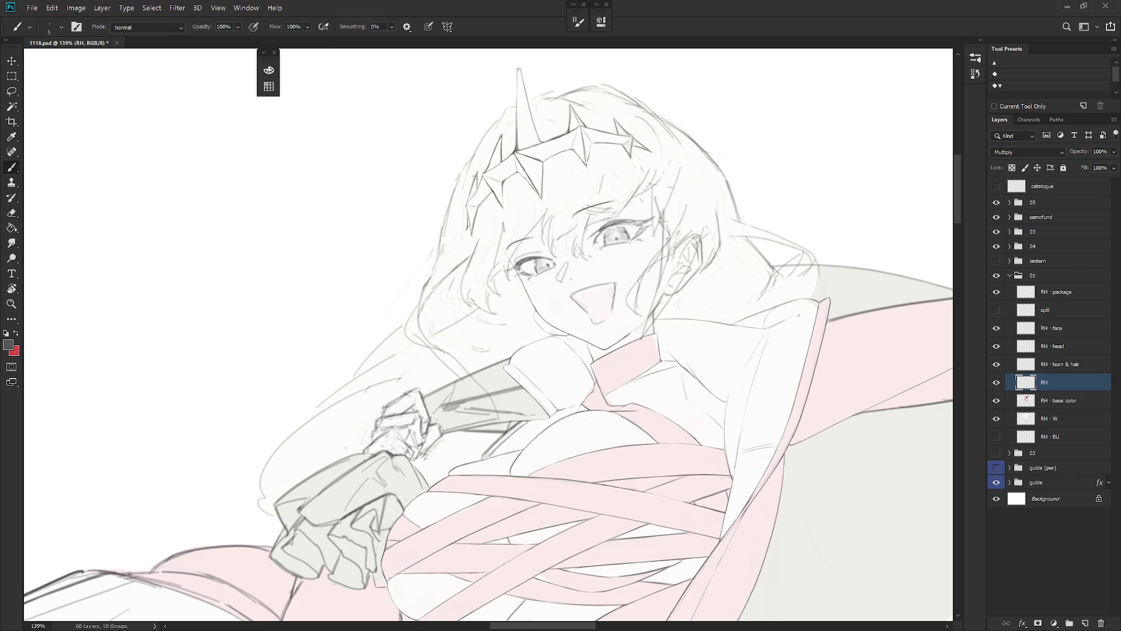
key("e")
key("b")
key("e")
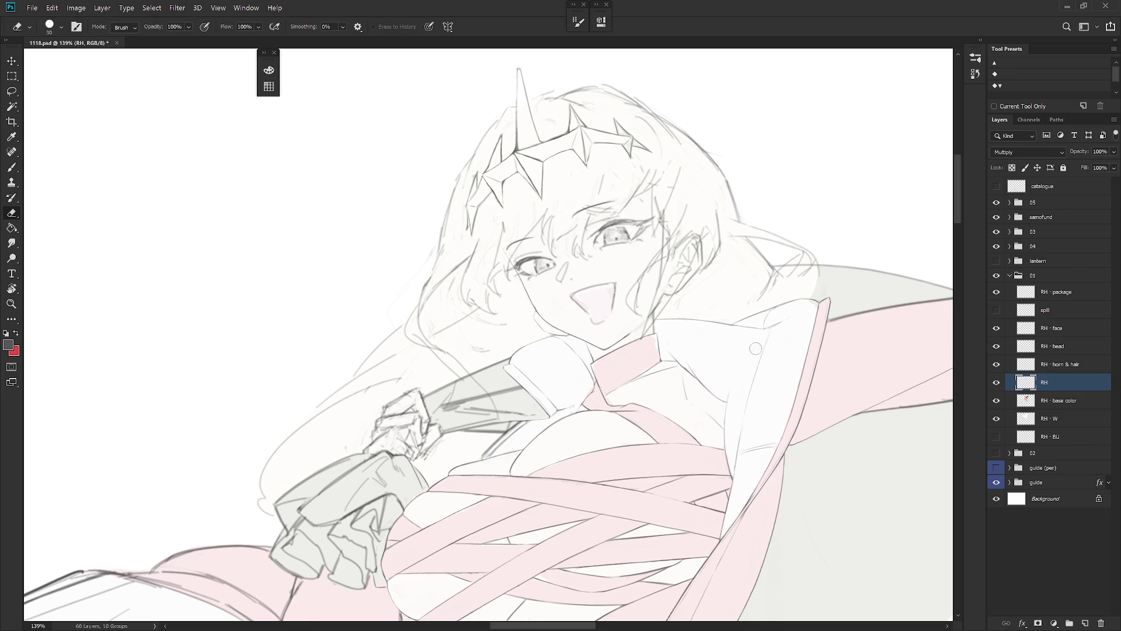
key("b")
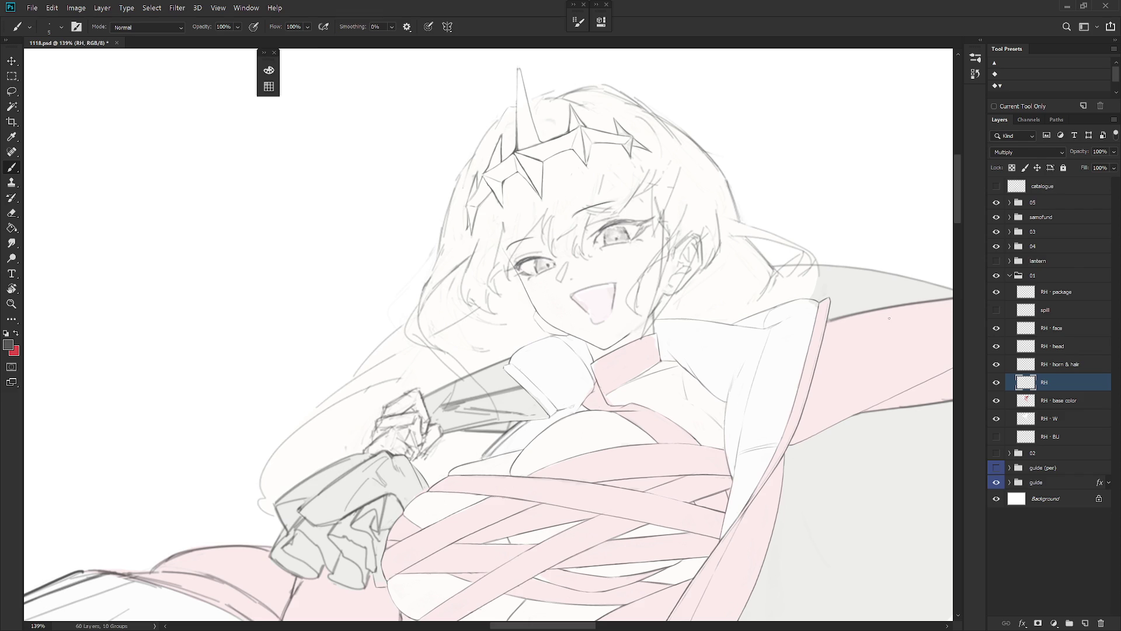
Step: Clean up the right shoulder edge with further erasing and thin strokes
key("e")
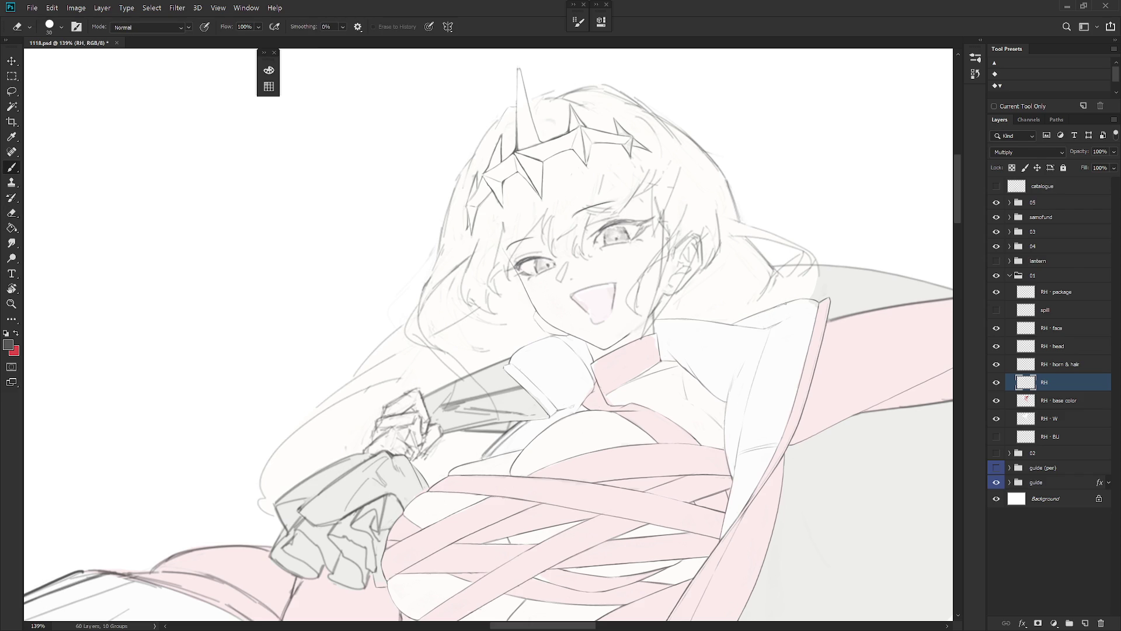
key("b")
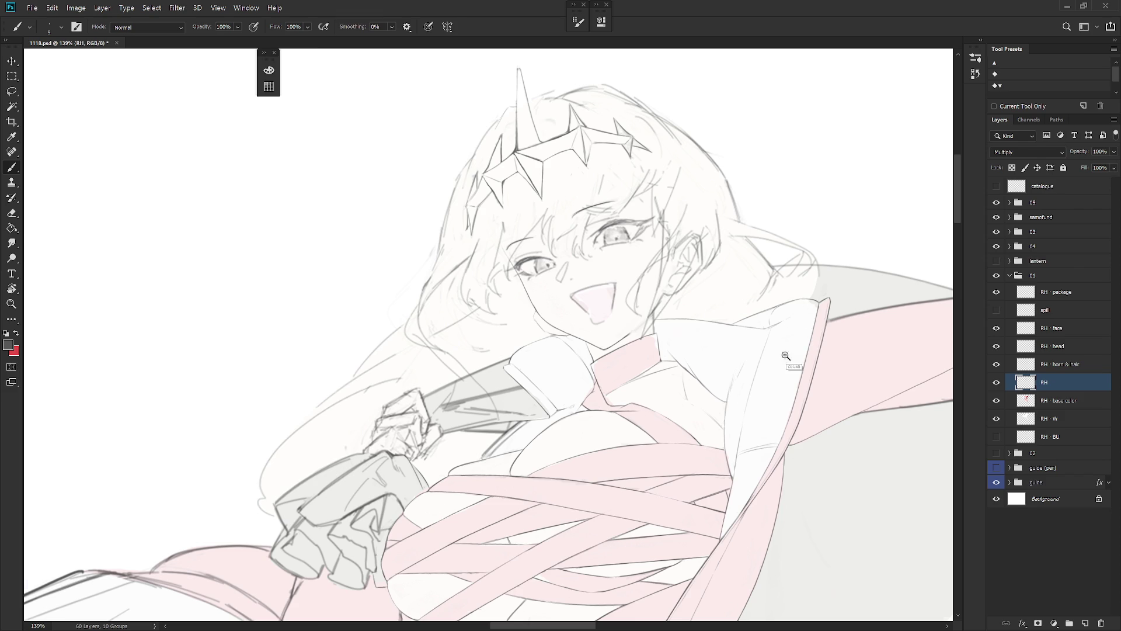
scroll(790, 353, "down", 5)
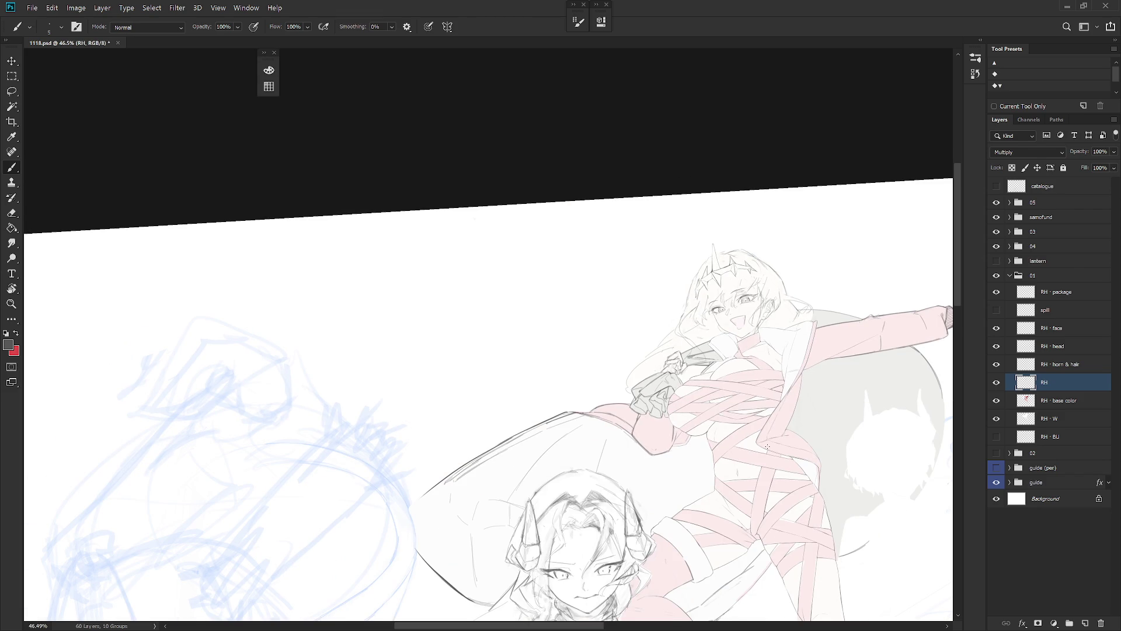
scroll(818, 325, "up", 5)
key("e")
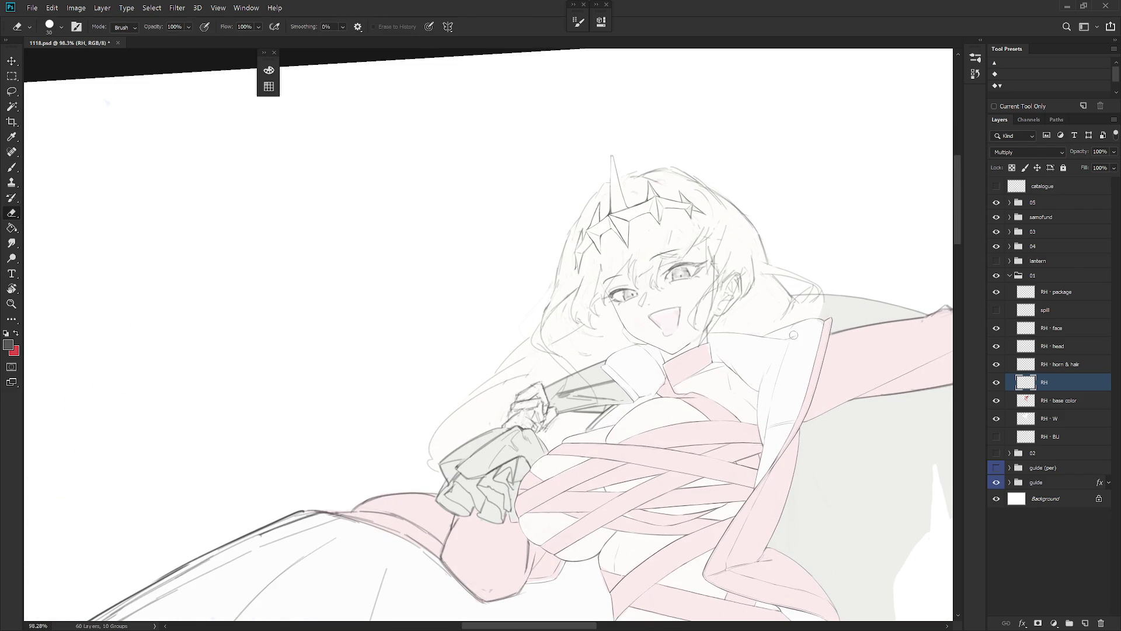
key("b")
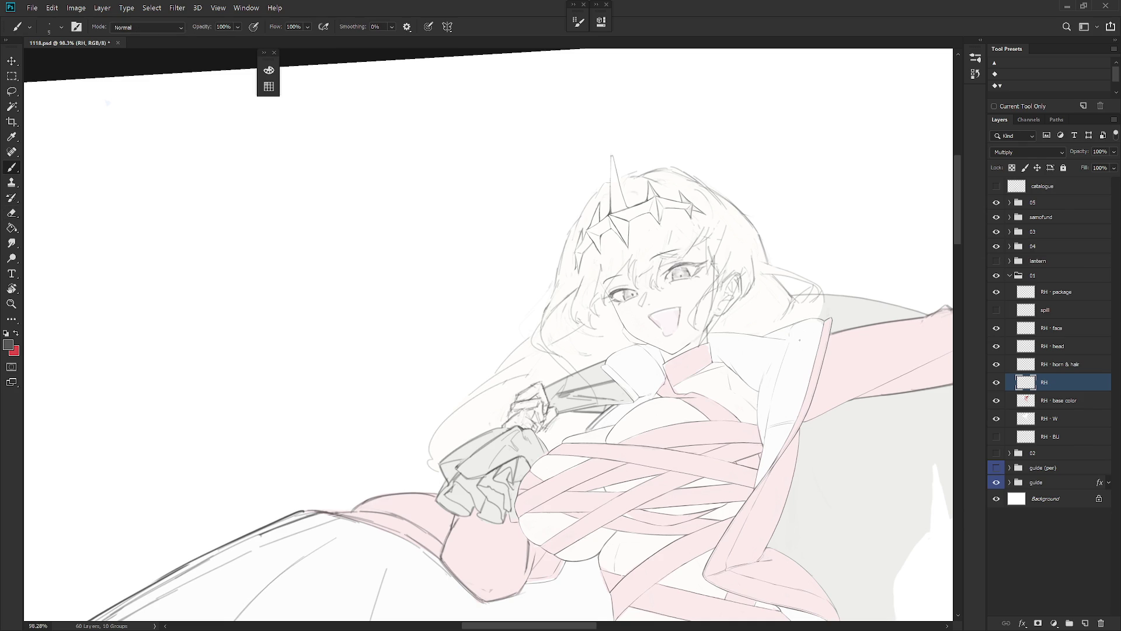
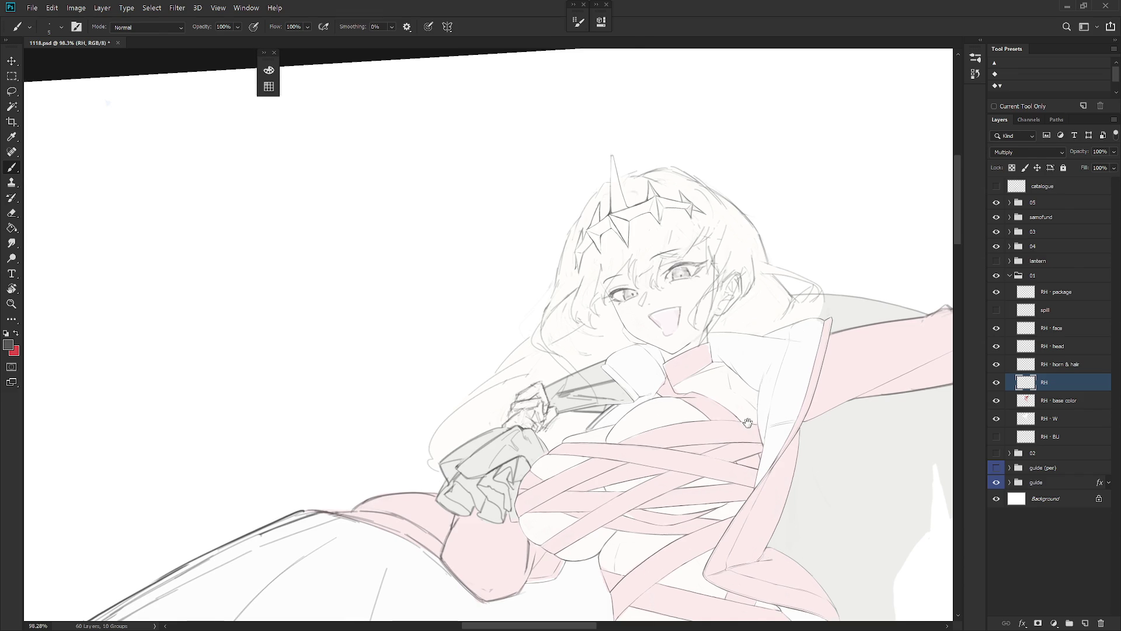
Step: Hide the RH · horn & hair layer so only the face and outfit remain visible
left_click_drag(801, 601, 769, 619)
left_click(997, 364)
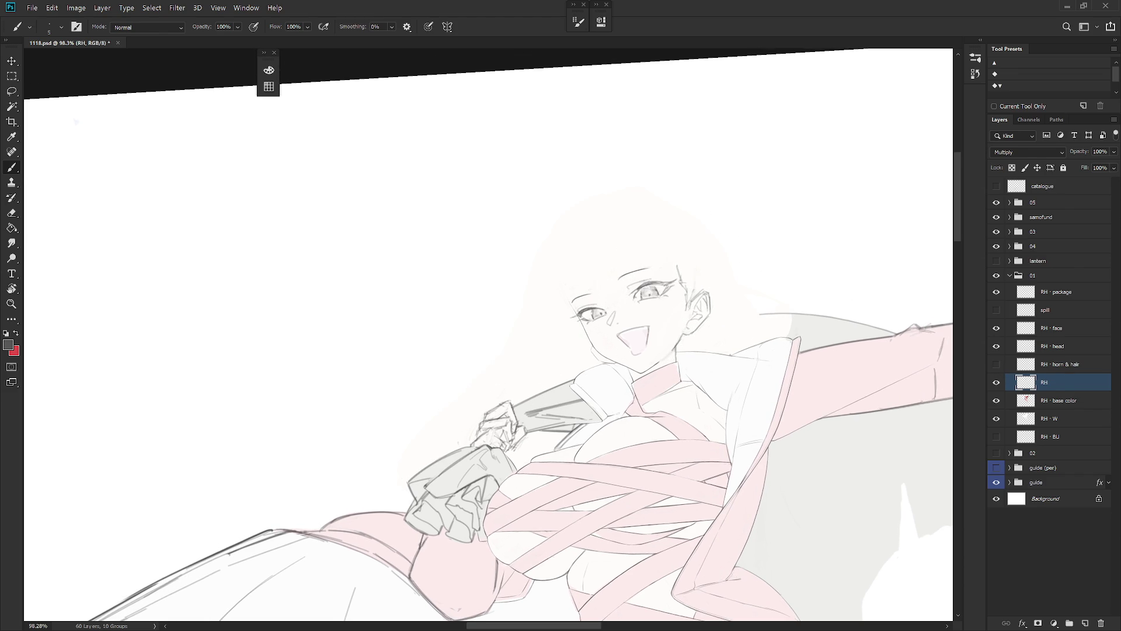
scroll(677, 350, "up", 3)
Step: Rotate the view to angle the face and select the RH · head layer with the Eraser
key("r")
left_click_drag(677, 350, 672, 275)
key("e")
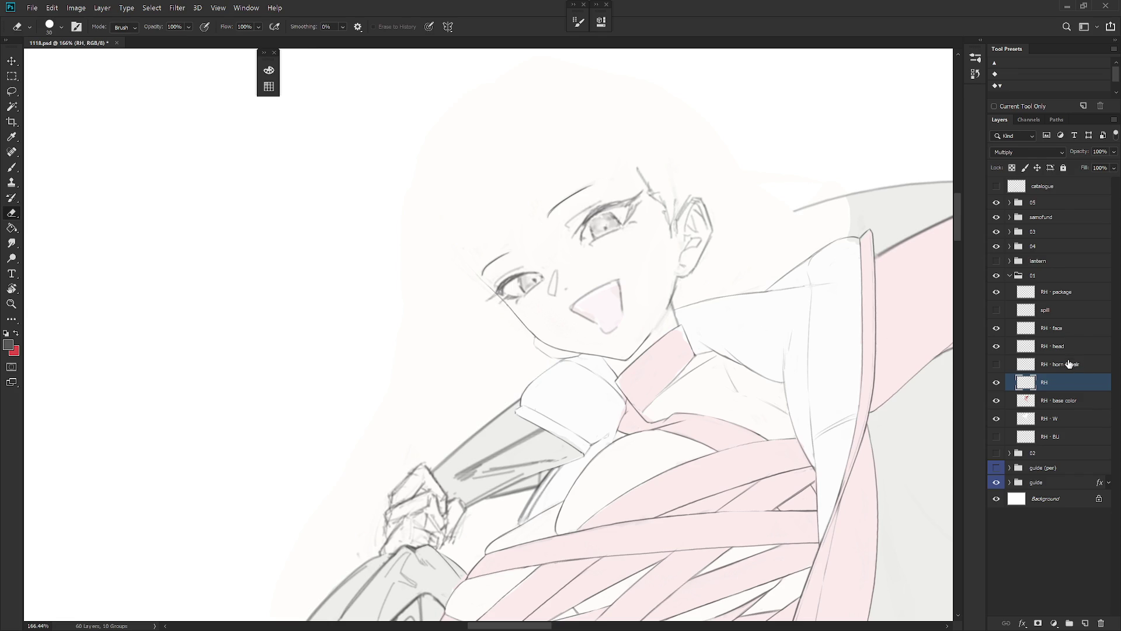
left_click(1061, 346)
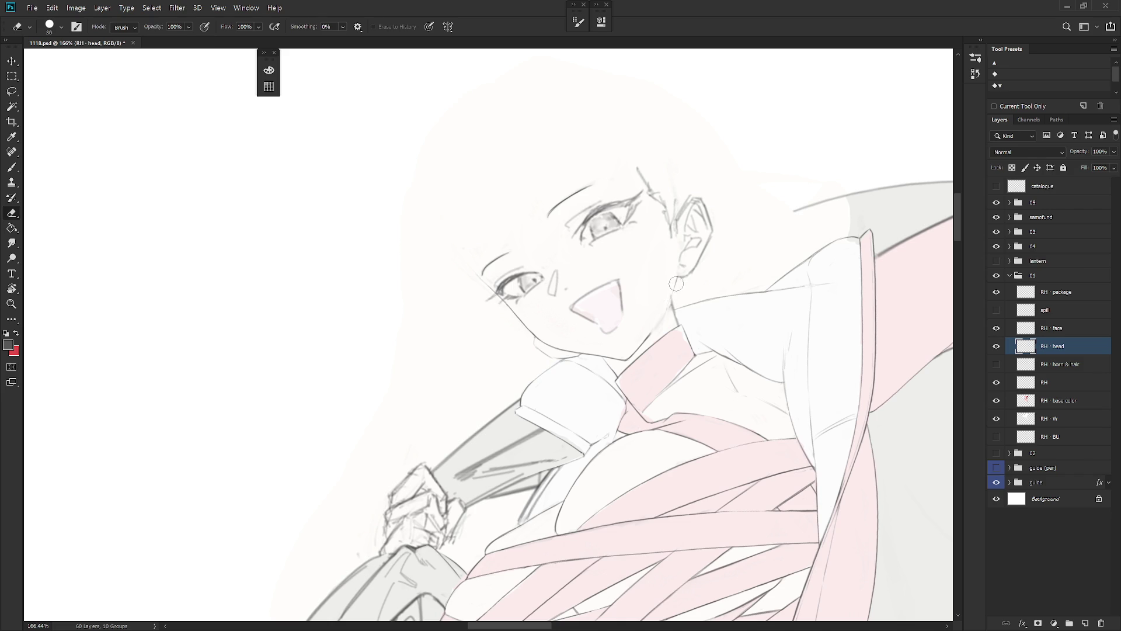
Step: Add and touch up short strokes along the neck line on the RH layer
key("b")
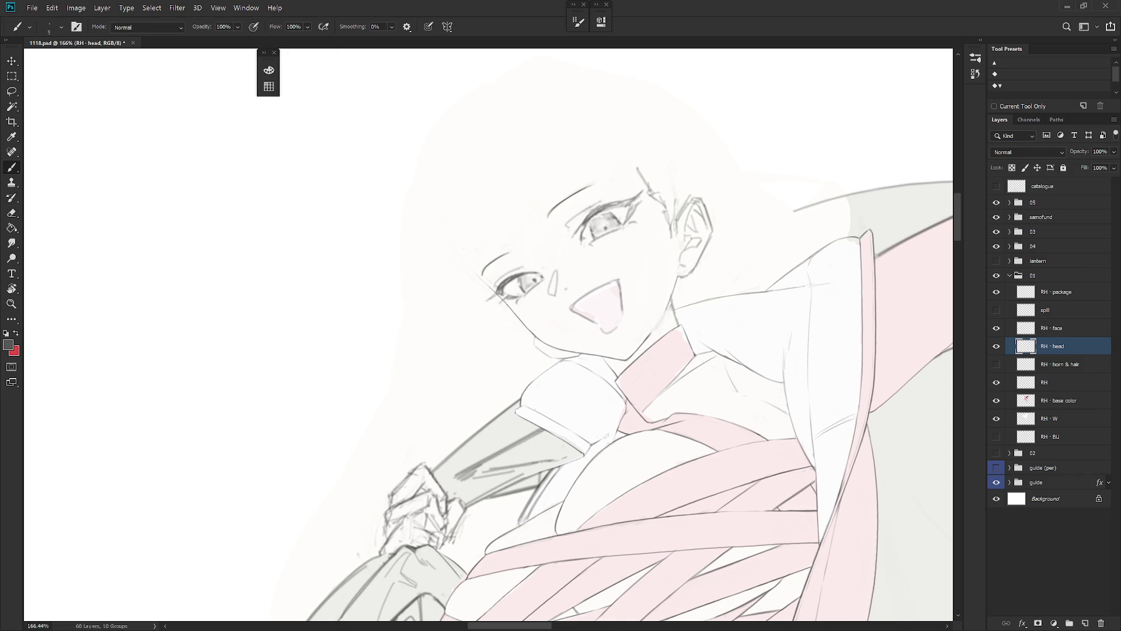
key("e")
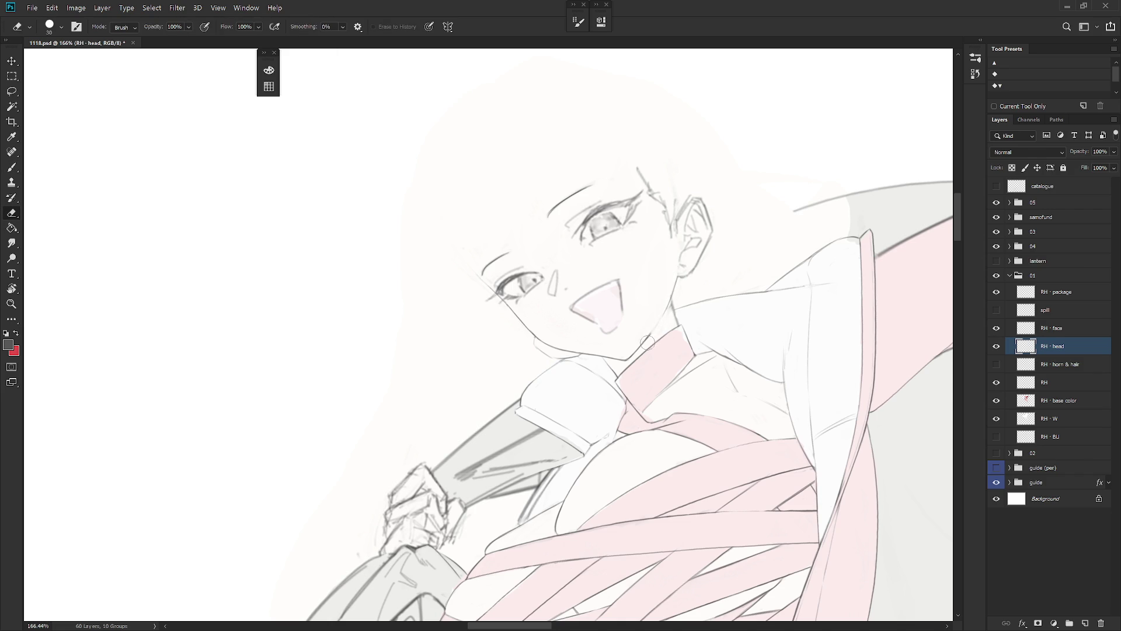
left_click(1062, 364)
left_click(1051, 383)
left_click_drag(678, 374, 677, 336)
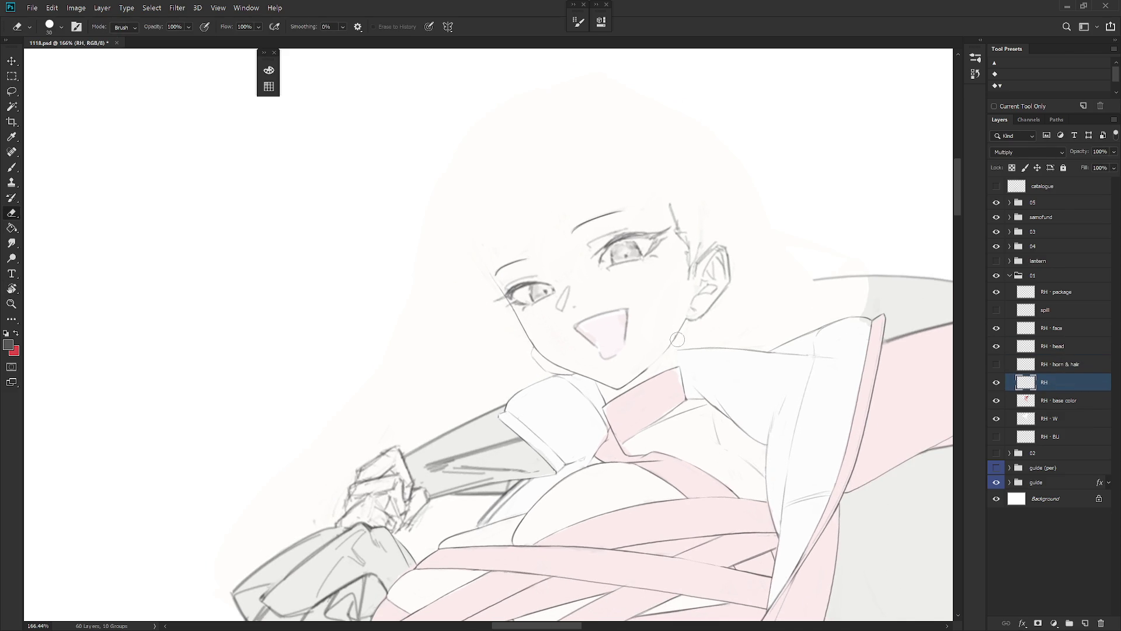
key("b")
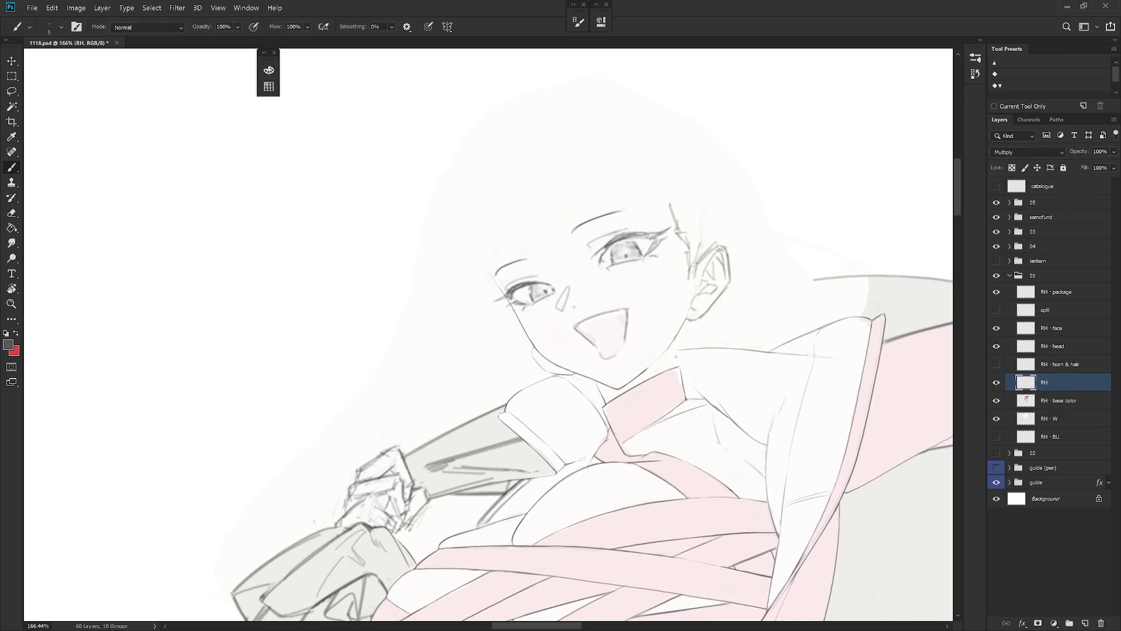
left_click_drag(676, 365, 676, 350)
key("e")
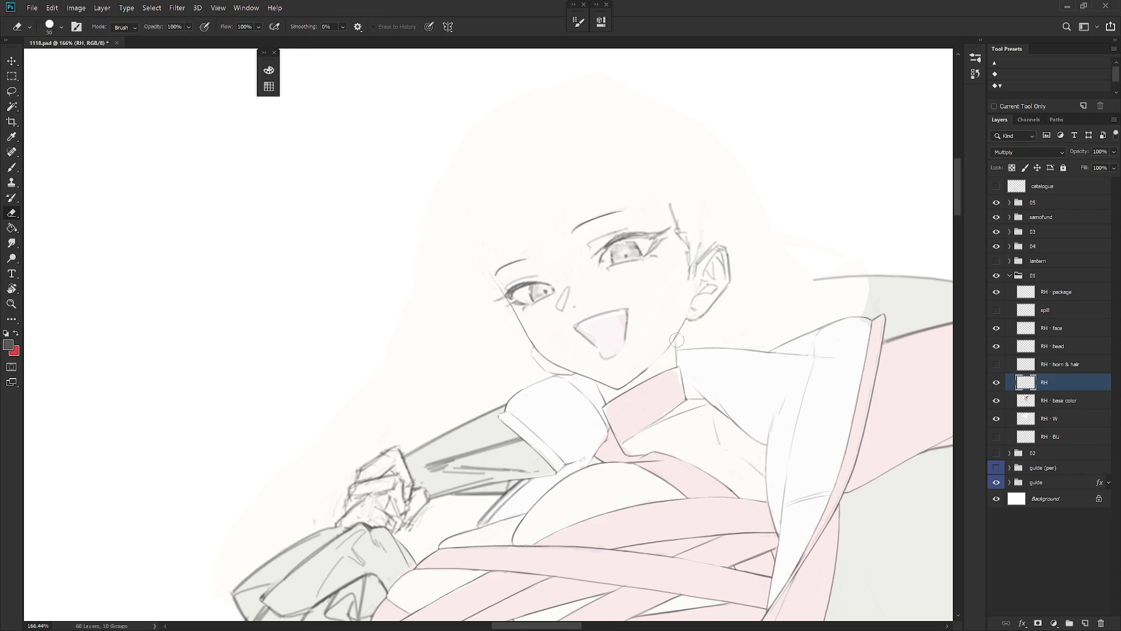
left_click_drag(676, 353, 679, 367)
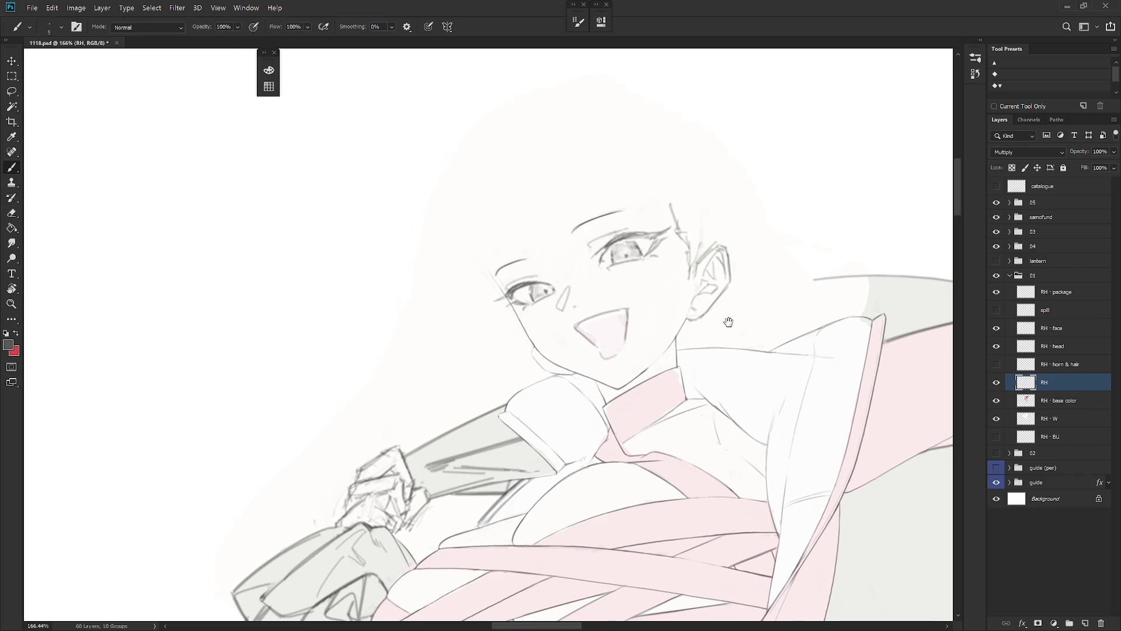
Step: Erase and redraw the hoop earring as a rounder ring on the RH · head layer
key("r")
left_click_drag(726, 270, 701, 257)
key("e")
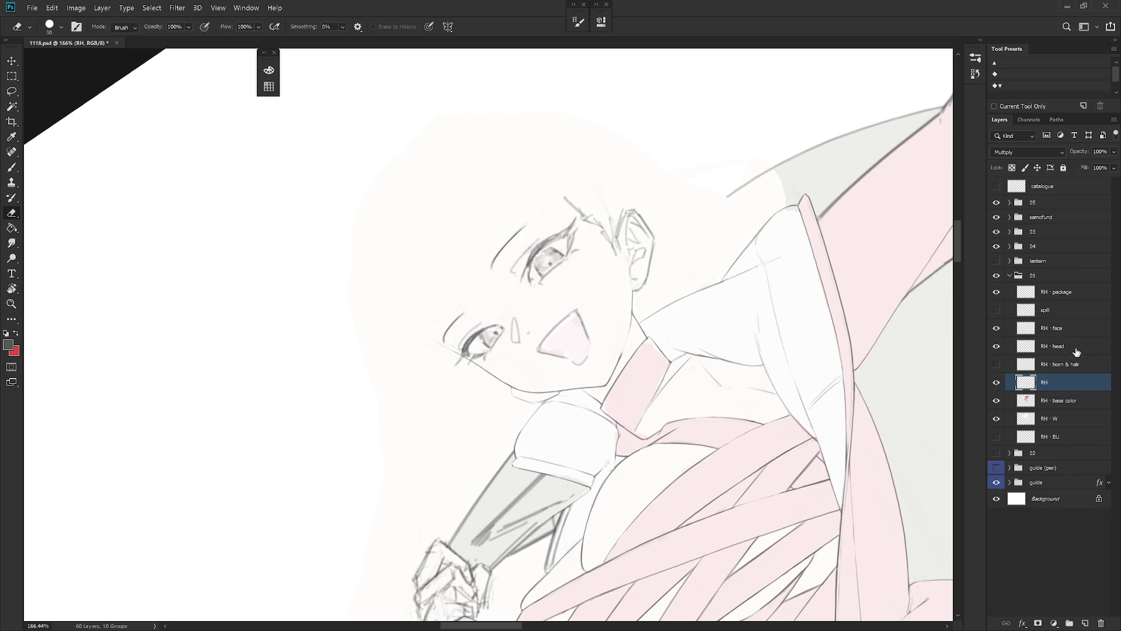
left_click(1079, 350)
scroll(649, 290, "up", 1)
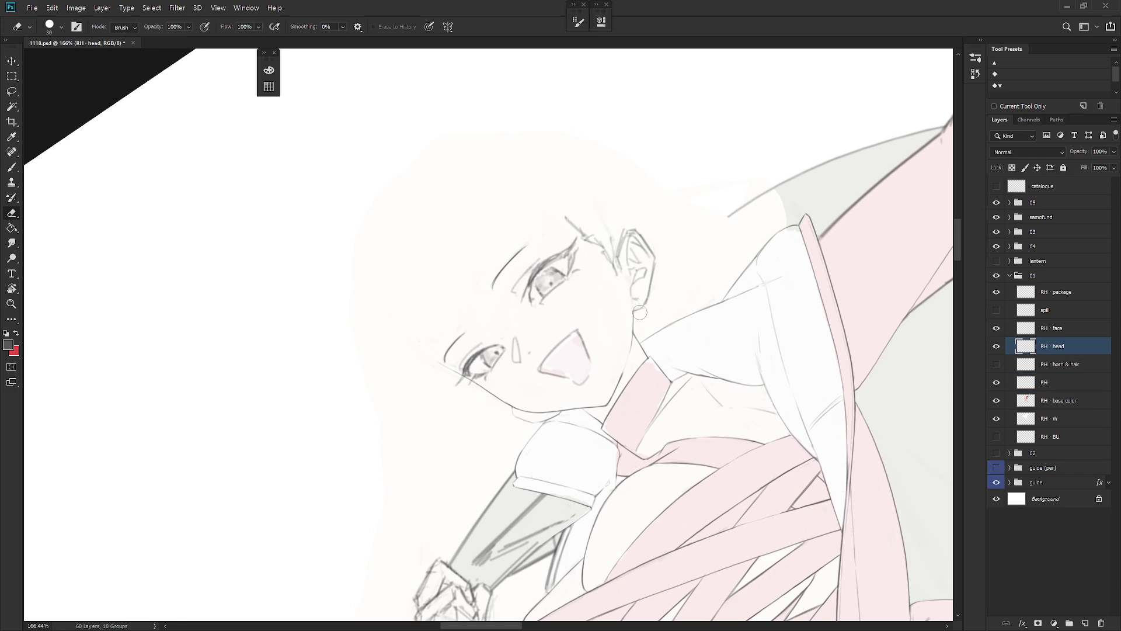
key("b")
key("e")
key("b")
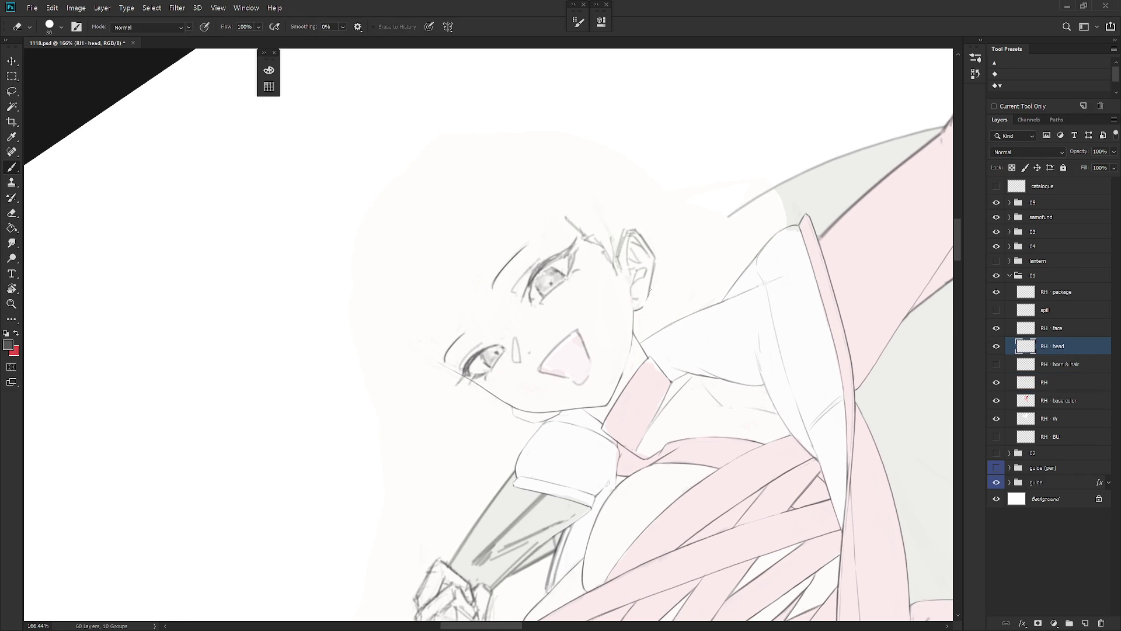
key("e")
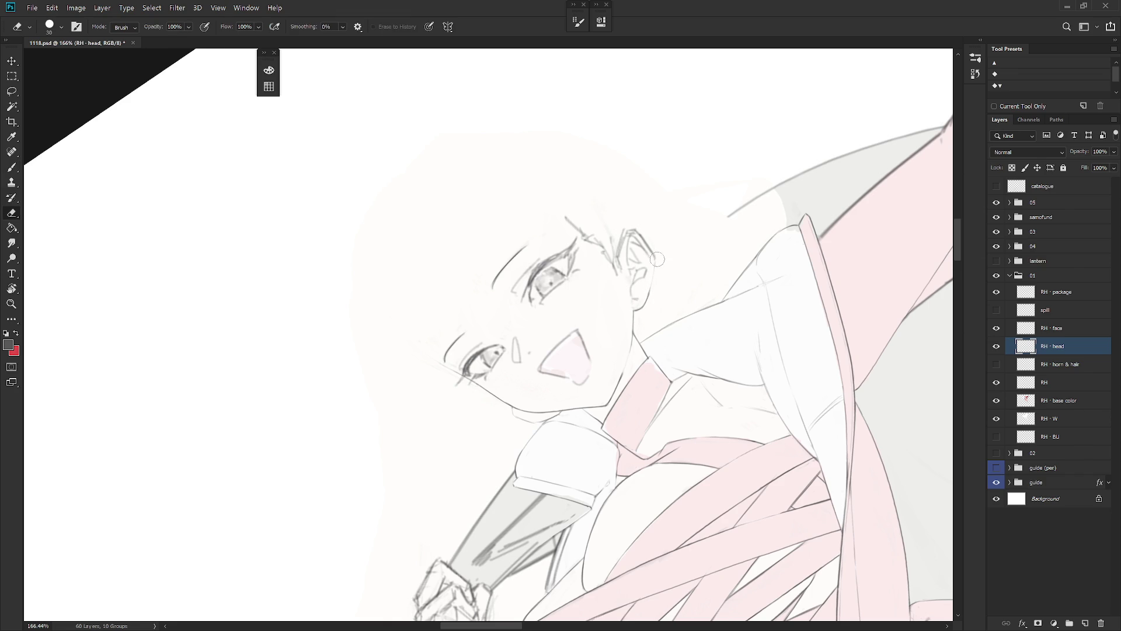
key("b")
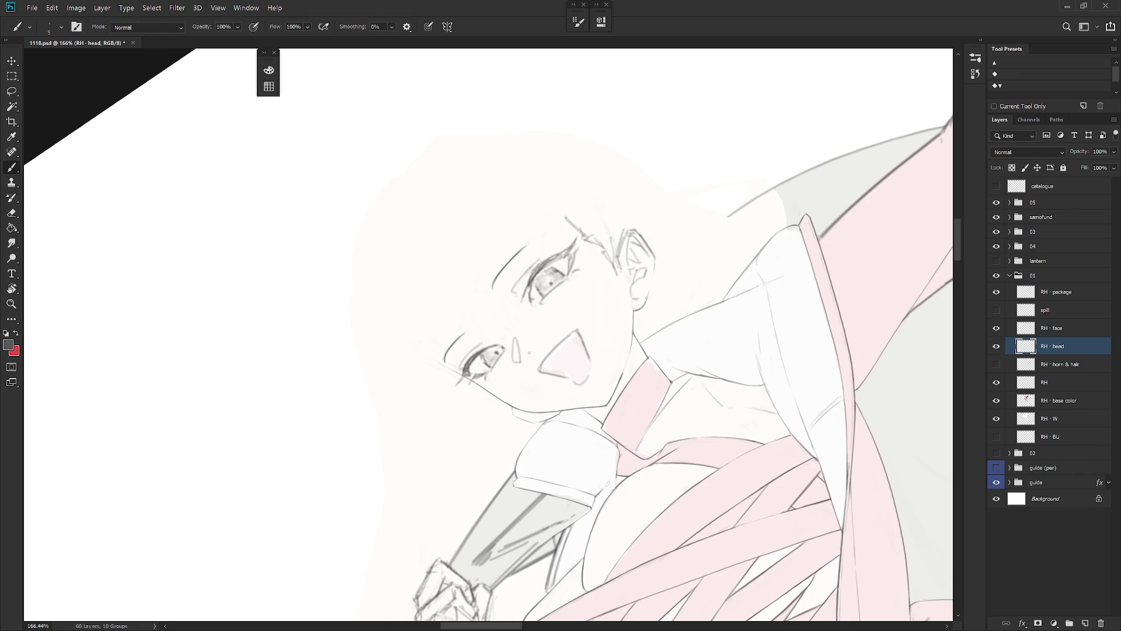
key("Escape")
Step: Sketch a small round earring below the pointed ear, alternating brush and eraser
key("e")
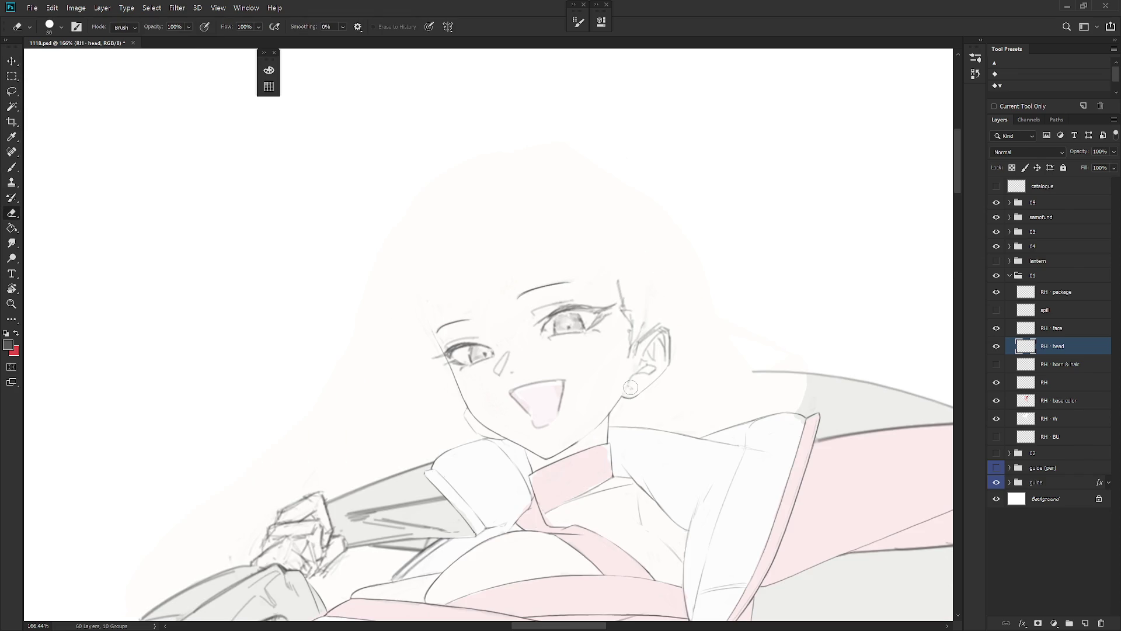
key("b")
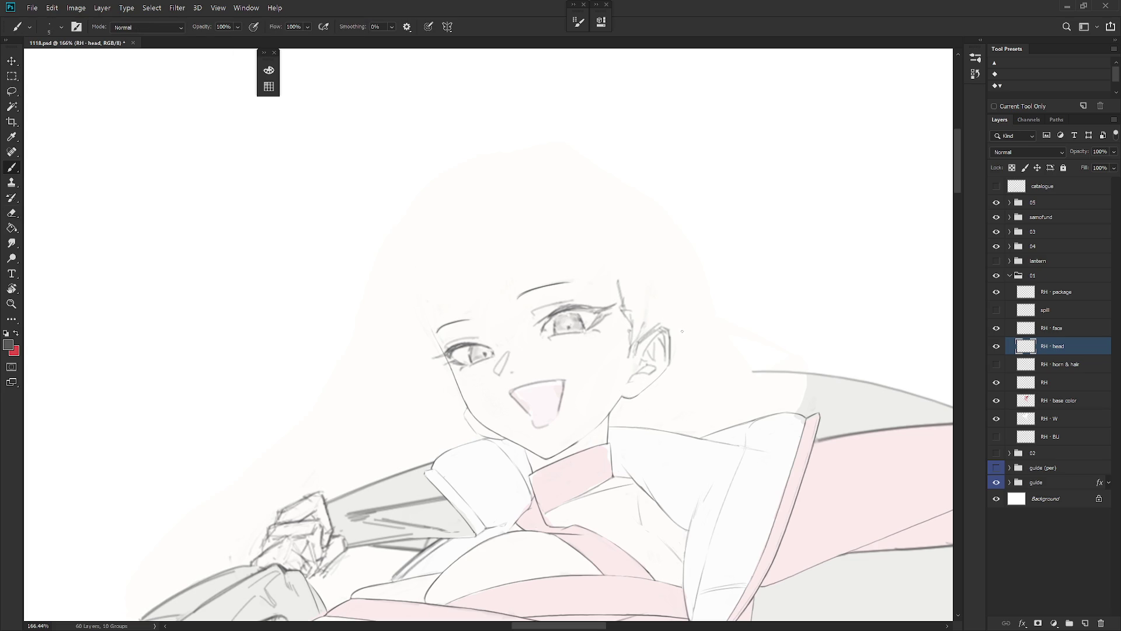
key("e")
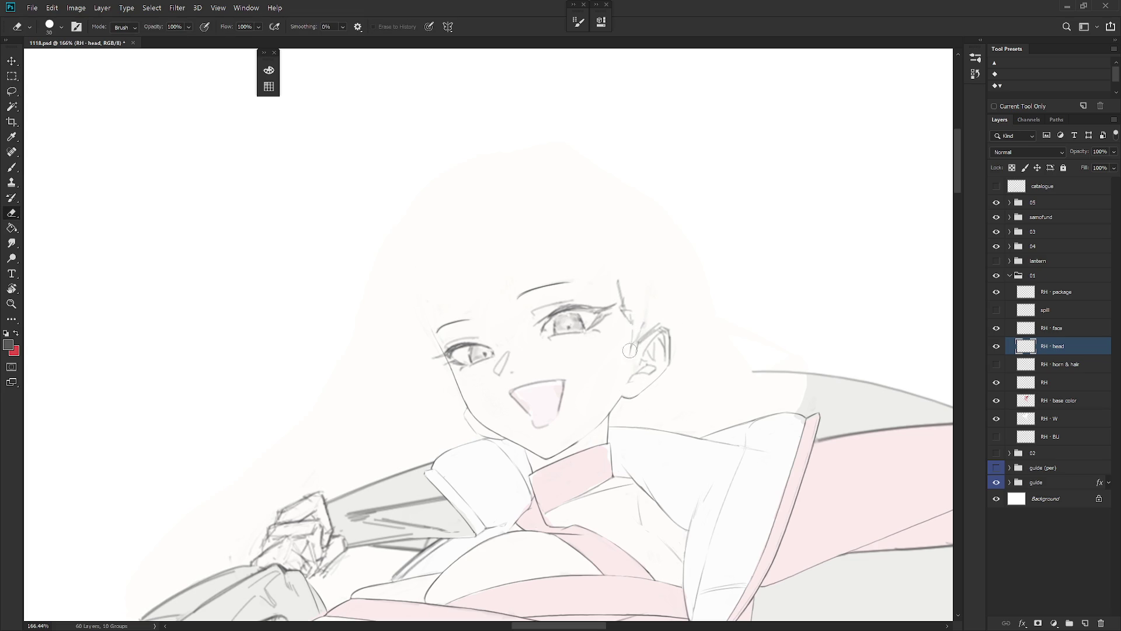
key("b")
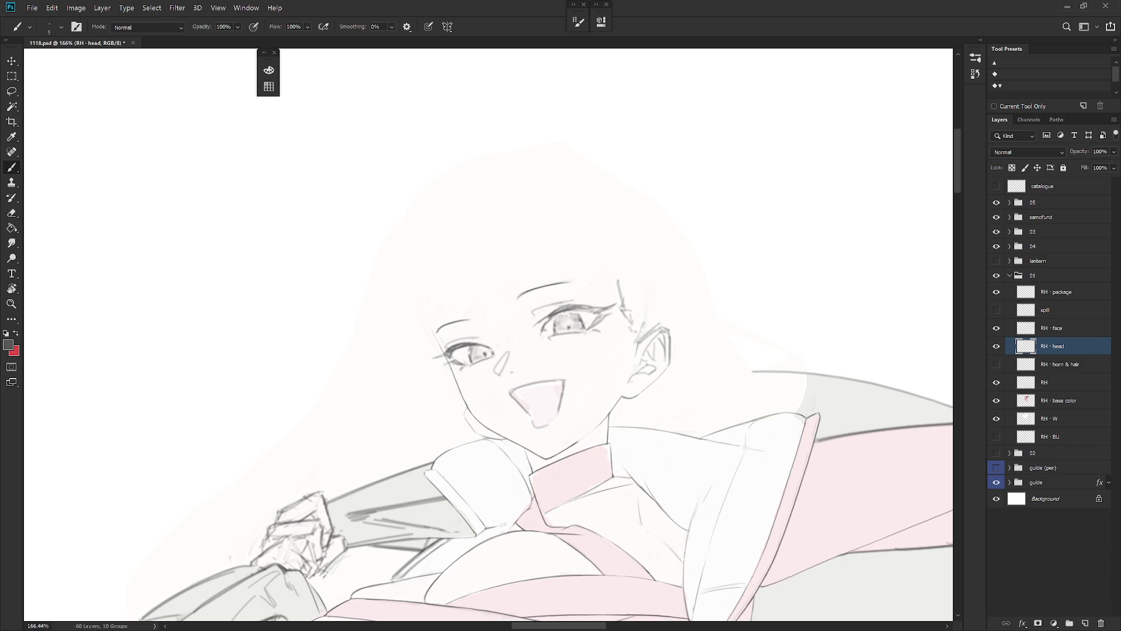
key("e")
key("b")
key("e")
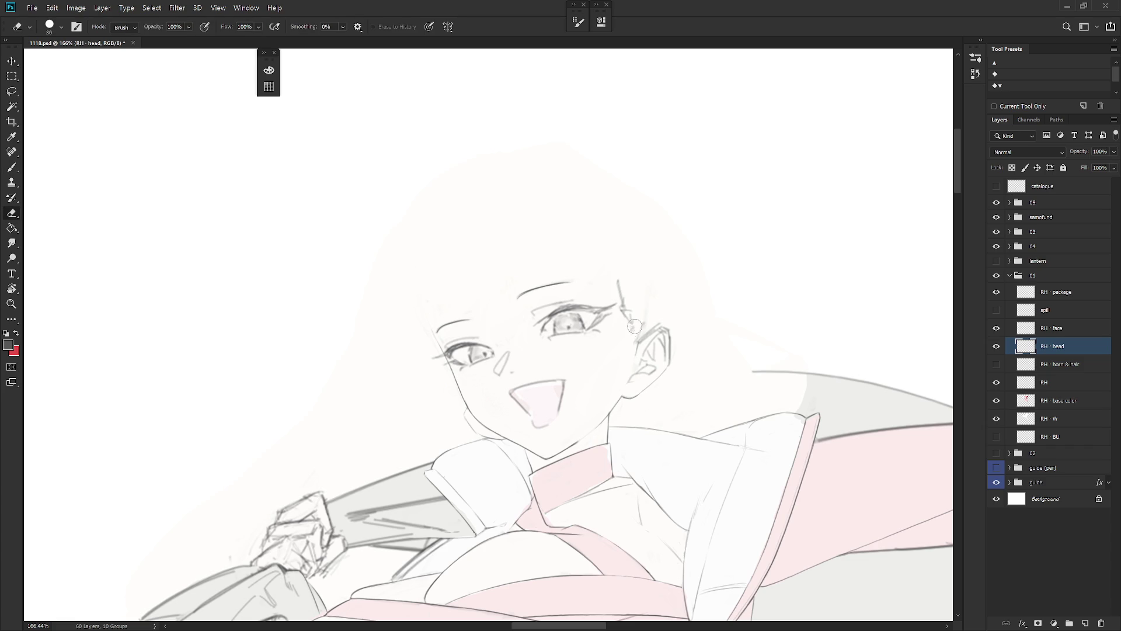
key("b")
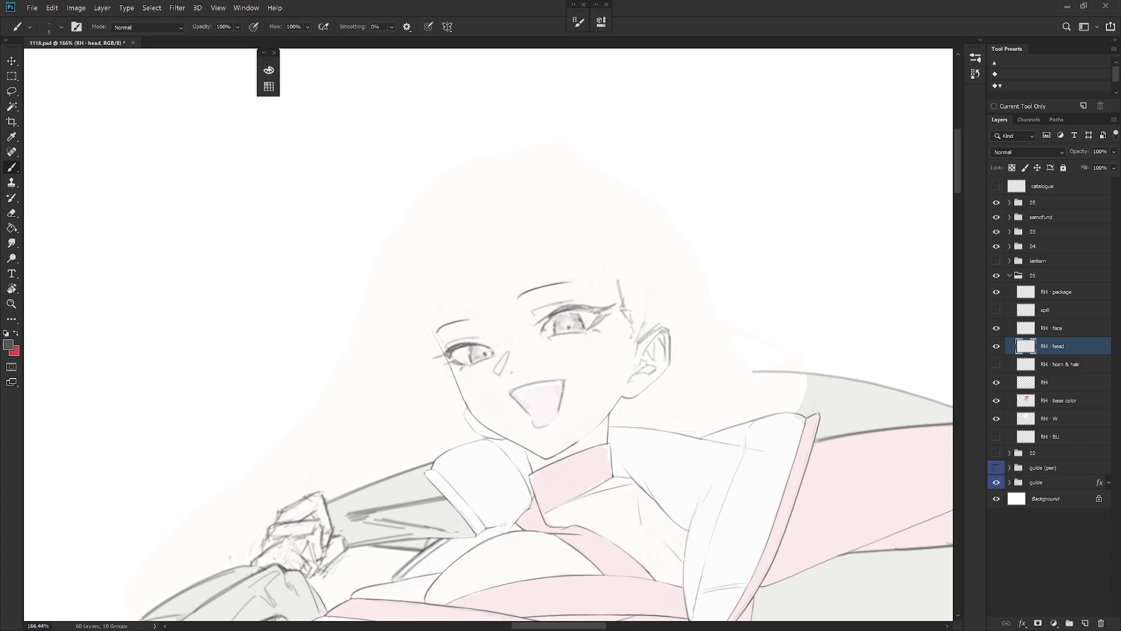
key("e")
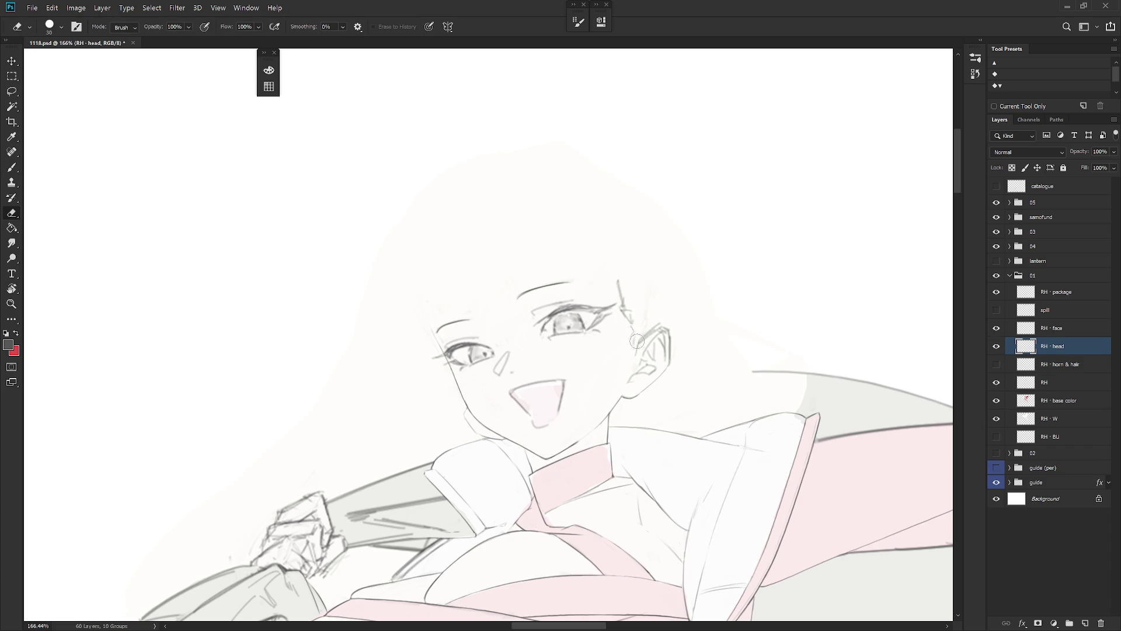
key("b")
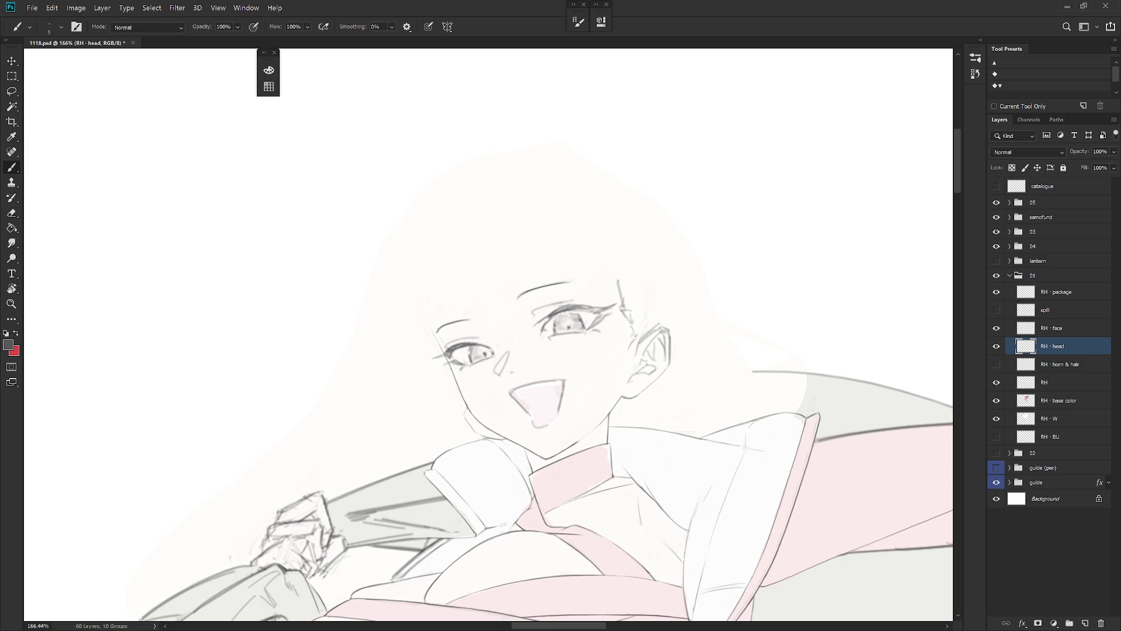
key("e")
key("b")
Step: Refine the earring outline by erasing and redrawing around it until cleanly round
key("e")
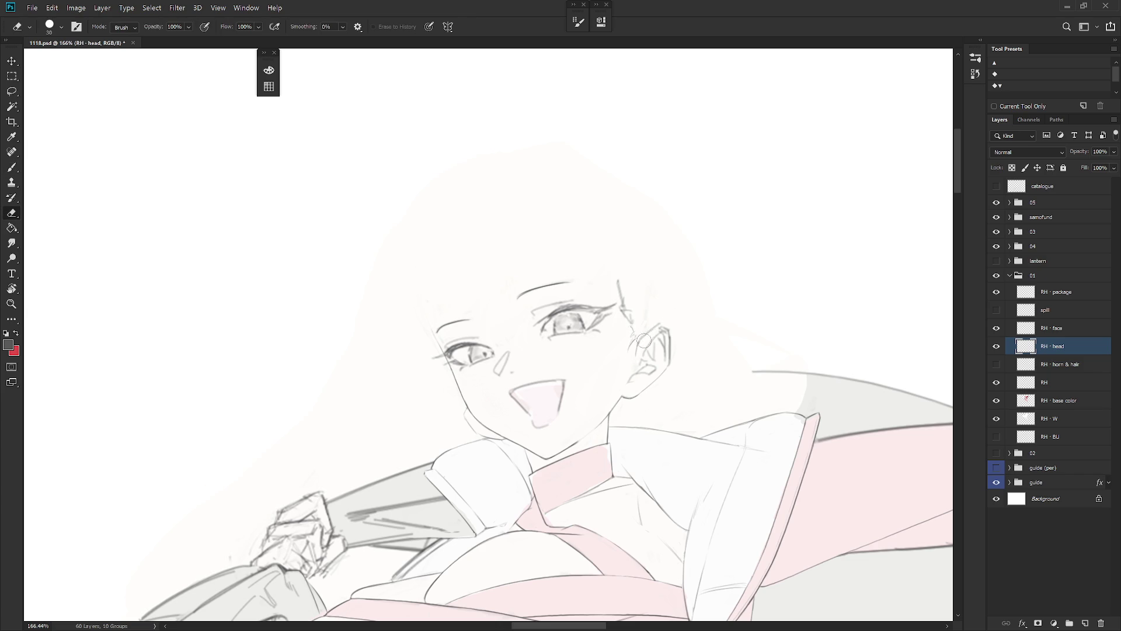
key("b")
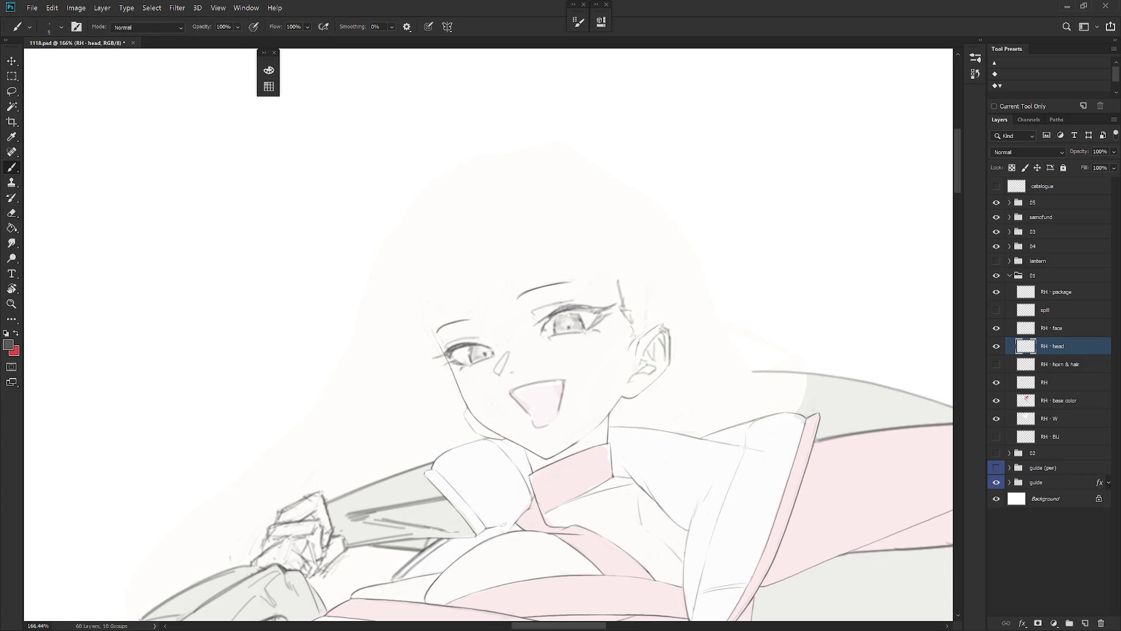
key("e")
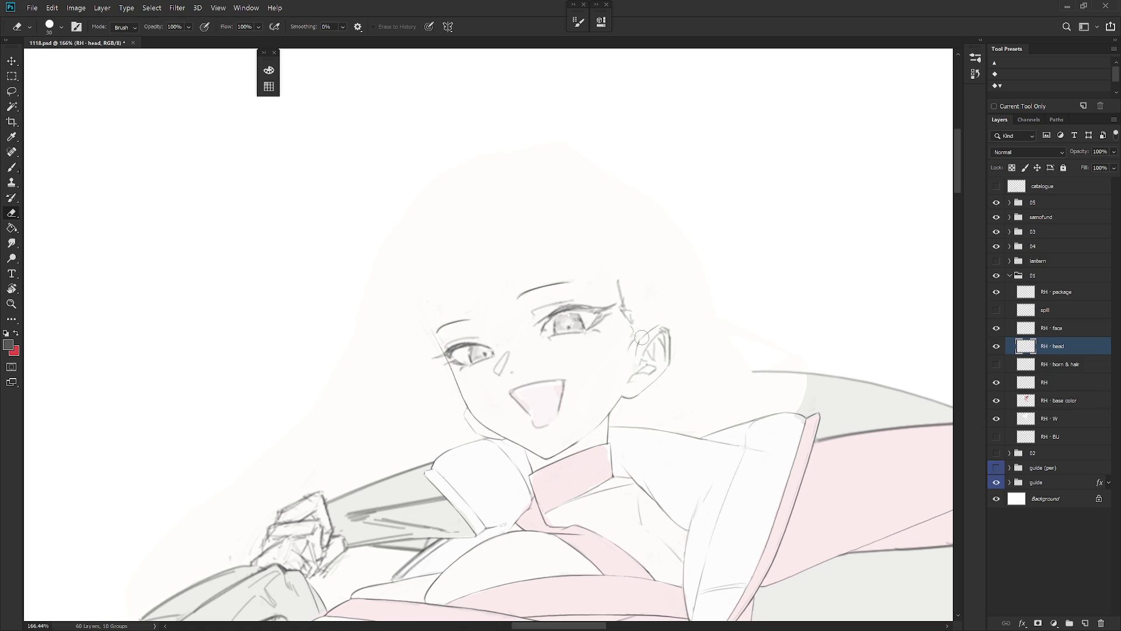
key("b")
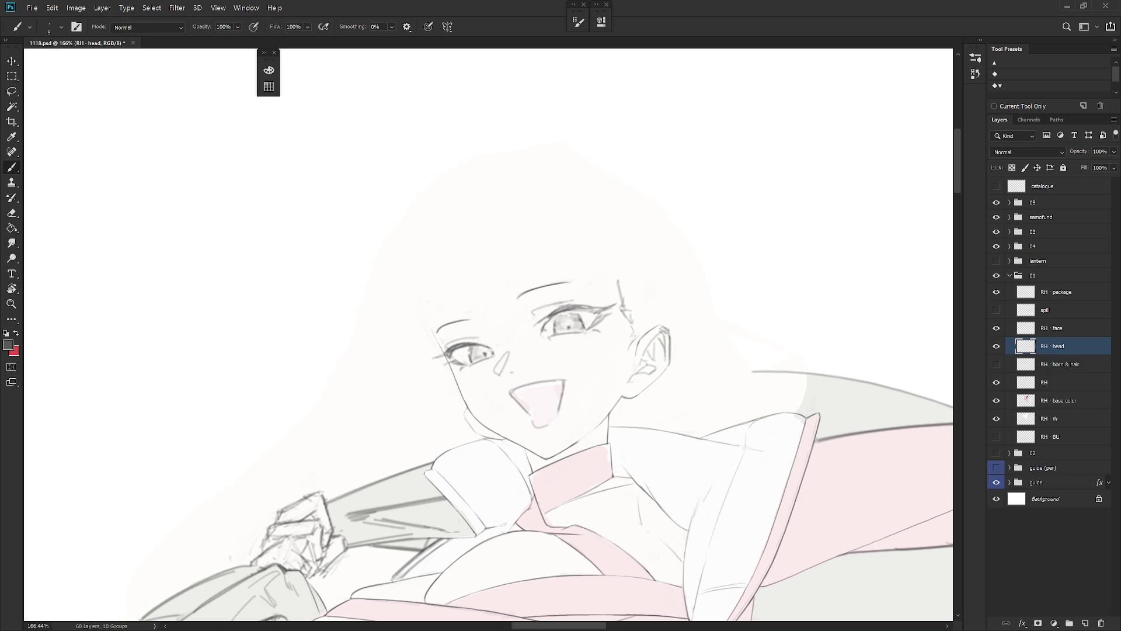
key("e")
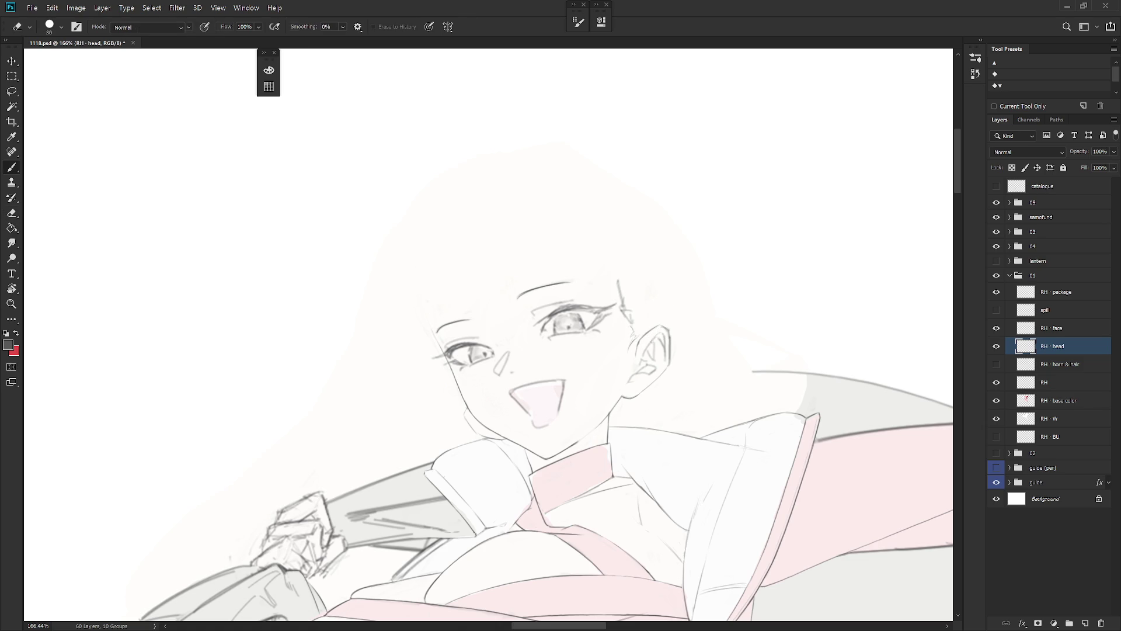
key("b")
key("e")
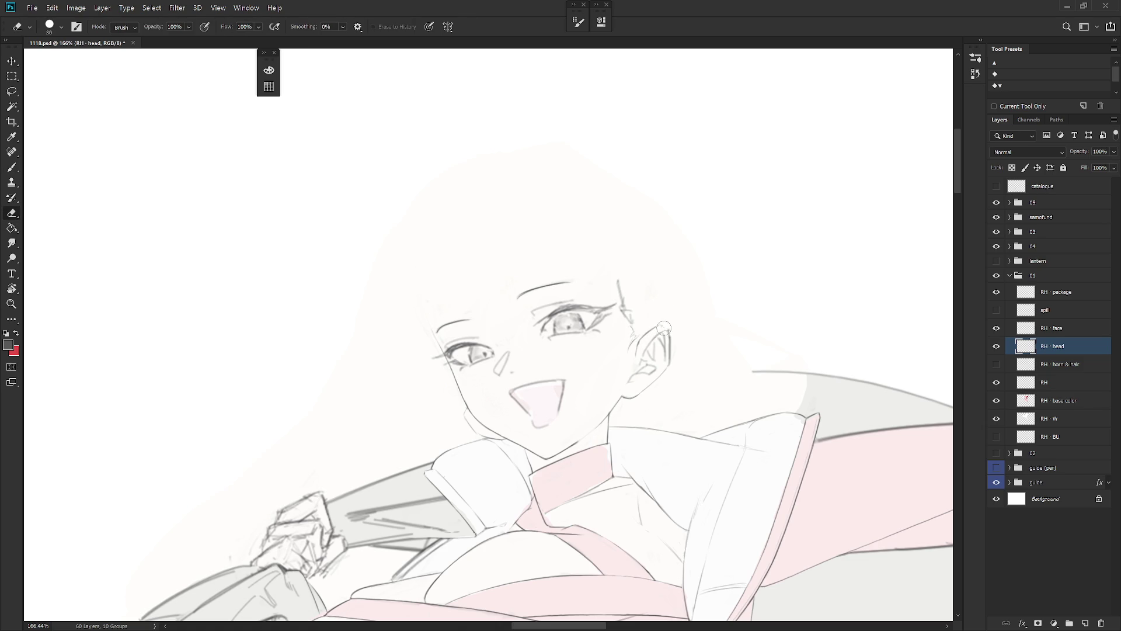
key("b")
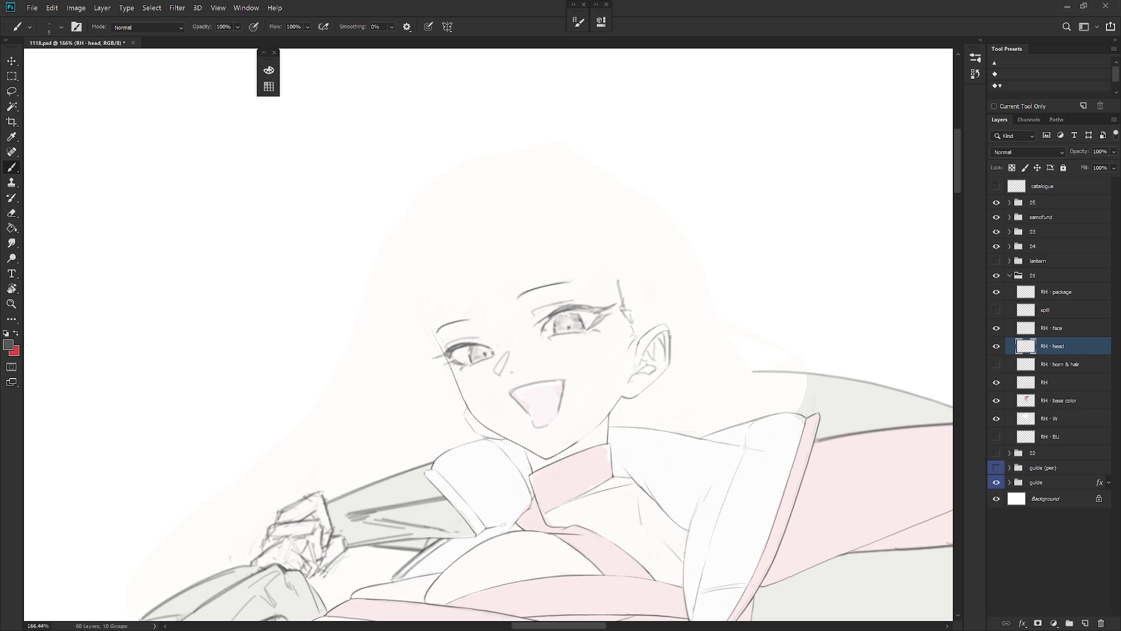
key("e")
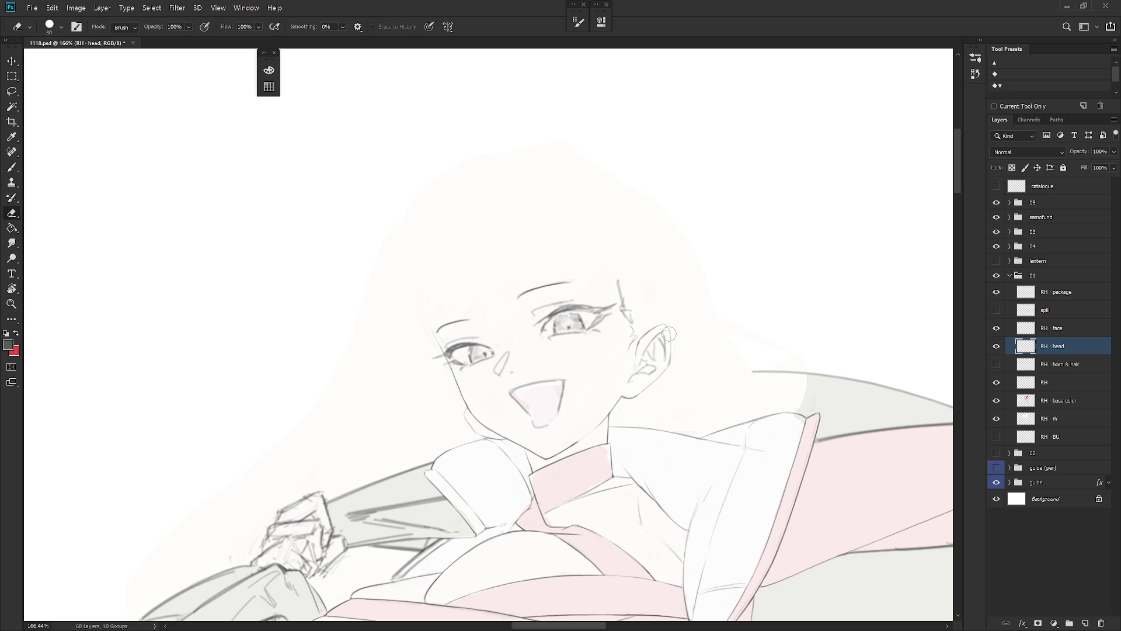
key("b")
scroll(723, 330, "down", 5, "alt")
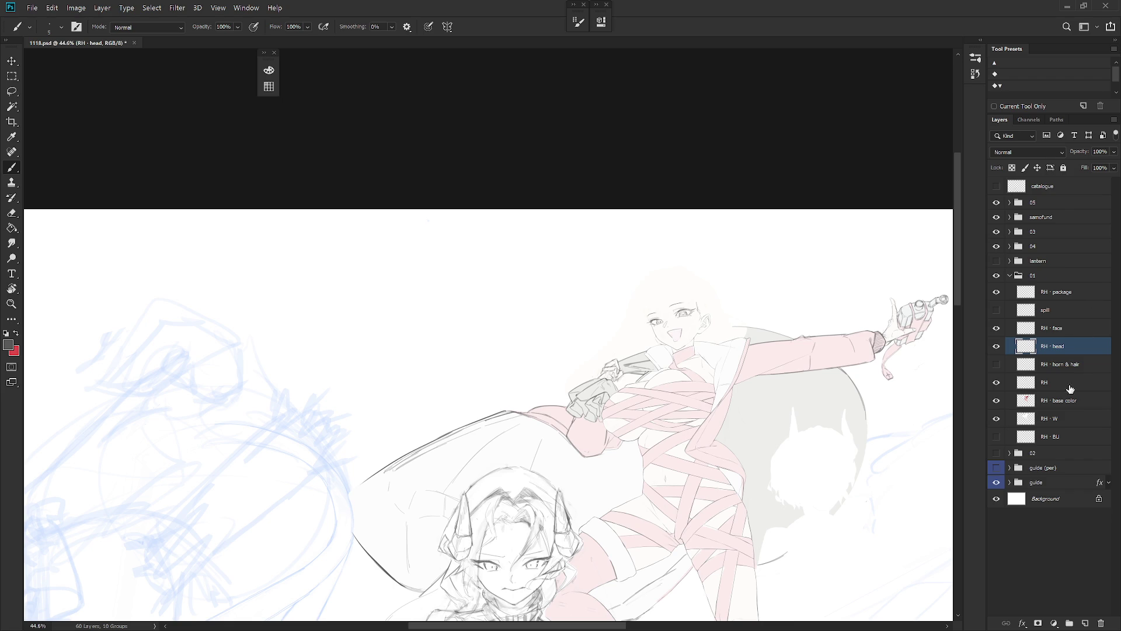
Step: Show the RH · horn & hair layer again and make it the working layer
left_click(997, 364)
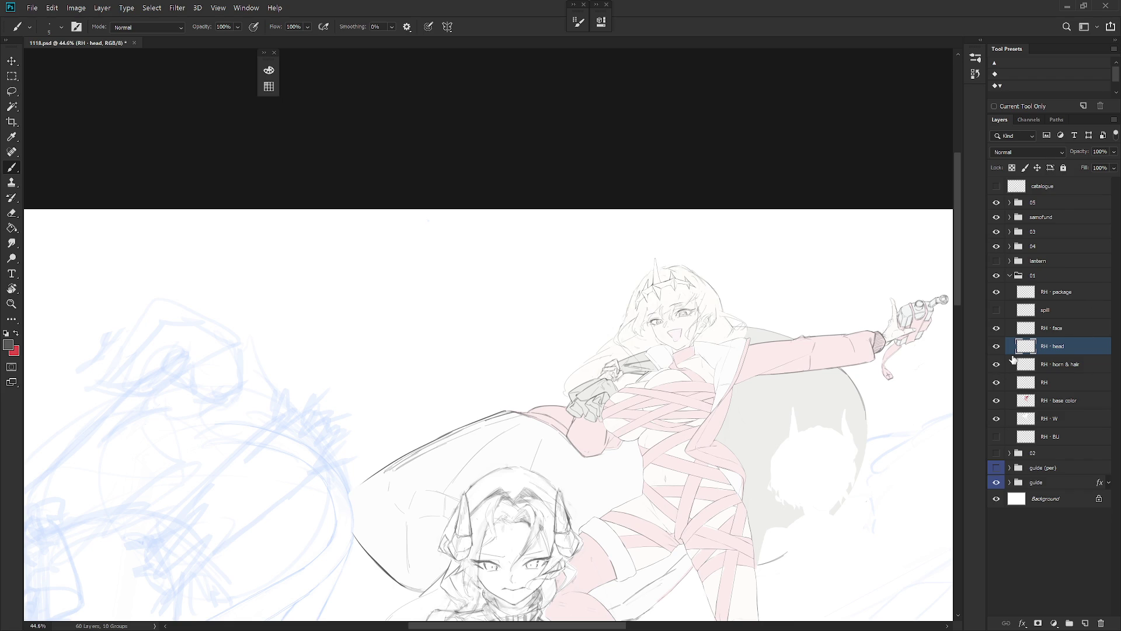
left_click(1052, 364)
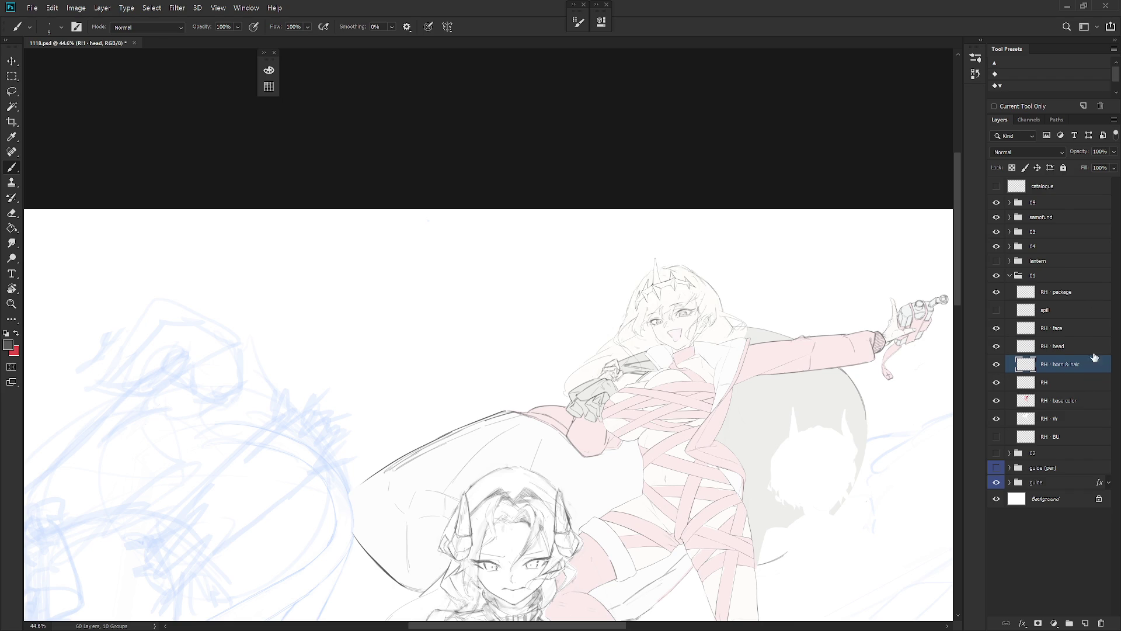
scroll(741, 333, "up", 4, "alt")
Step: Lasso-delete stray hair strands over the ear and draw a thin collar line with a size-10 pencil
key("l")
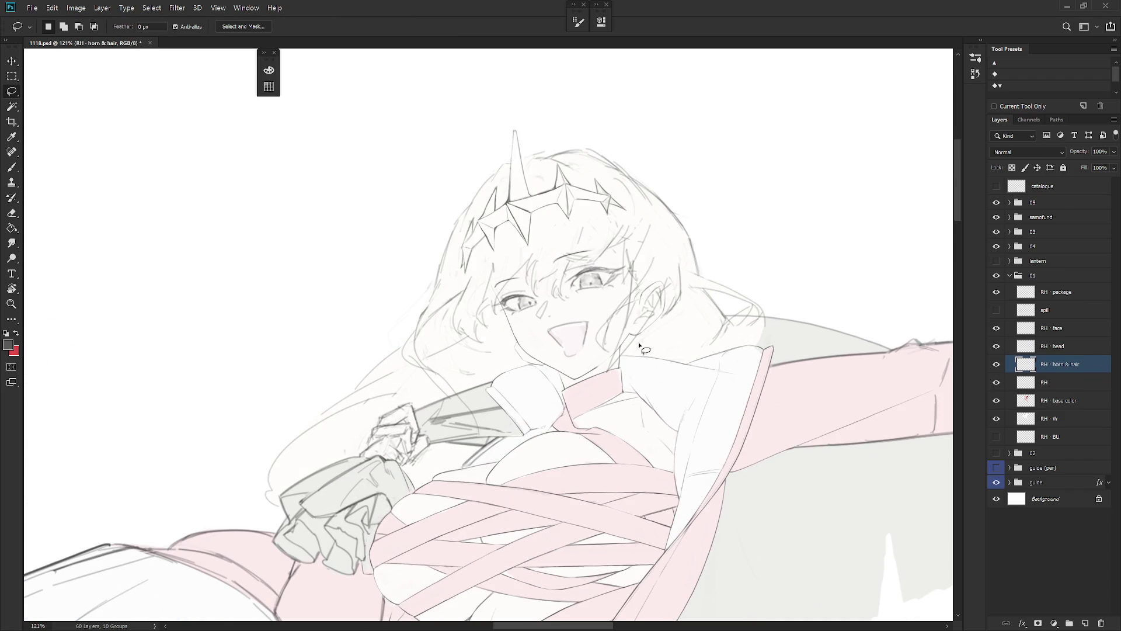
mouse_move(611, 374)
left_mouse_down()
mouse_move(674, 298)
mouse_move(666, 257)
mouse_move(610, 371)
left_mouse_up()
key("Delete")
key("ctrl+d")
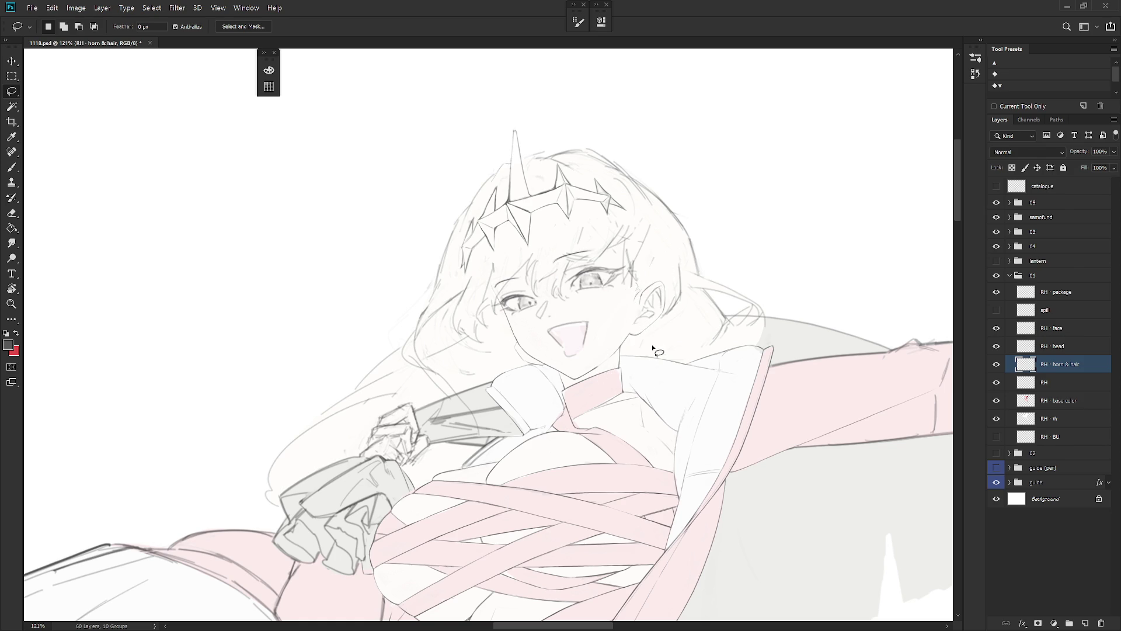
key("b")
key("l")
mouse_move(635, 354)
left_mouse_down()
mouse_move(691, 334)
mouse_move(647, 268)
mouse_move(635, 354)
left_mouse_up()
key("Delete")
key("ctrl+d")
key("b")
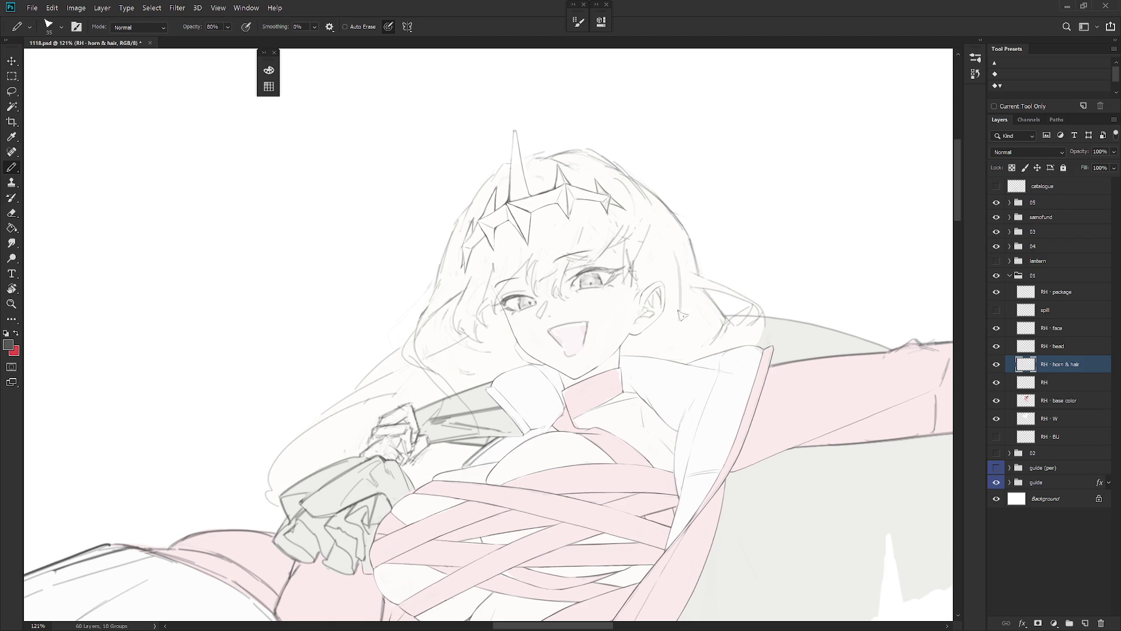
key("bracketleft")
key("bracketleft")
key("bracketleft")
mouse_move(647, 364)
left_mouse_down()
mouse_move(581, 422)
mouse_move(570, 473)
left_mouse_up()
Step: Redraw the hair strands beside the ear and eye, undoing and retrying several strokes
key("l")
mouse_move(634, 245)
left_mouse_down()
mouse_move(622, 301)
mouse_move(655, 234)
mouse_move(654, 223)
mouse_move(629, 233)
mouse_move(611, 254)
mouse_move(651, 222)
mouse_move(606, 245)
mouse_move(618, 222)
left_mouse_up()
left_click(651, 219)
key("ctrl+d")
key("b")
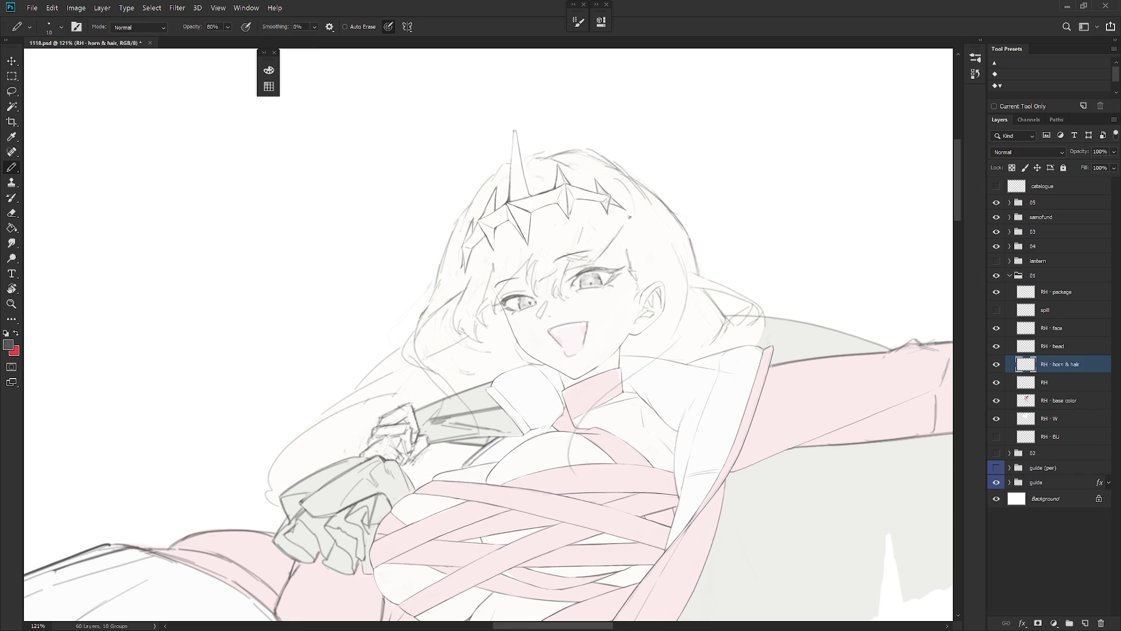
key("ctrl+z")
key("ctrl+z")
mouse_move(650, 272)
left_mouse_down()
mouse_move(666, 294)
mouse_move(630, 247)
mouse_move(618, 264)
left_mouse_up()
key("ctrl+z")
key("ctrl+z")
left_click_drag(631, 214, 619, 283)
key("ctrl+z")
left_click_drag(639, 248, 621, 272)
key("ctrl+z")
key("ctrl+z")
left_click_drag(630, 222, 618, 318)
key("ctrl+z")
key("ctrl+z")
left_click_drag(634, 257, 644, 239)
Step: Ink a dark hair line with the brush running down beside the ear
key("shift+b")
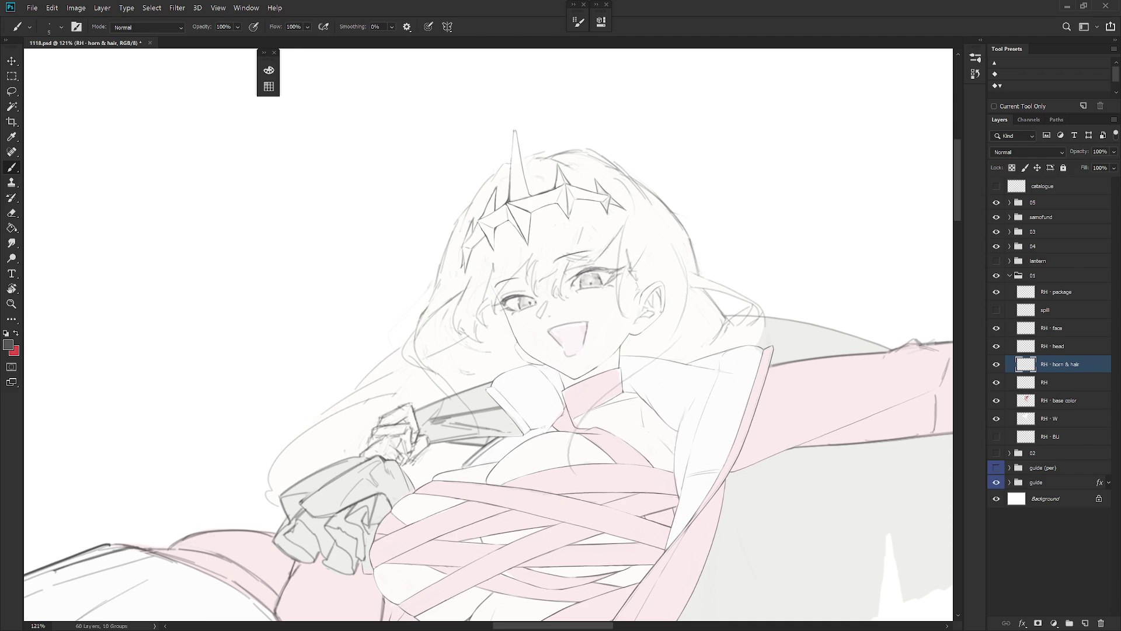
key("shift+b")
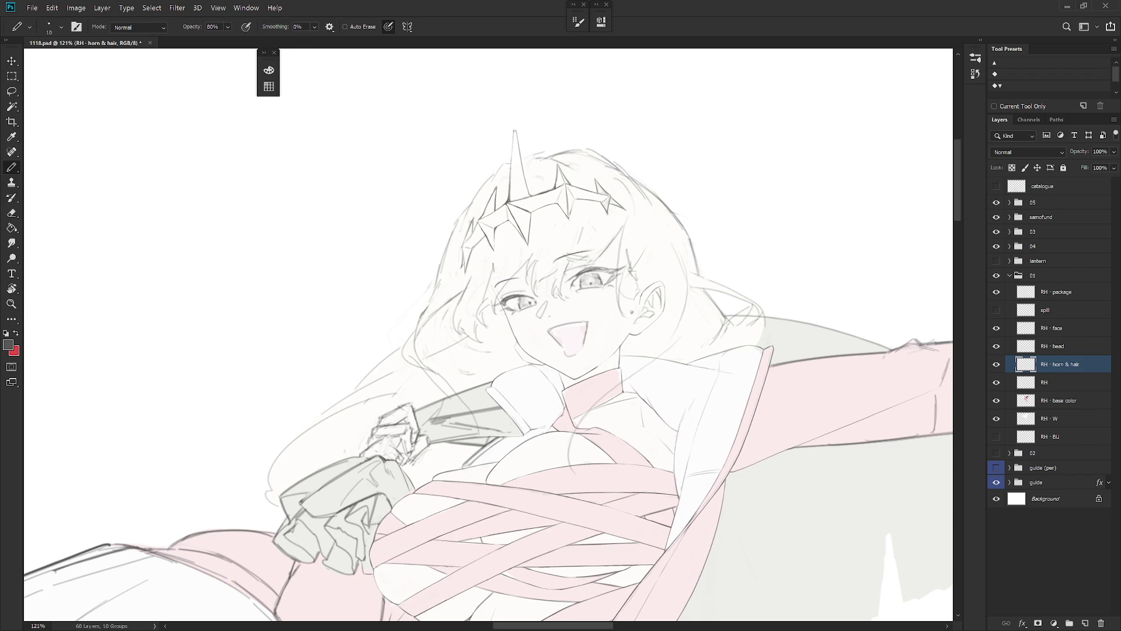
key("e")
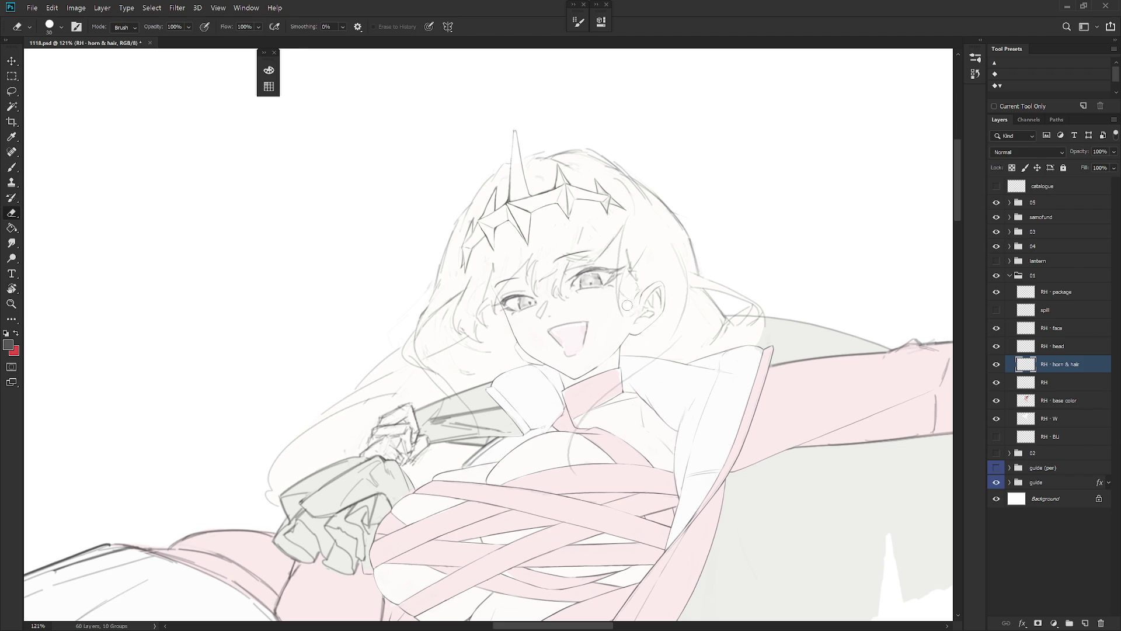
key("b")
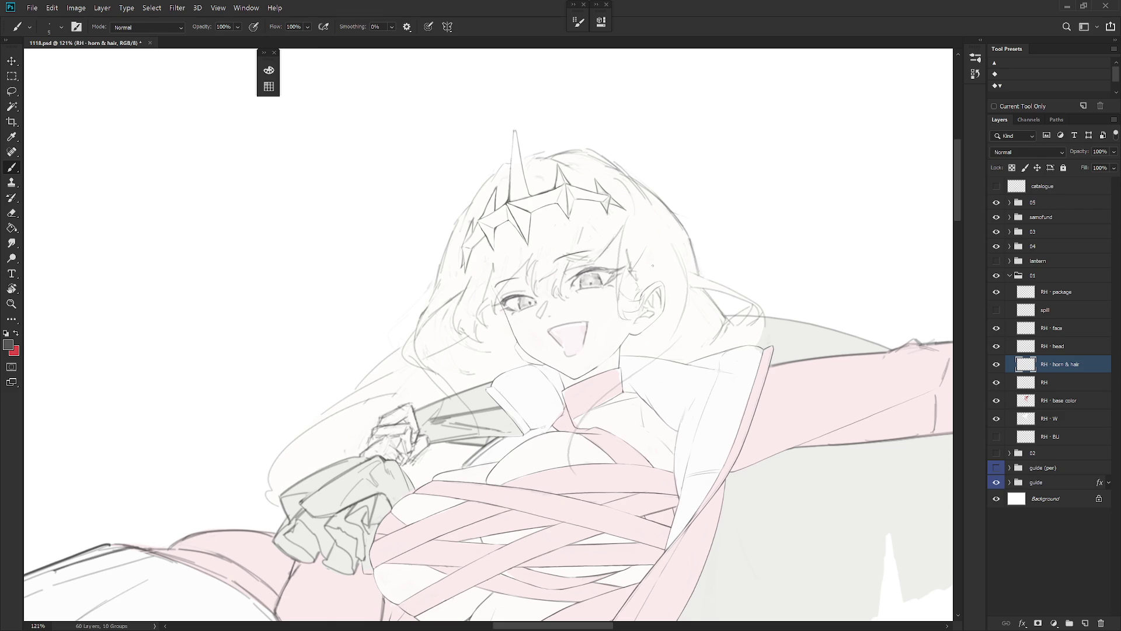
key("e")
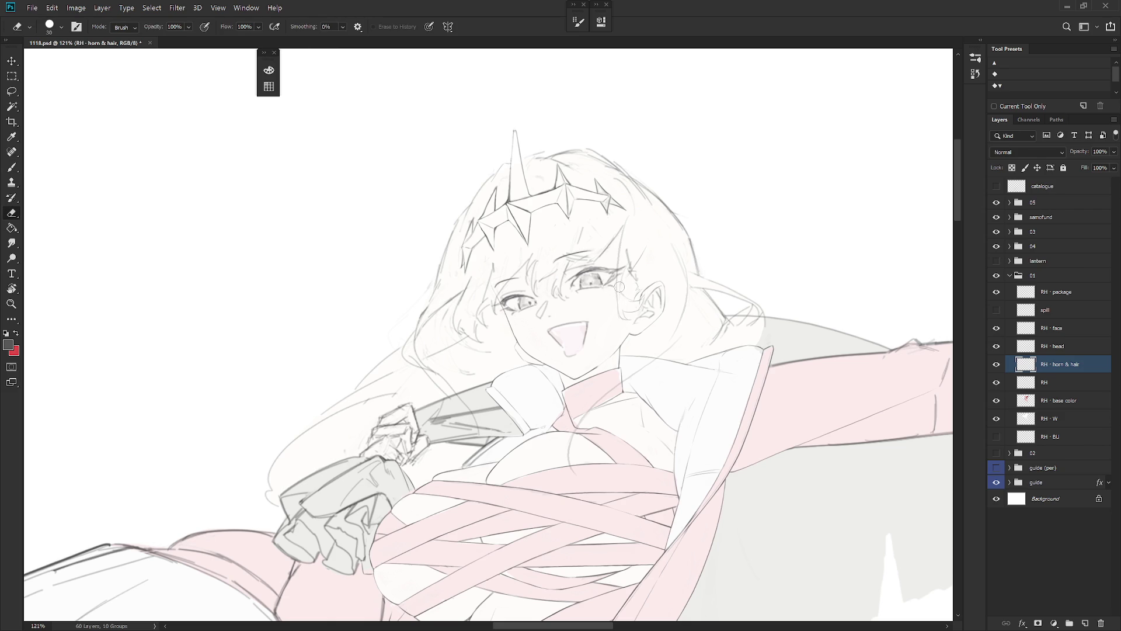
key("b")
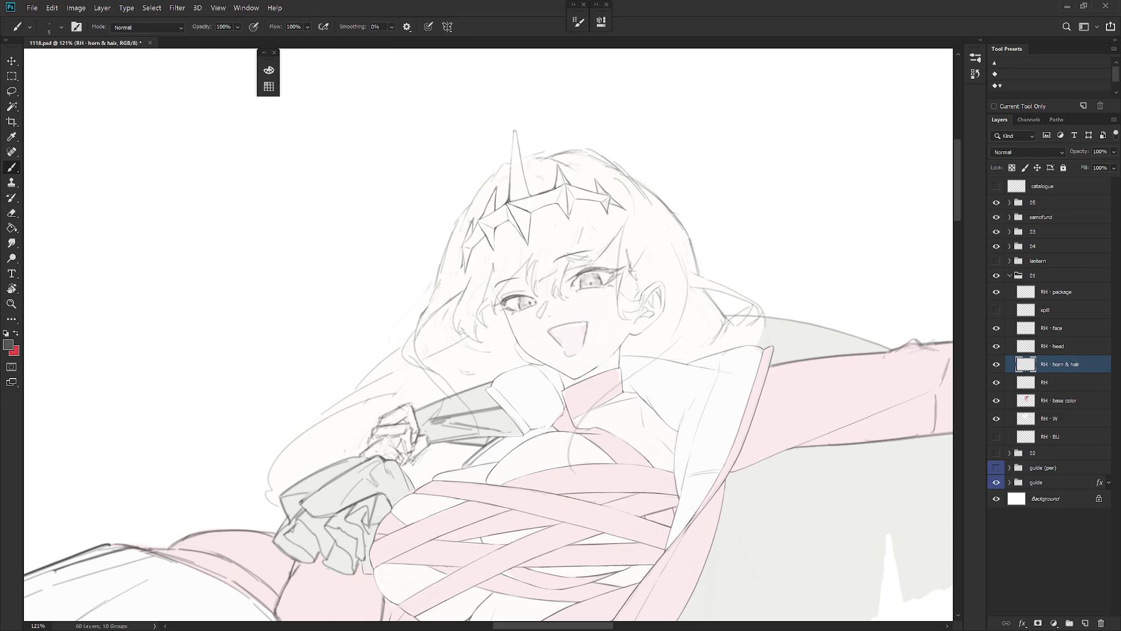
left_click_drag(637, 241, 625, 269)
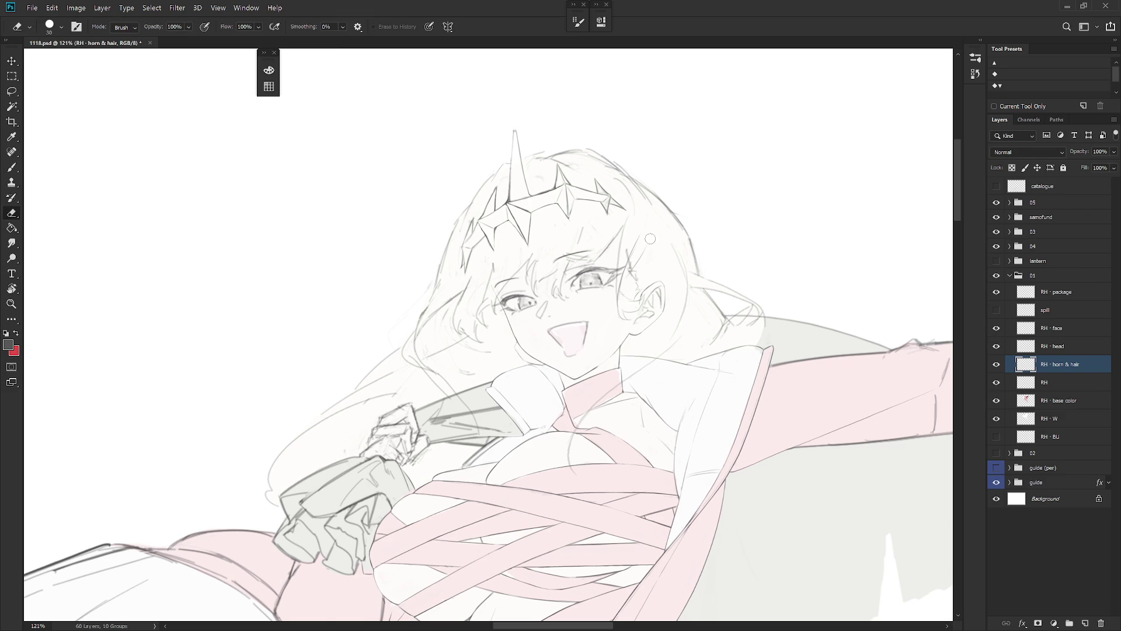
left_click_drag(638, 245, 632, 292)
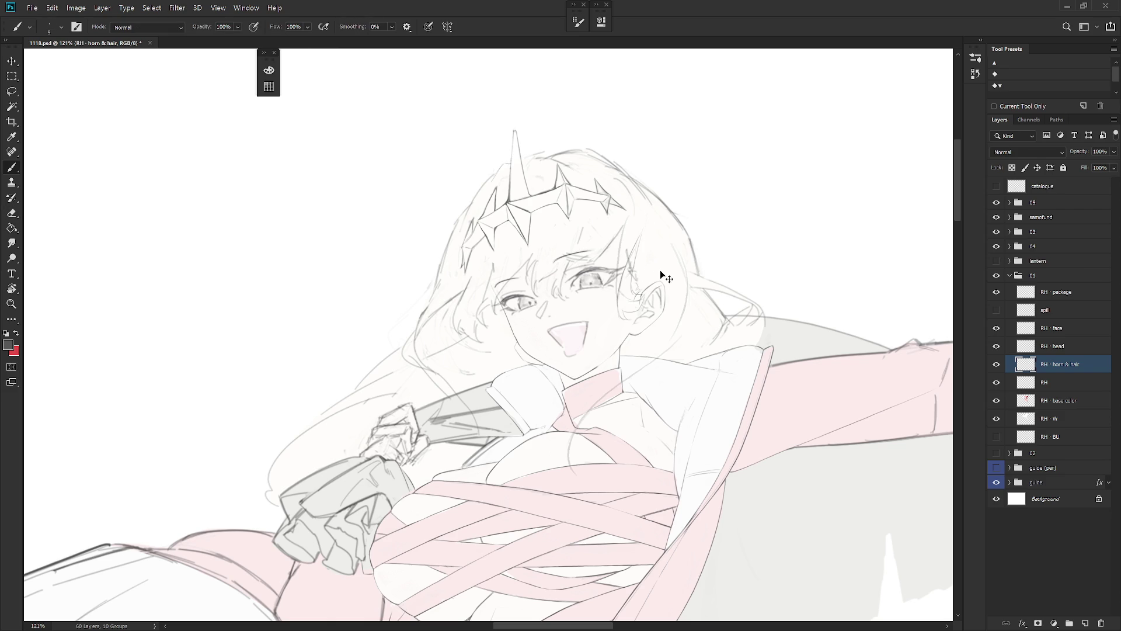
Step: Pencil-sketch the lower ear and jaw line plus curving lines down the collar
key("shift+b")
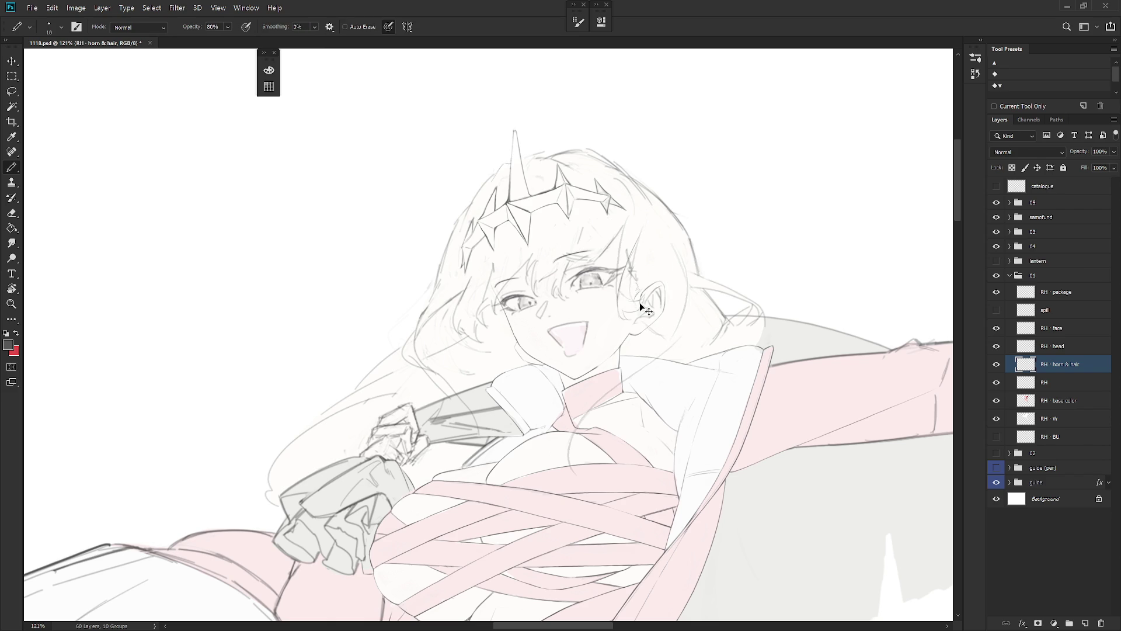
left_click_drag(639, 304, 653, 336)
left_click_drag(654, 371, 620, 417)
left_click_drag(648, 368, 617, 462)
Step: Lasso-delete the collar strokes and begin outlining a region near the hair edge
key("l")
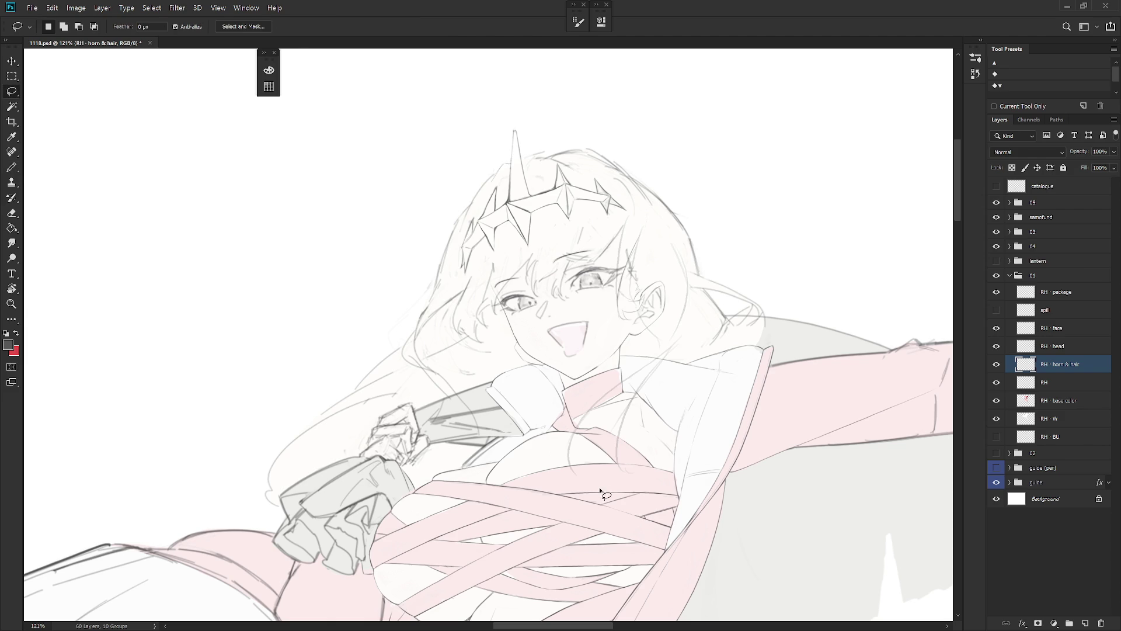
mouse_move(659, 495)
left_mouse_down()
mouse_move(695, 339)
mouse_move(560, 447)
mouse_move(660, 495)
left_mouse_up()
key("Delete")
key("ctrl+d")
mouse_move(673, 357)
left_mouse_down()
mouse_move(691, 279)
mouse_move(649, 233)
mouse_move(629, 298)
mouse_move(663, 359)
mouse_move(660, 245)
mouse_move(632, 211)
mouse_move(613, 286)
mouse_move(618, 356)
left_mouse_up()
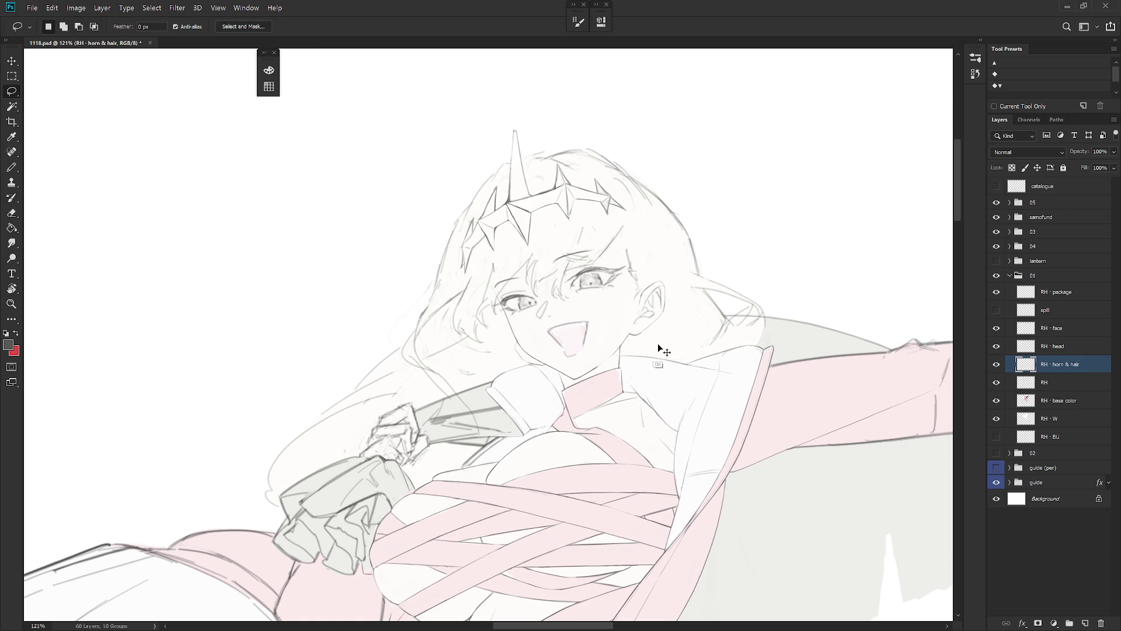
scroll(672, 348, "down", 5)
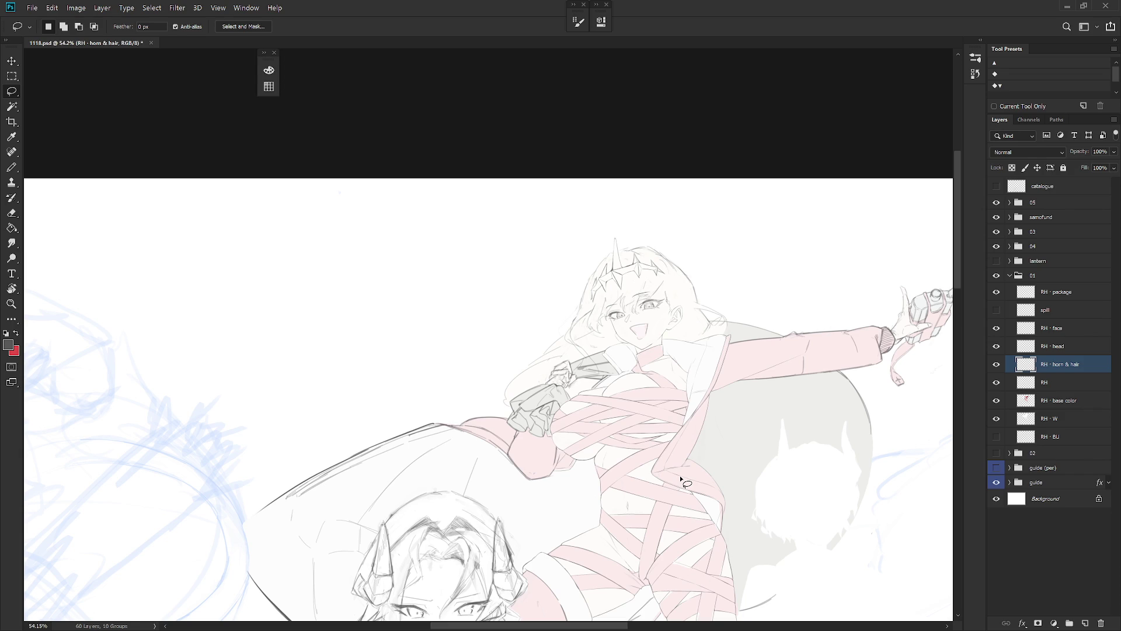
Step: Select the RH layer and zoom and rotate the view onto the sleeve and gripping hand
scroll(730, 421, "down", 3)
key("b")
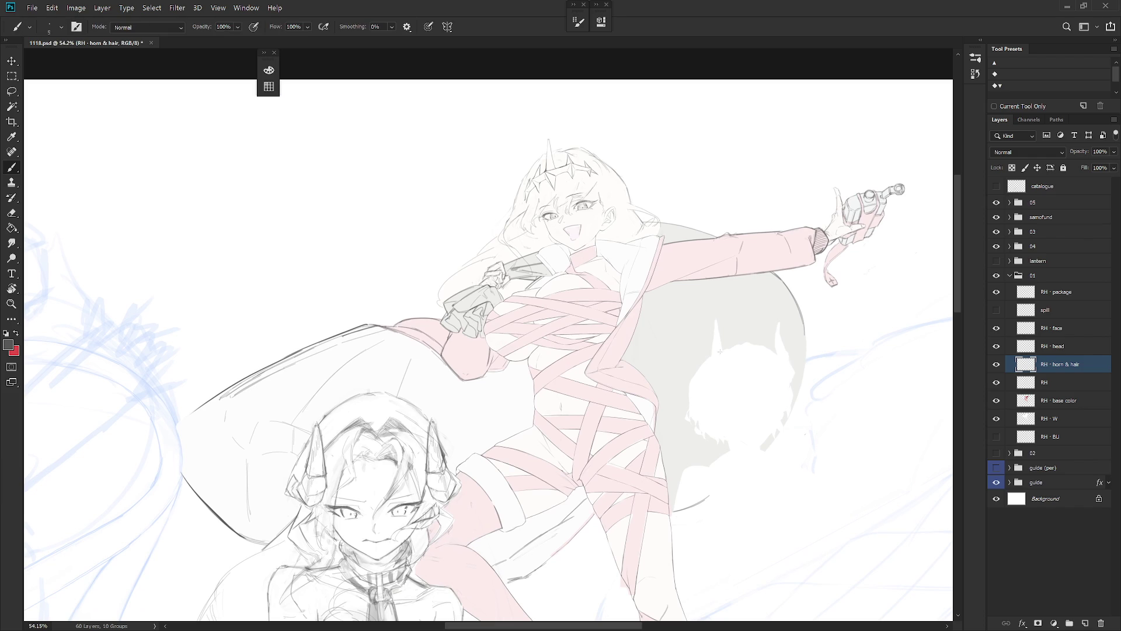
left_click(1045, 382)
scroll(625, 371, "up", 3)
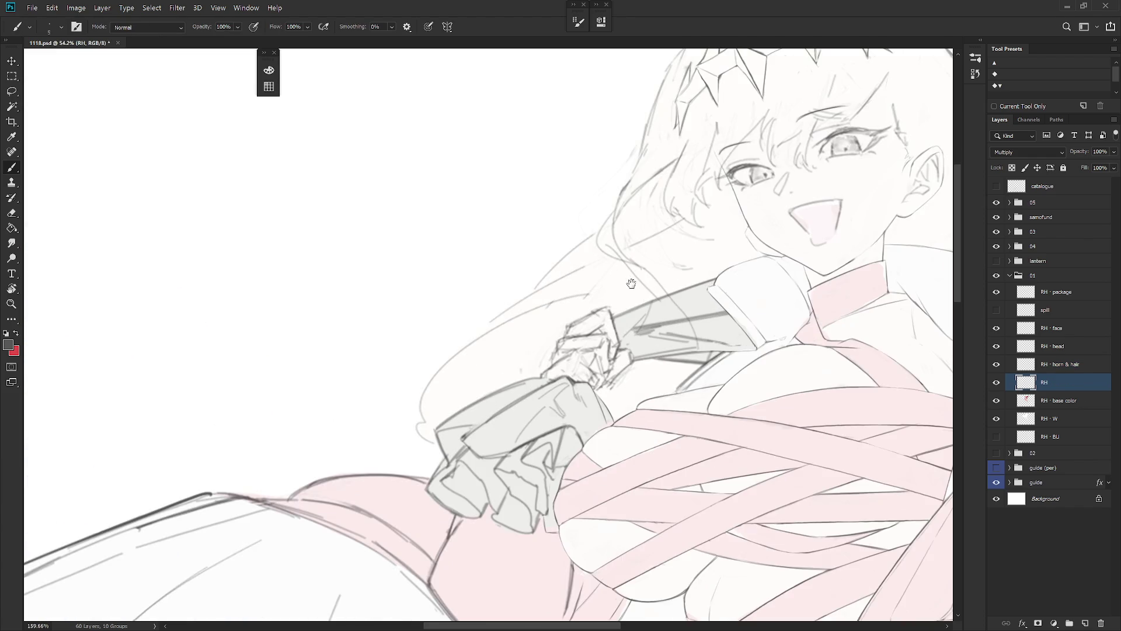
key("r")
left_click(643, 360)
key("e")
mouse_move(643, 360)
left_mouse_down()
mouse_move(577, 303)
mouse_move(598, 293)
mouse_move(574, 307)
left_mouse_up()
Step: Redraw the hand with short dark brush strokes, erasing stray sketch lines between them
key("b")
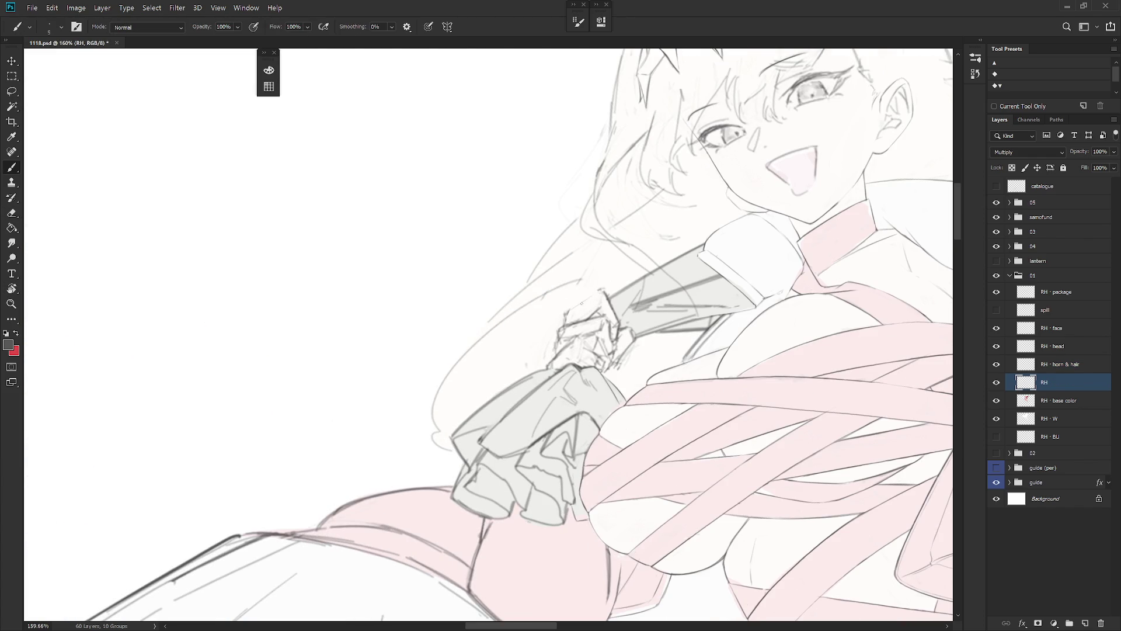
key("e")
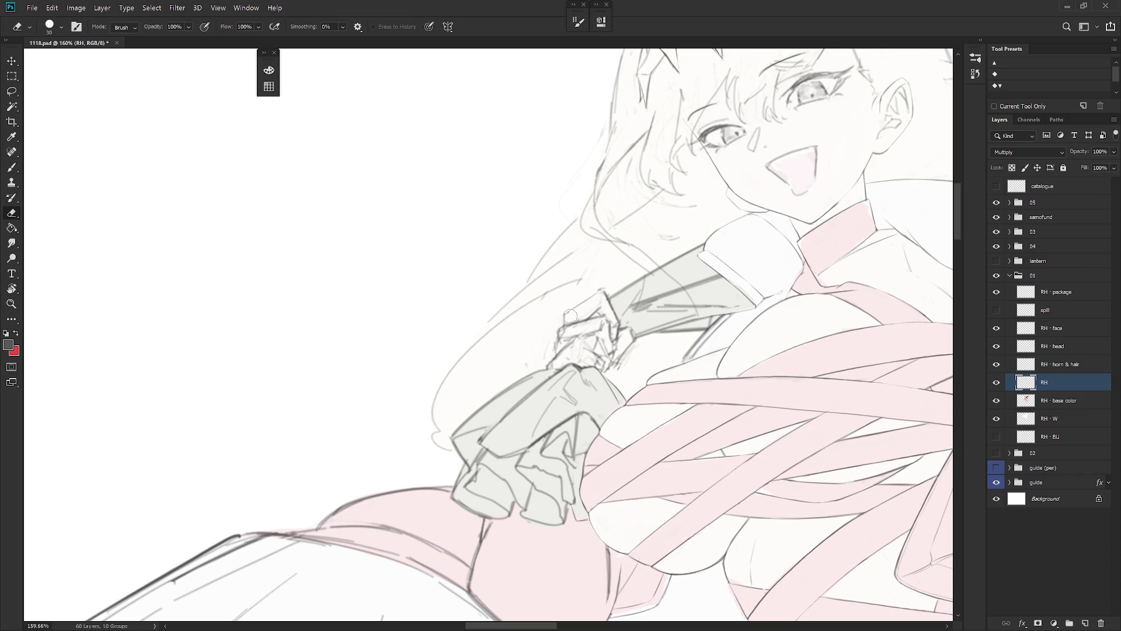
key("b")
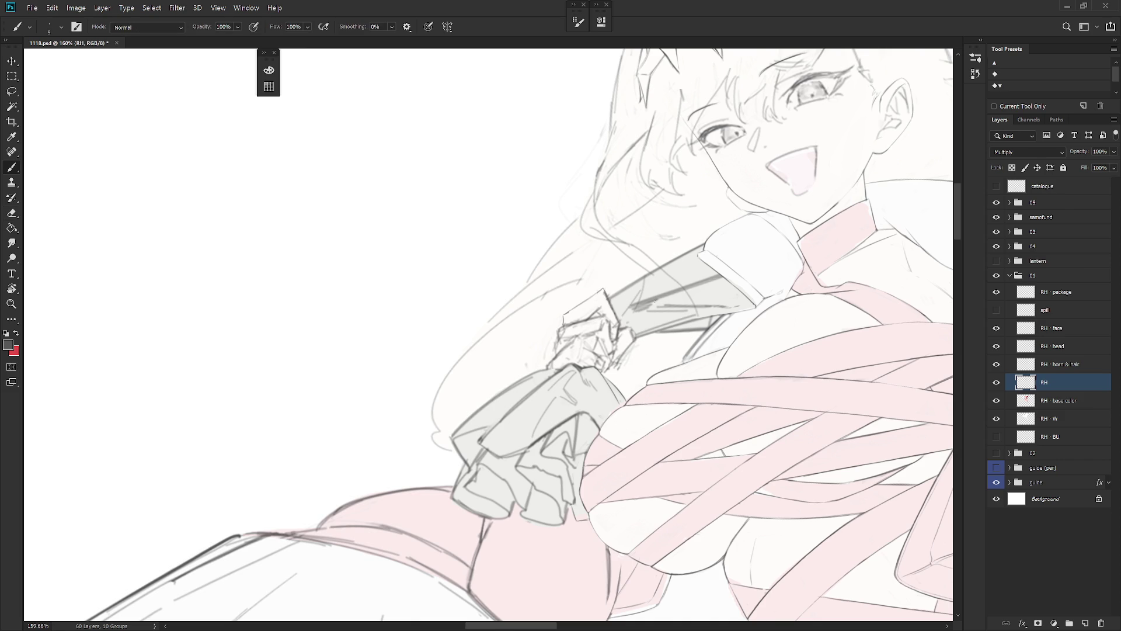
left_click_drag(655, 300, 637, 314)
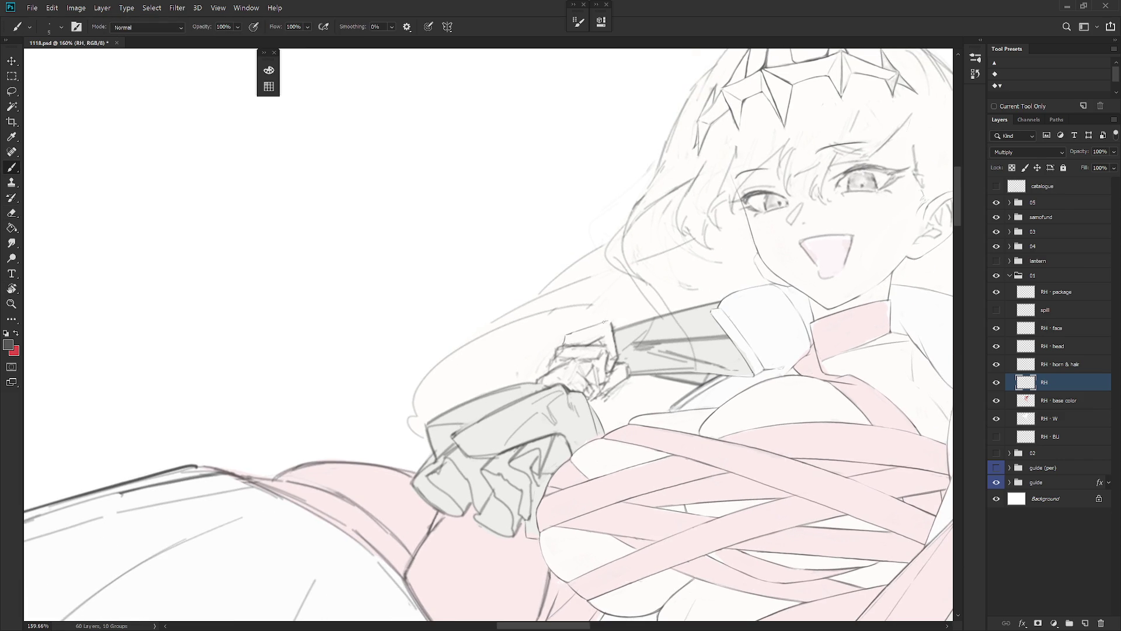
key("e")
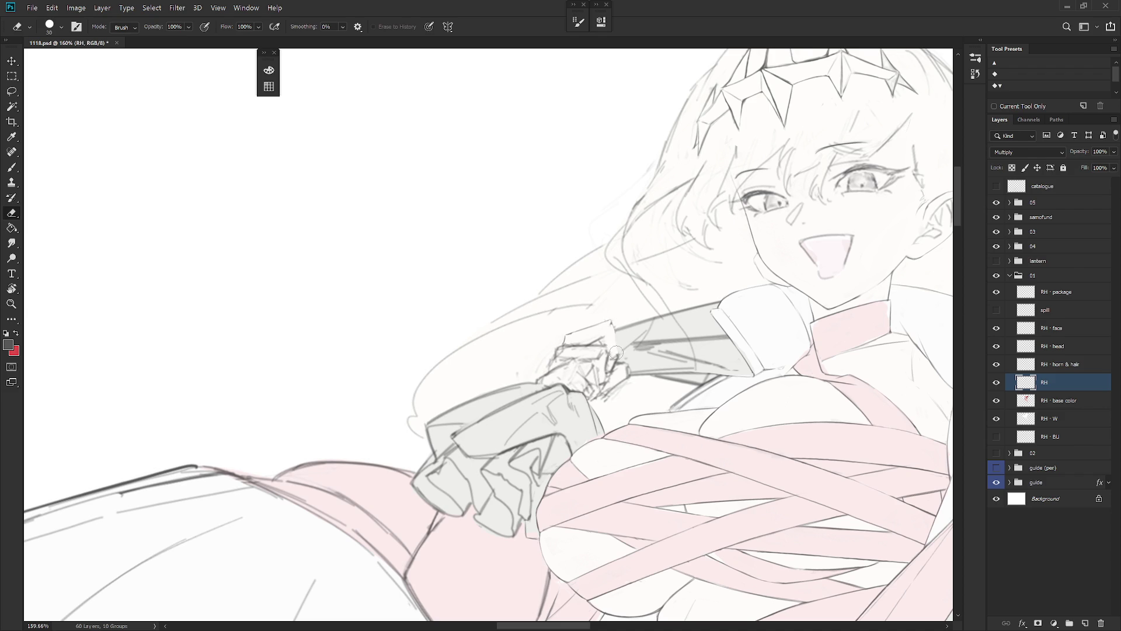
key("b")
left_click_drag(618, 355, 614, 333)
key("e")
key("b")
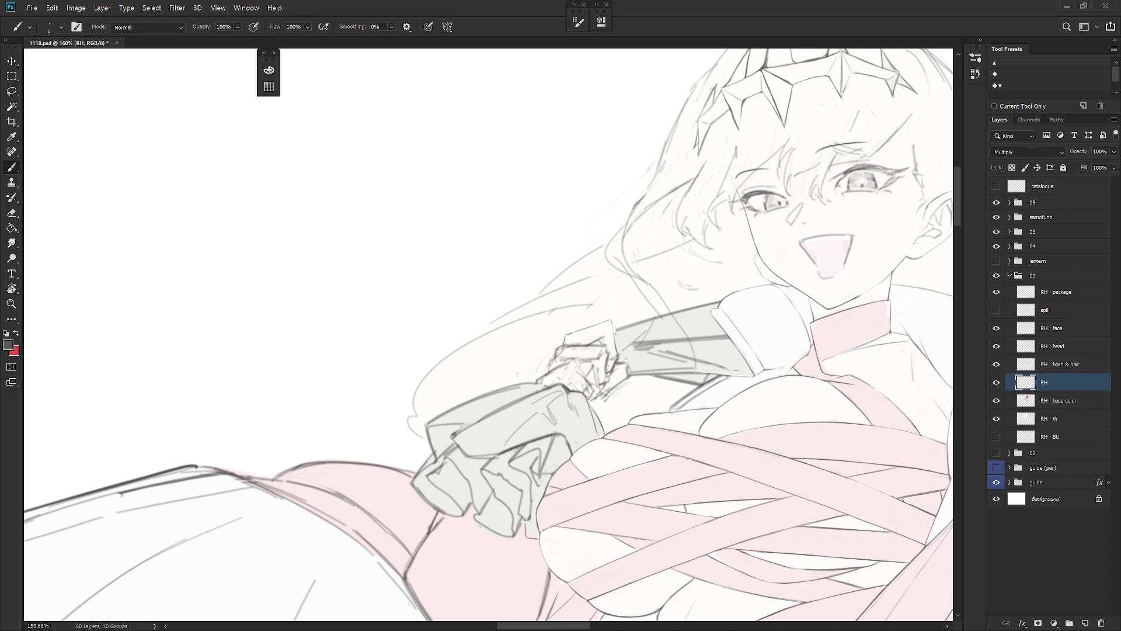
key("e")
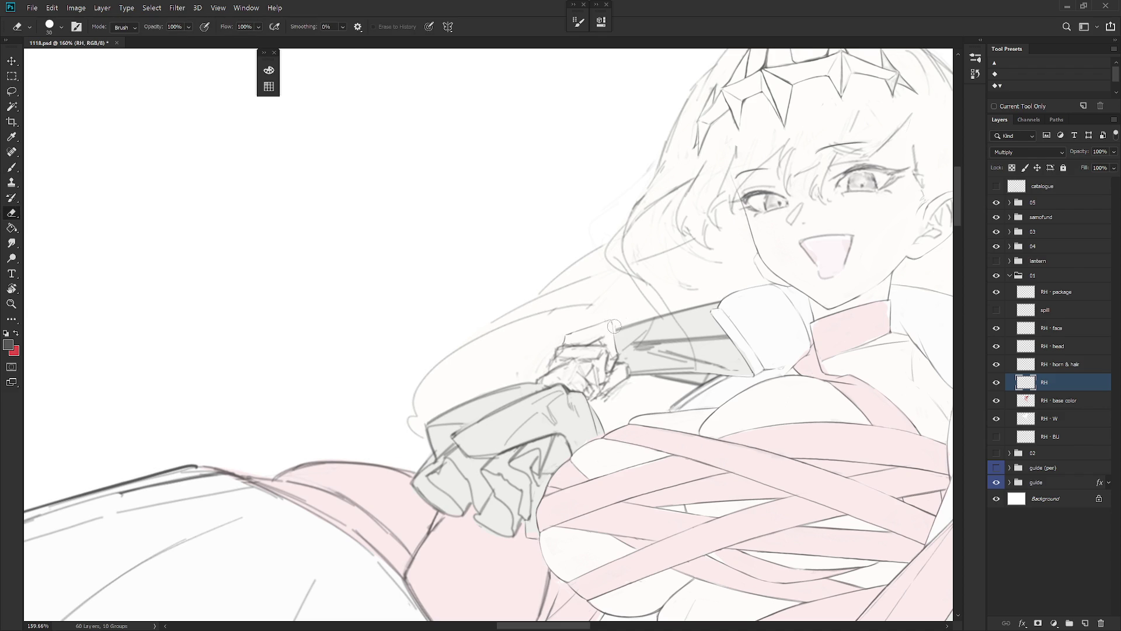
key("b")
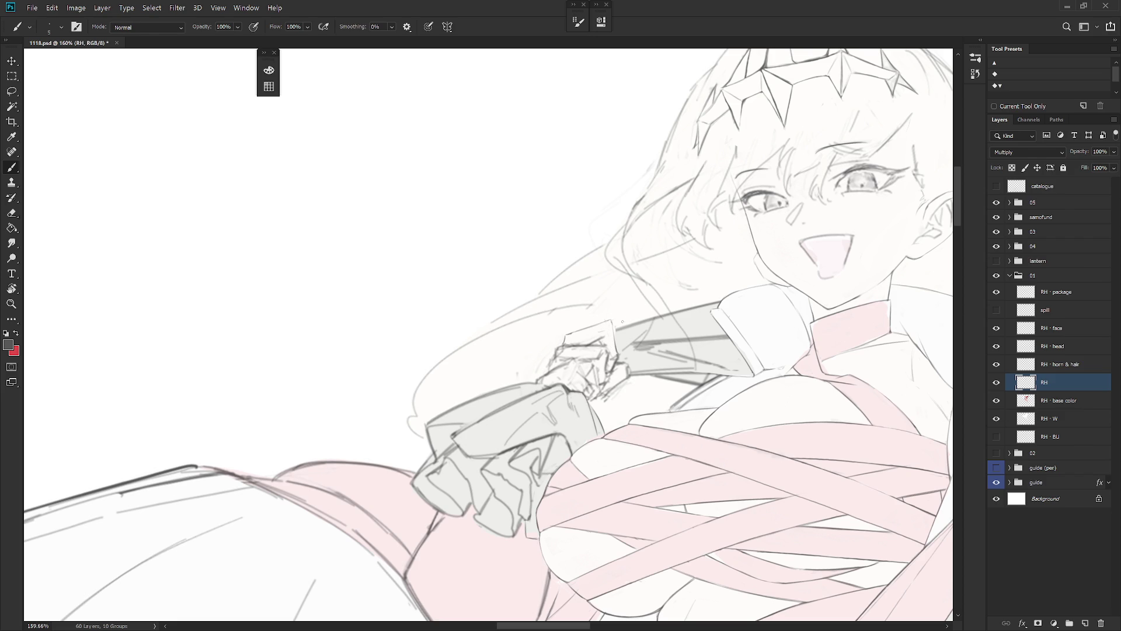
Step: Erase faint sketch marks around the top of the hand and redraw its fine lines
key("e")
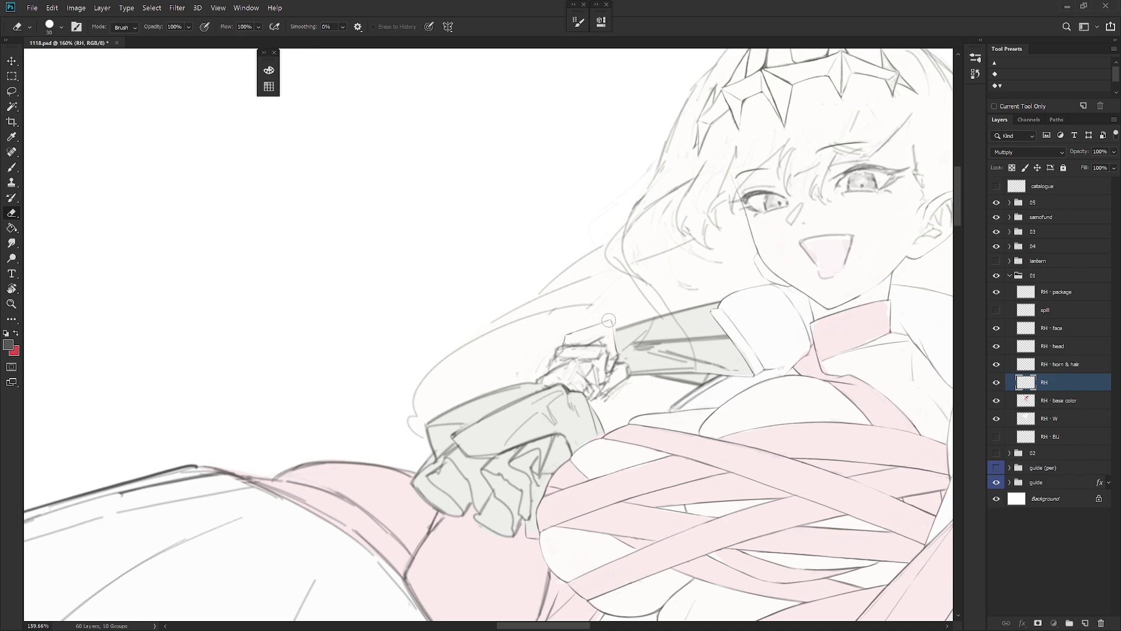
key("b")
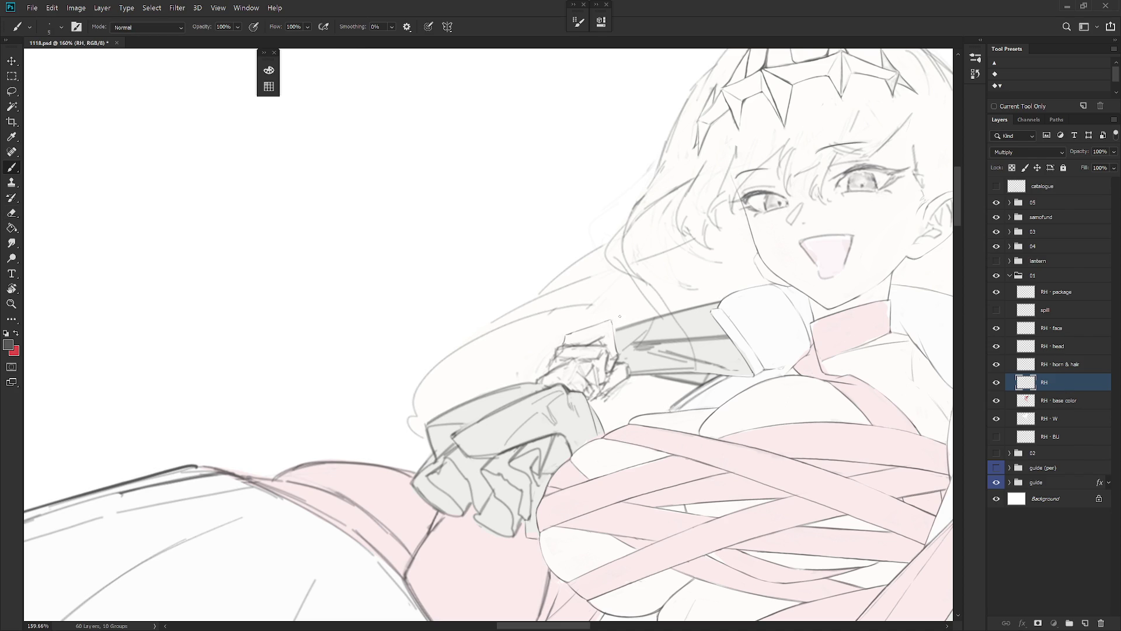
key("e")
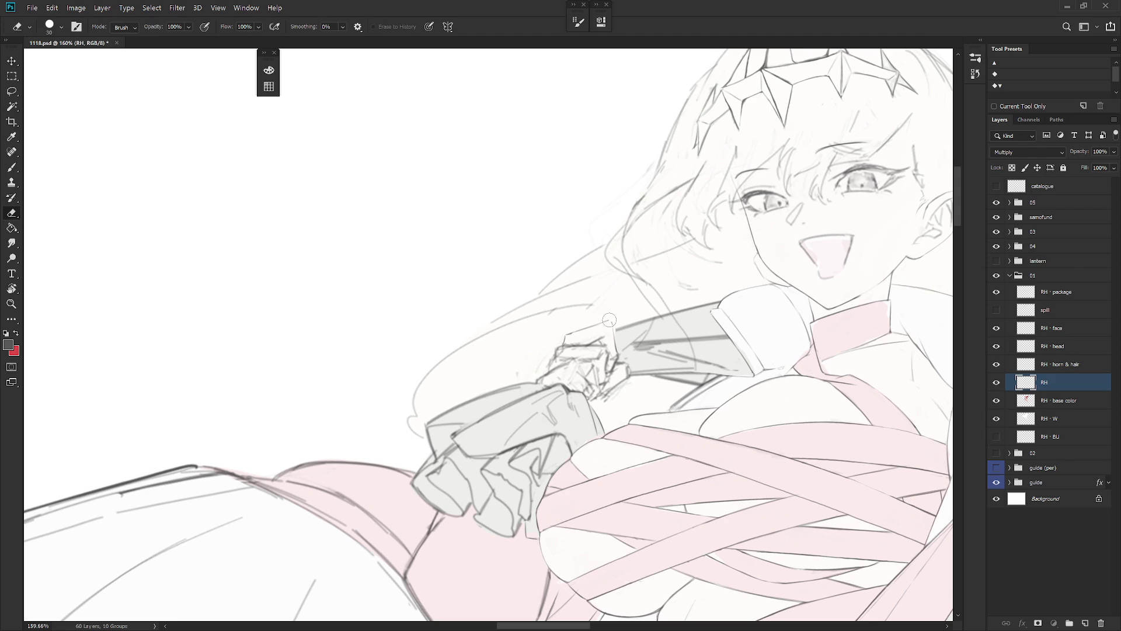
key("b")
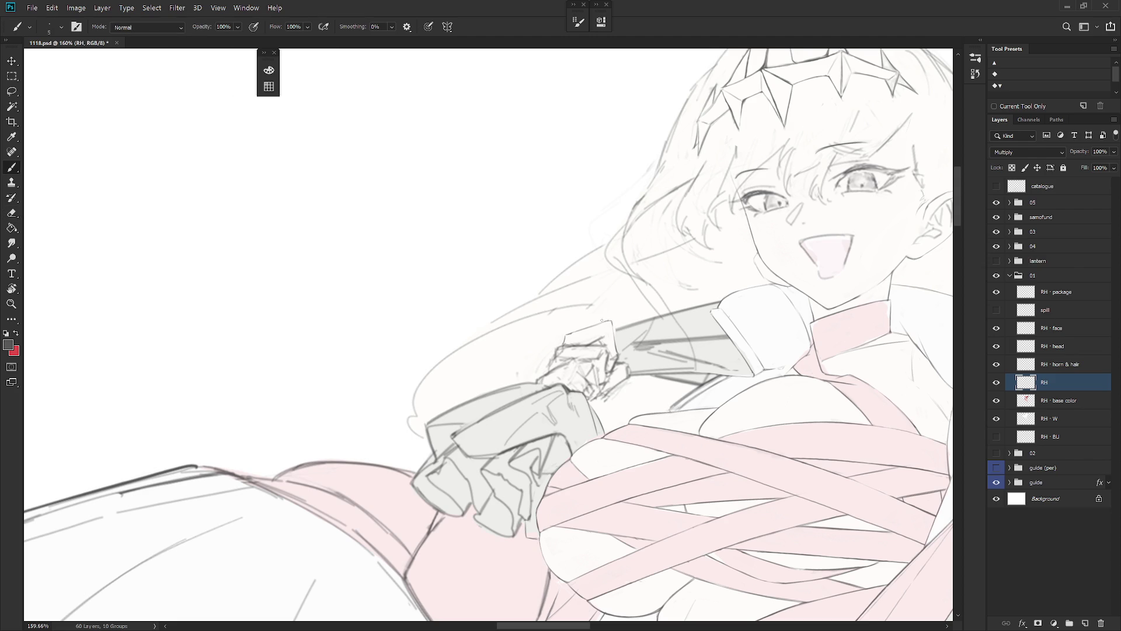
key("e")
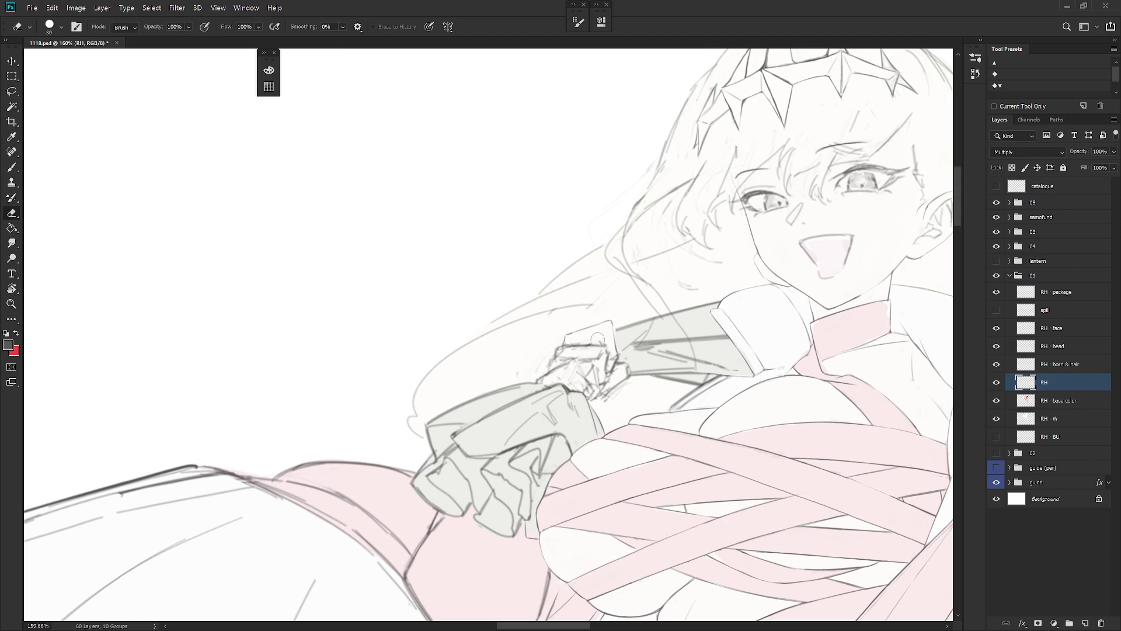
key("b")
key("e")
mouse_move(568, 342)
left_mouse_down()
mouse_move(610, 327)
mouse_move(612, 338)
mouse_move(624, 324)
mouse_move(599, 342)
left_mouse_up()
key("b")
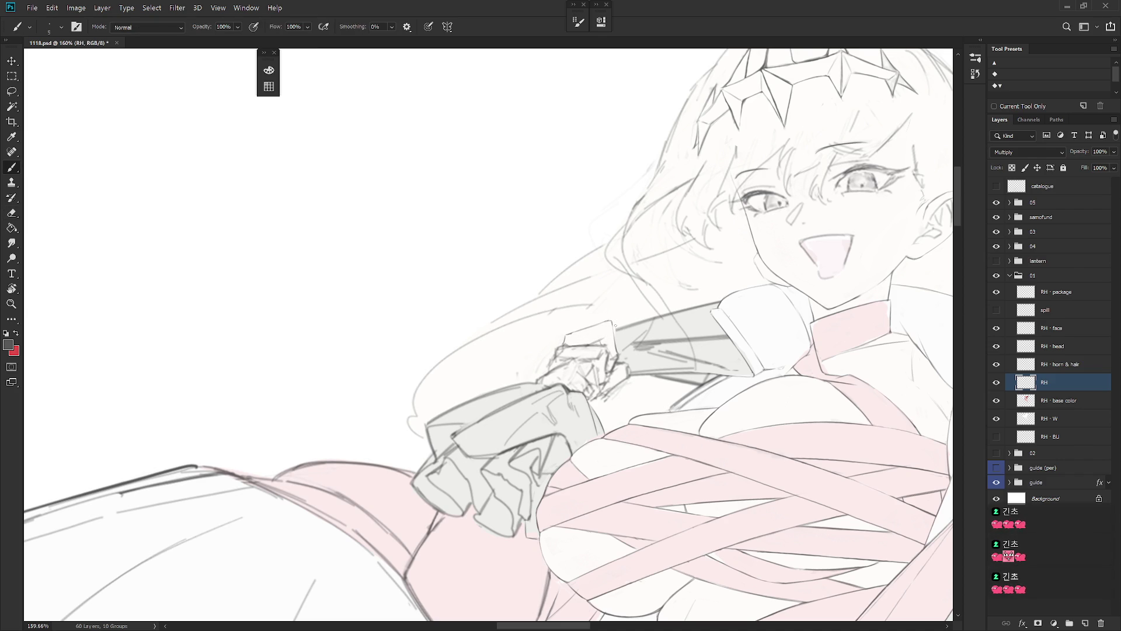
key("e")
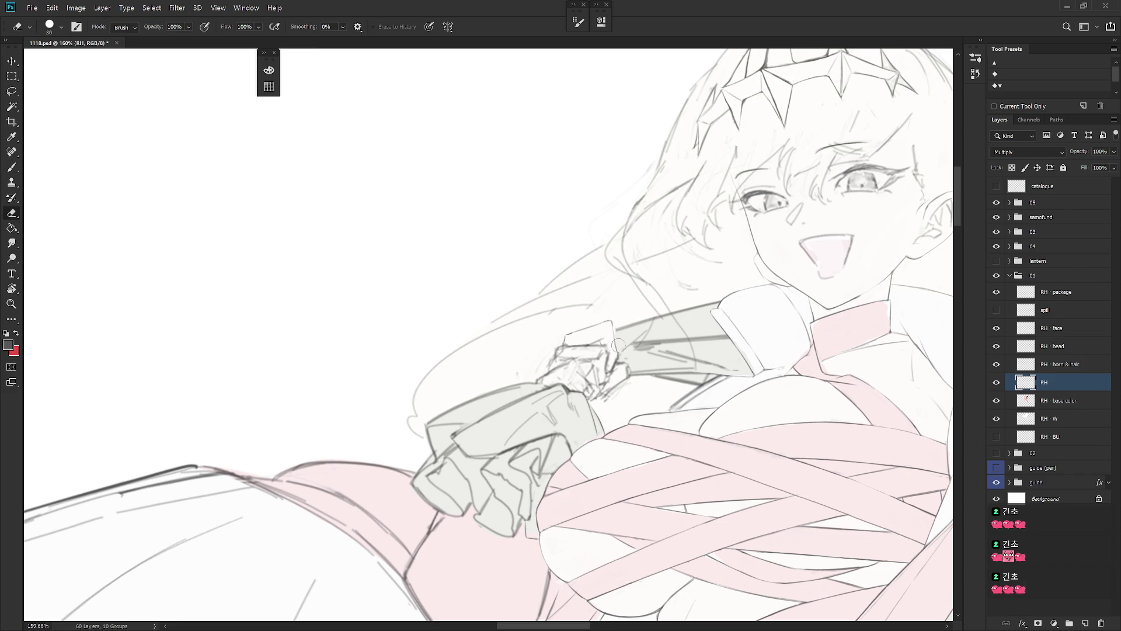
key("b")
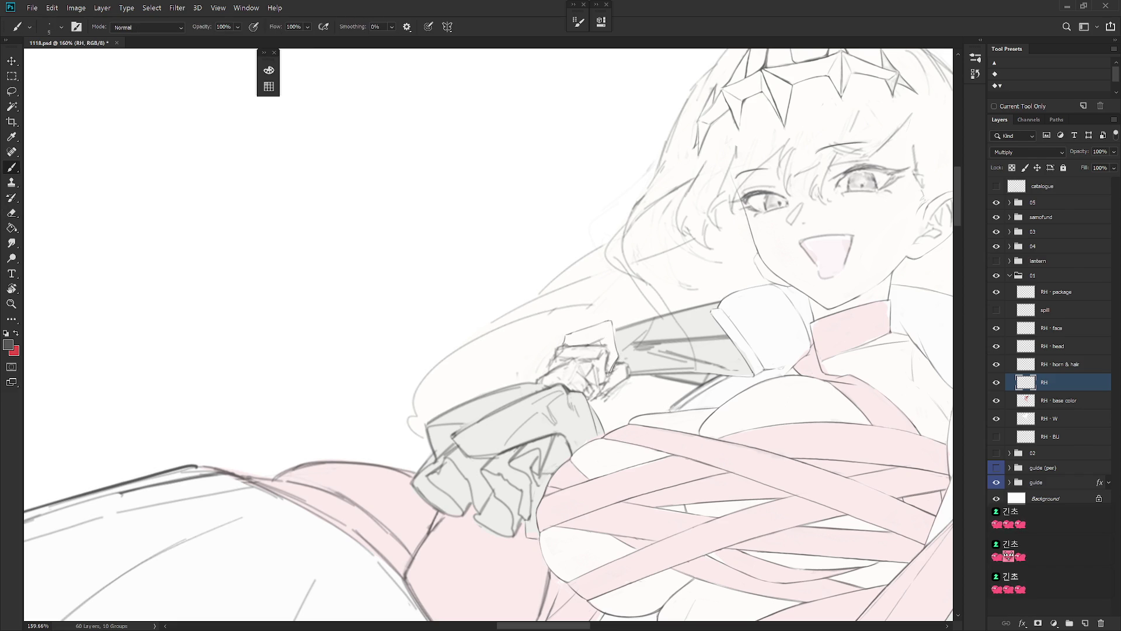
key("e")
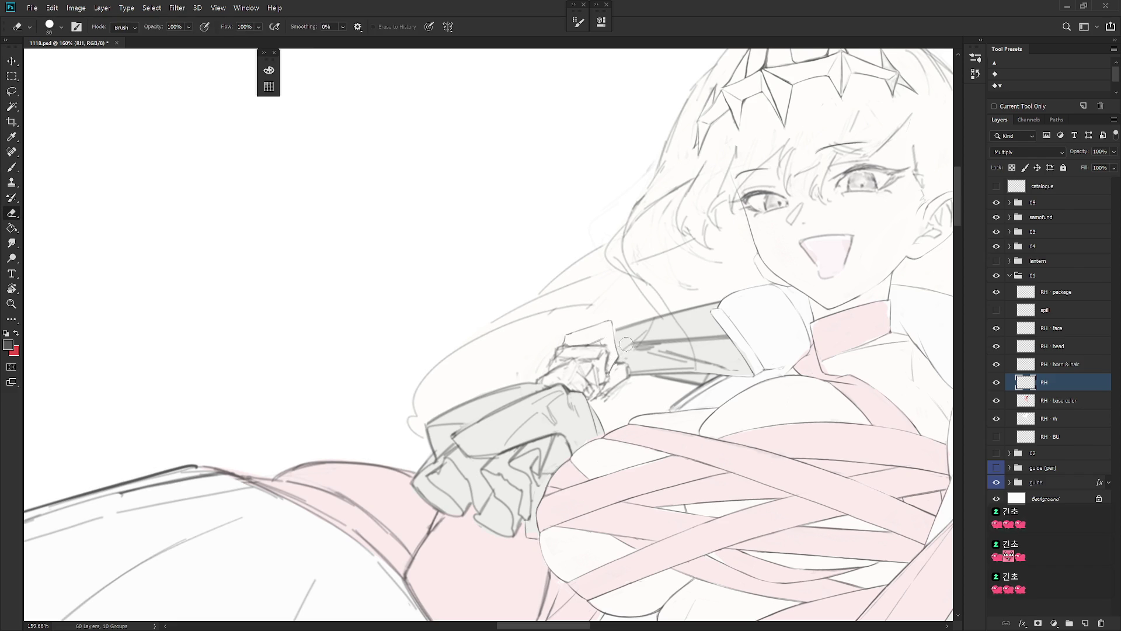
key("b")
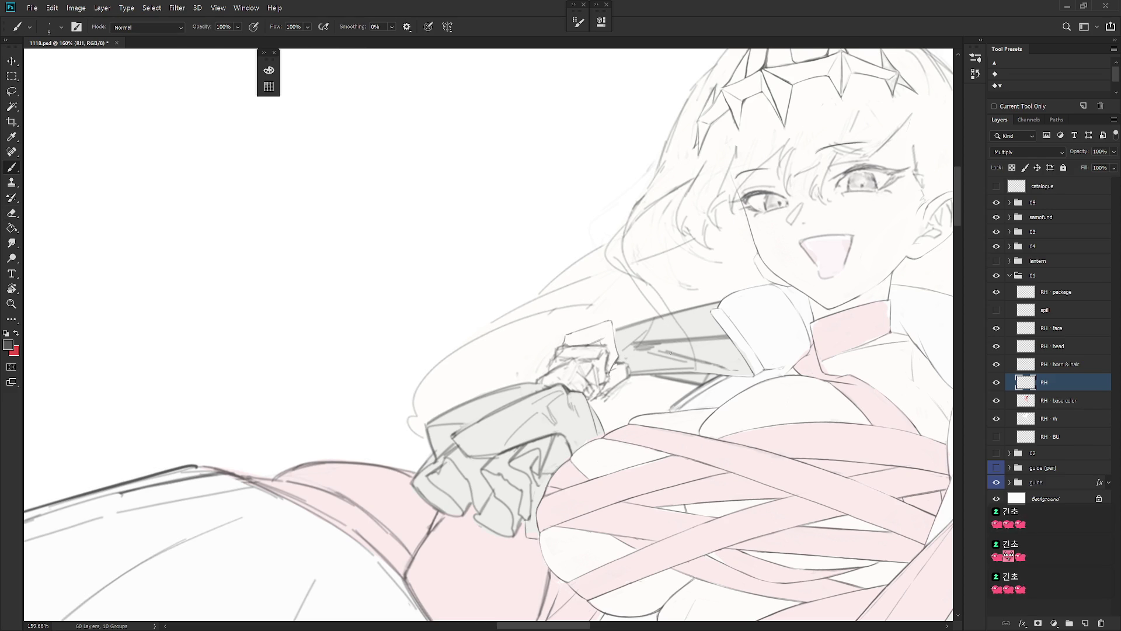
Step: Rotate the view so the arm hangs vertically, with the Eraser active
key("r")
left_click_drag(606, 403, 577, 272)
key("e")
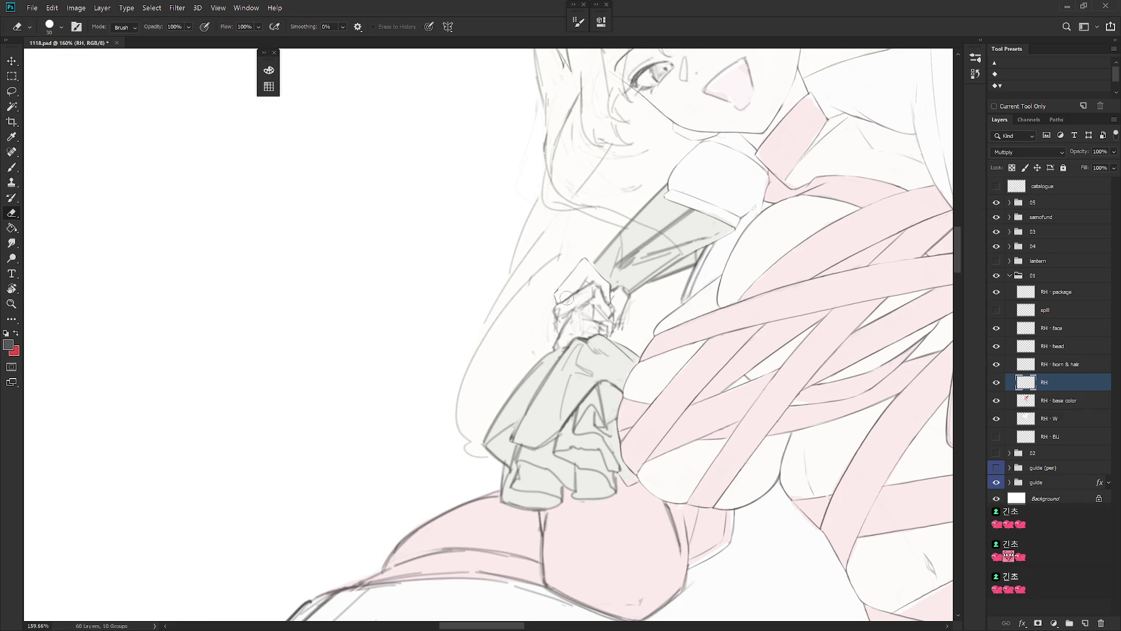
Step: Lighten and erase stray sketch marks on the gripping hand's fingertips and sleeve cuff
mouse_move(558, 304)
left_mouse_down()
mouse_move(587, 289)
mouse_move(562, 301)
mouse_move(570, 307)
left_mouse_up()
key("b")
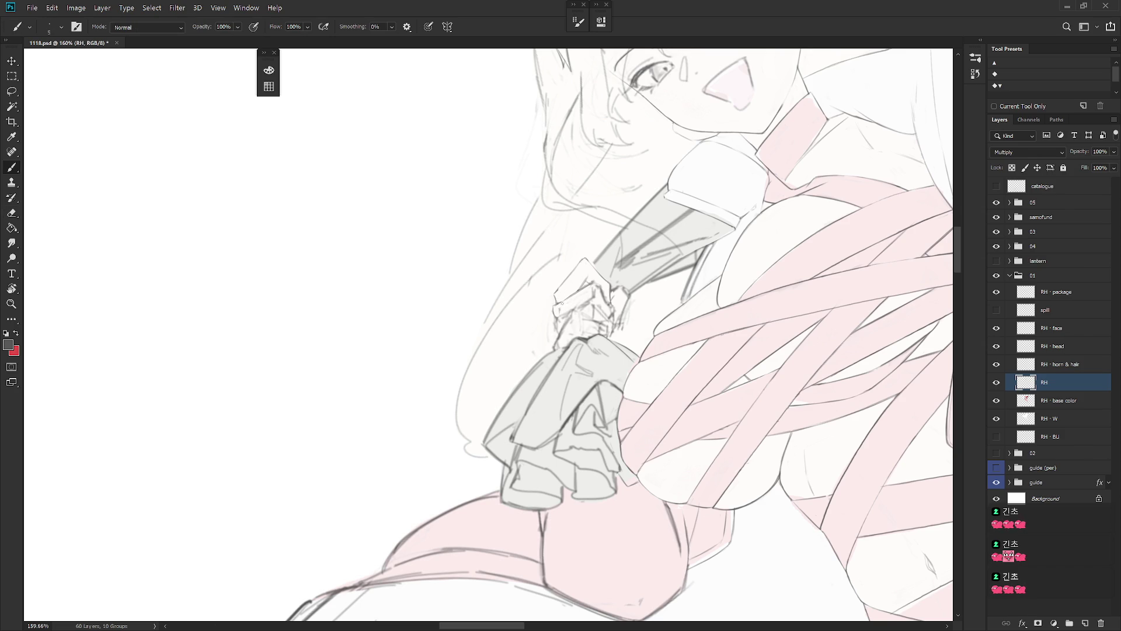
key("e")
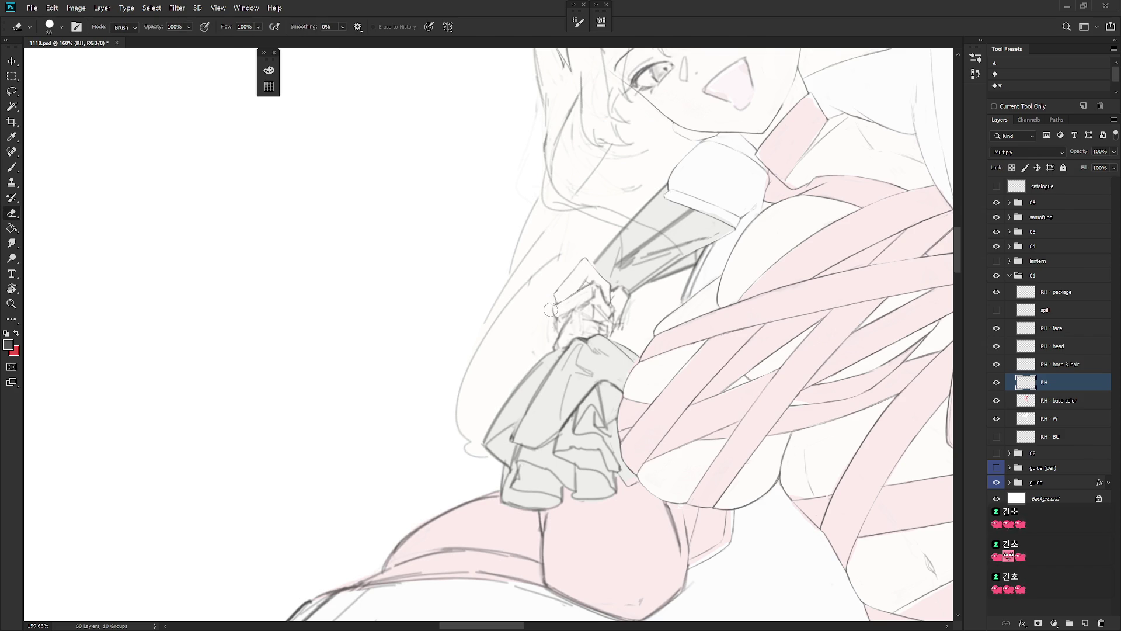
key("b")
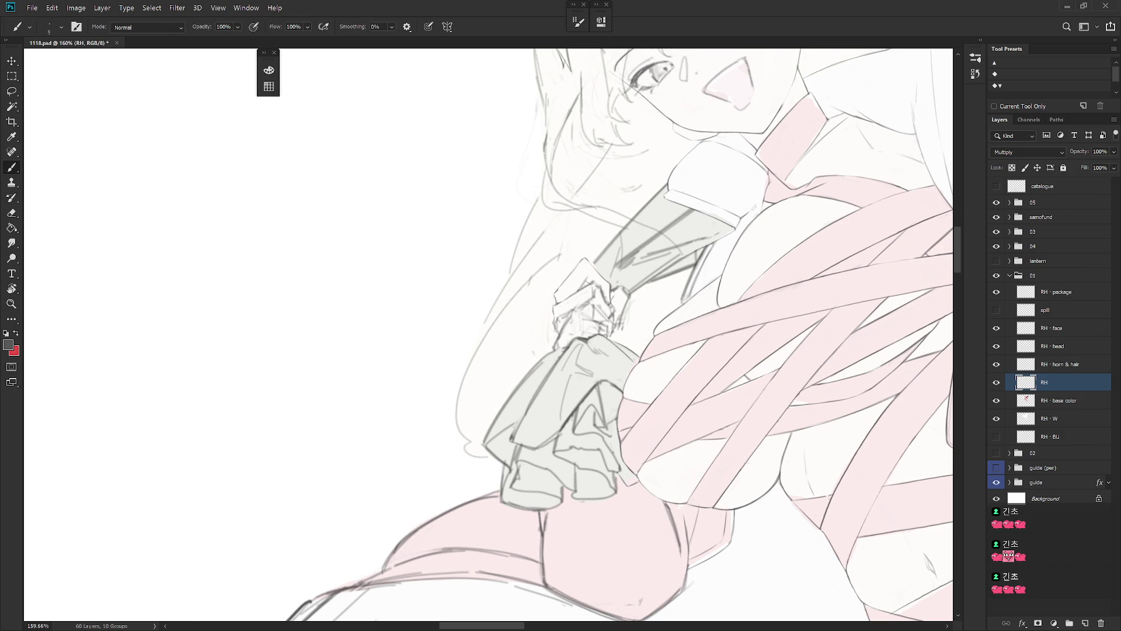
key("e")
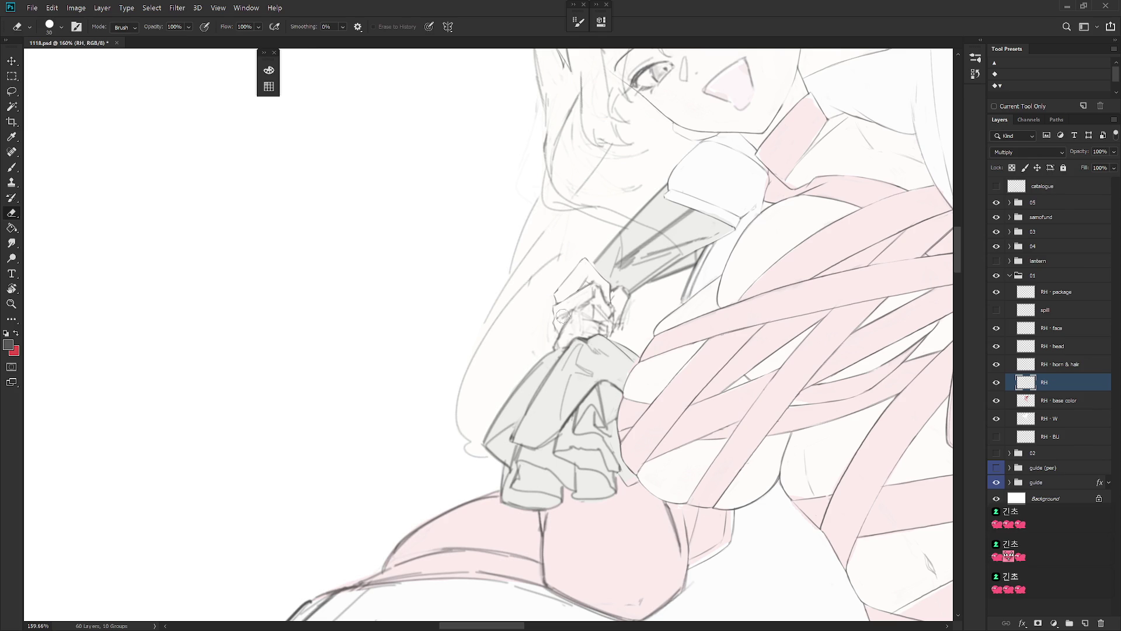
left_click_drag(619, 257, 613, 267)
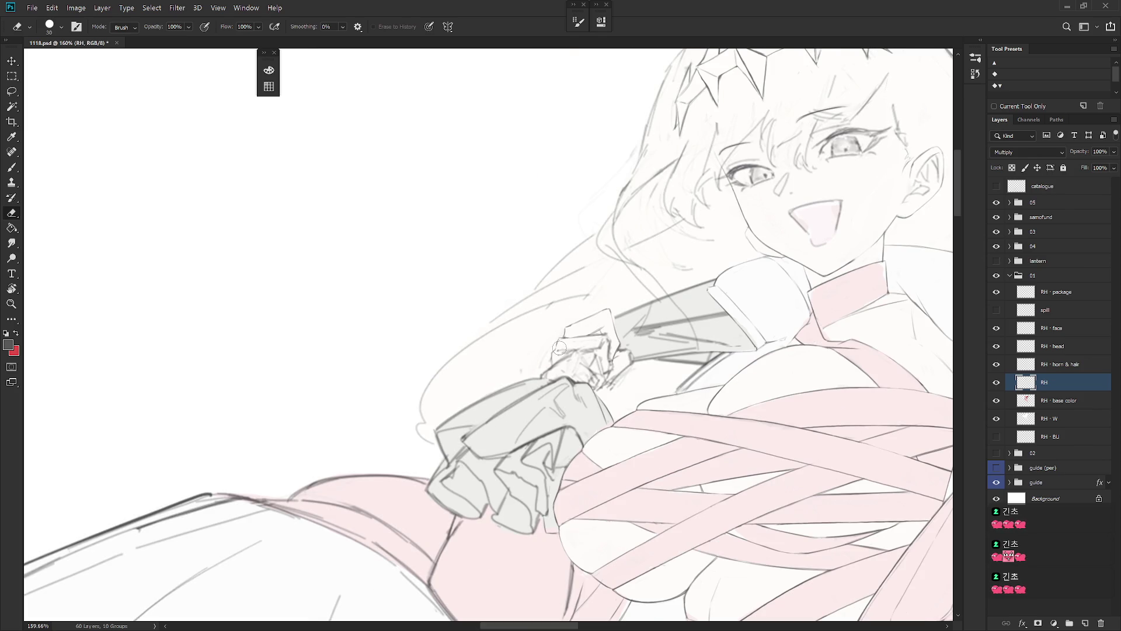
key("b")
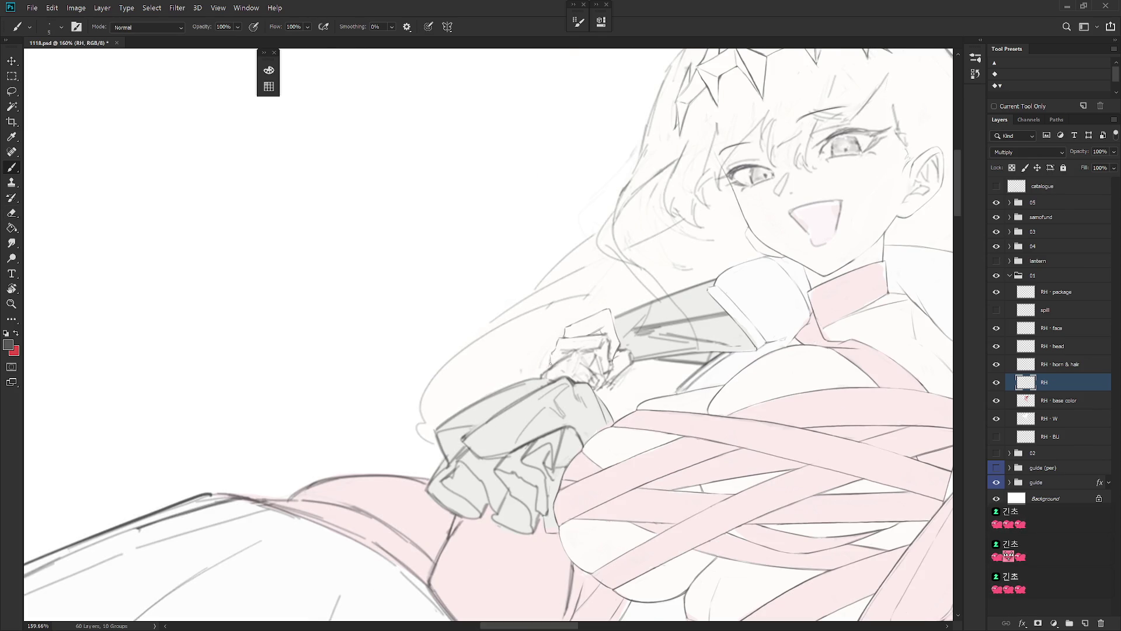
key("e")
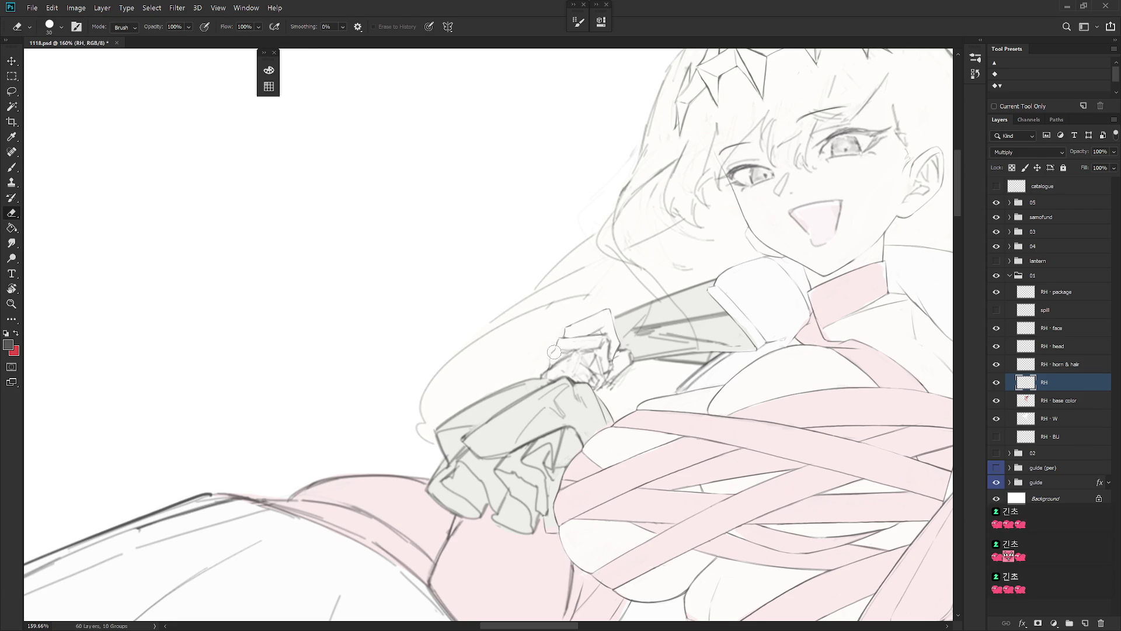
key("b")
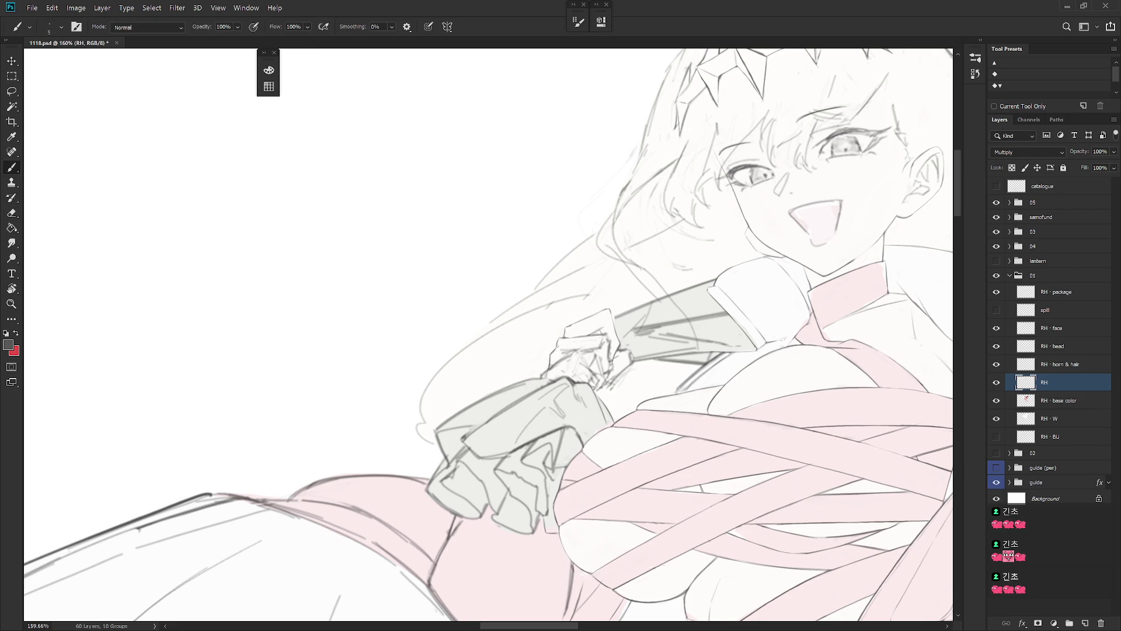
scroll(653, 371, "down", 5)
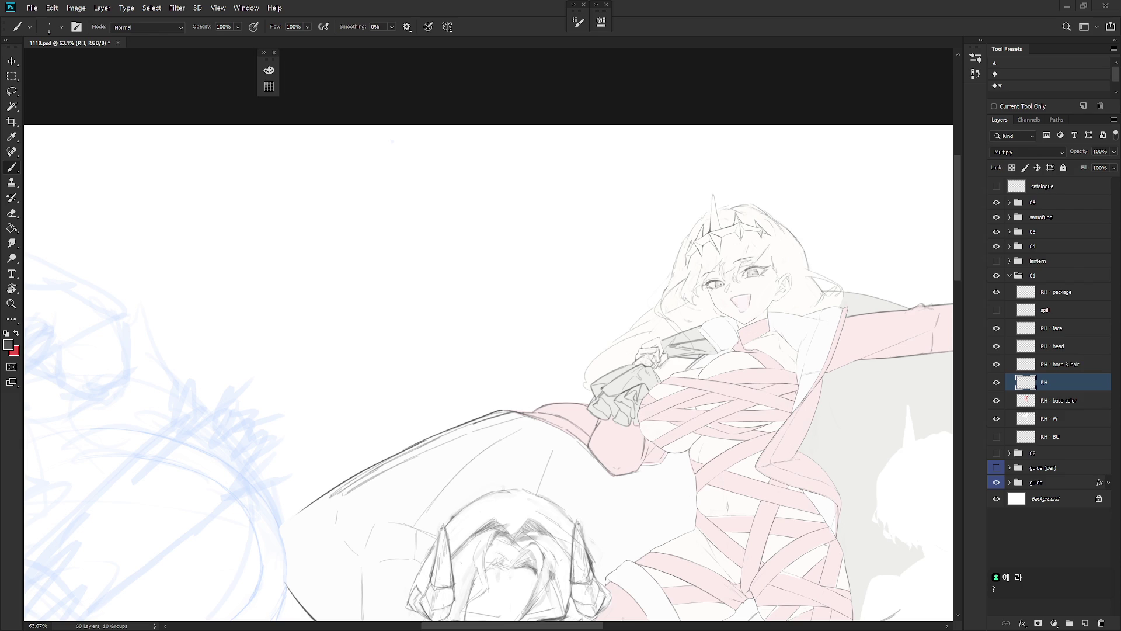
scroll(645, 337, "up", 5)
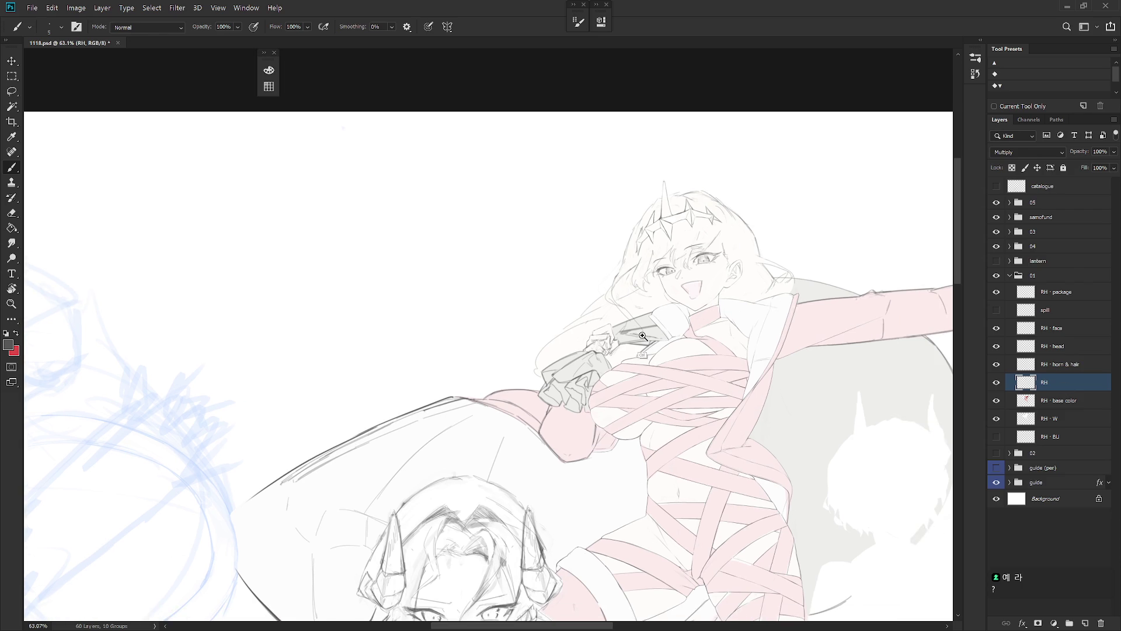
Step: Tilt the view about 60° and erase and redraw lines on the gripping arm
key("r")
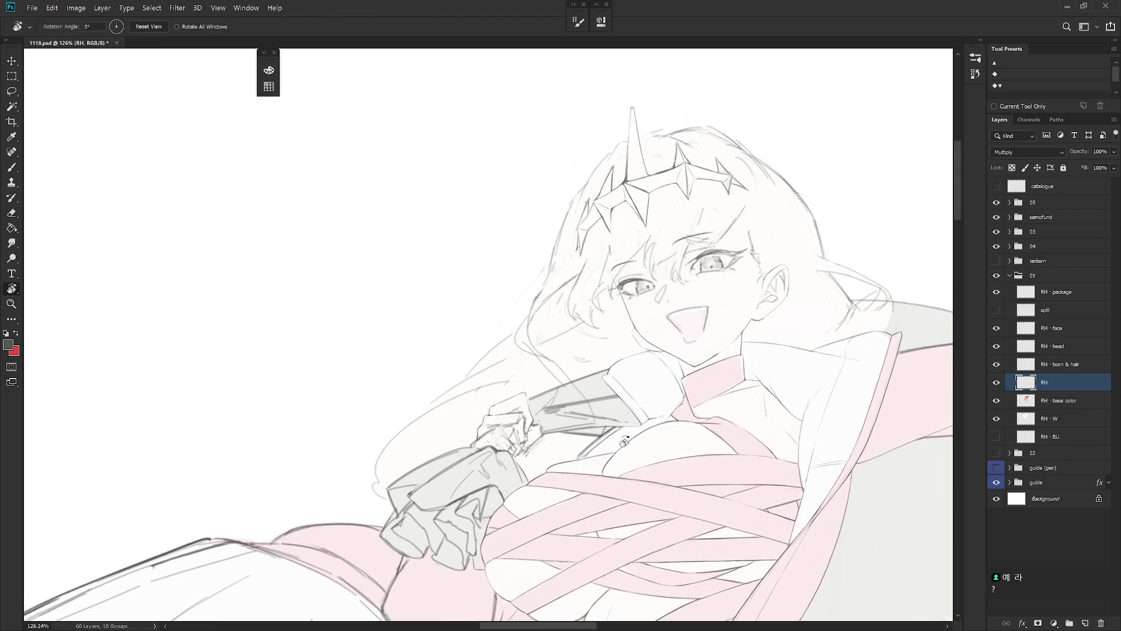
mouse_move(662, 354)
left_mouse_down()
mouse_move(551, 221)
mouse_move(562, 297)
left_mouse_up()
key("e")
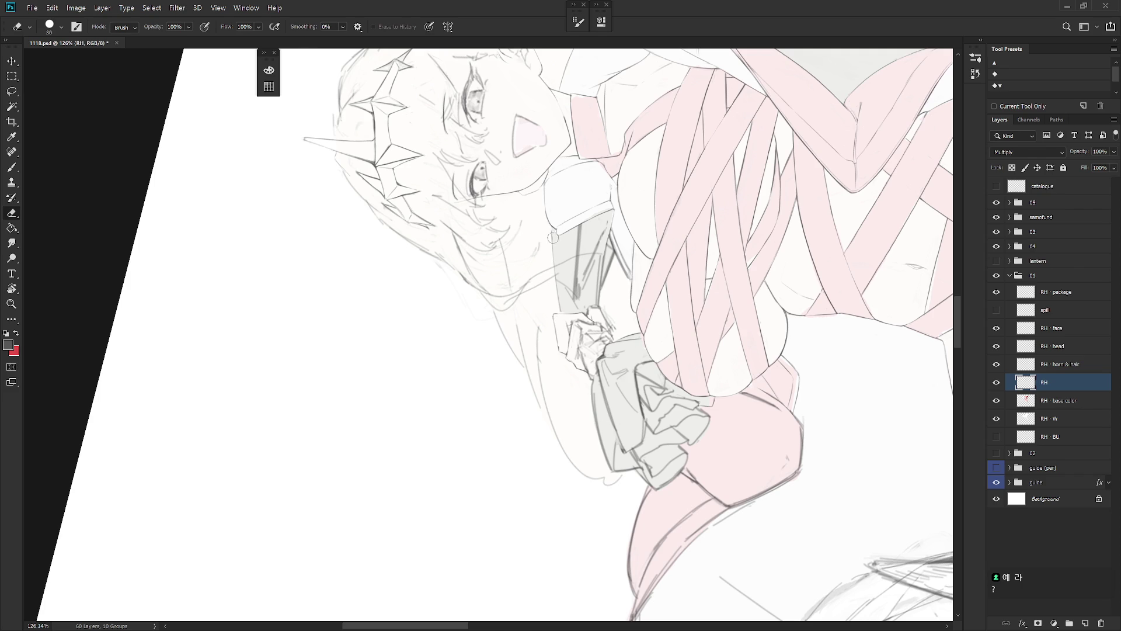
key("b")
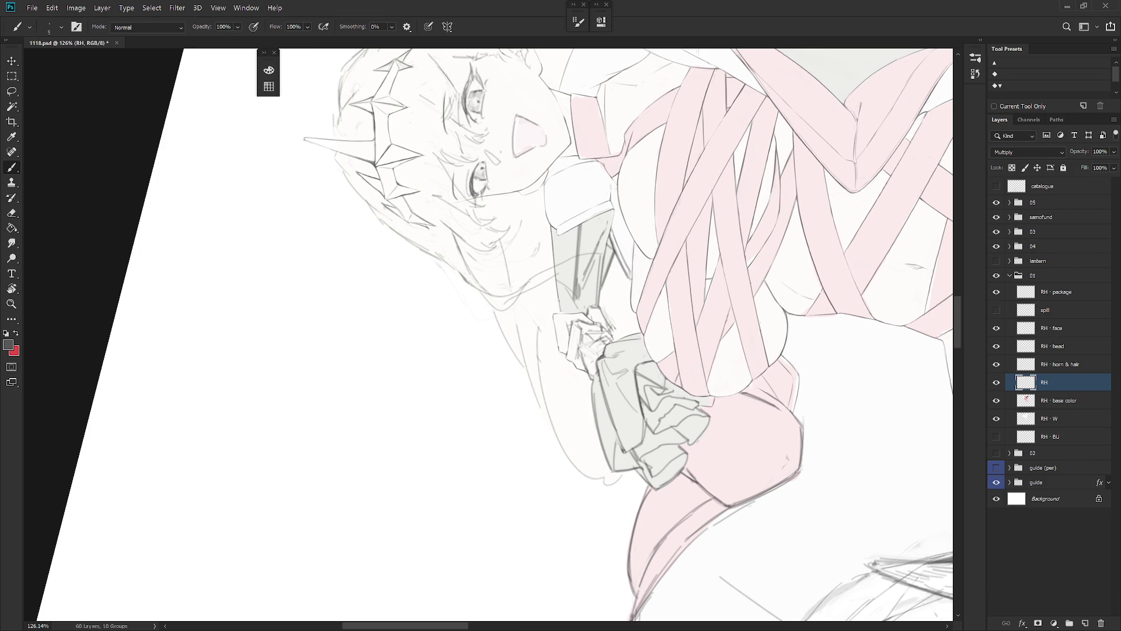
key("e")
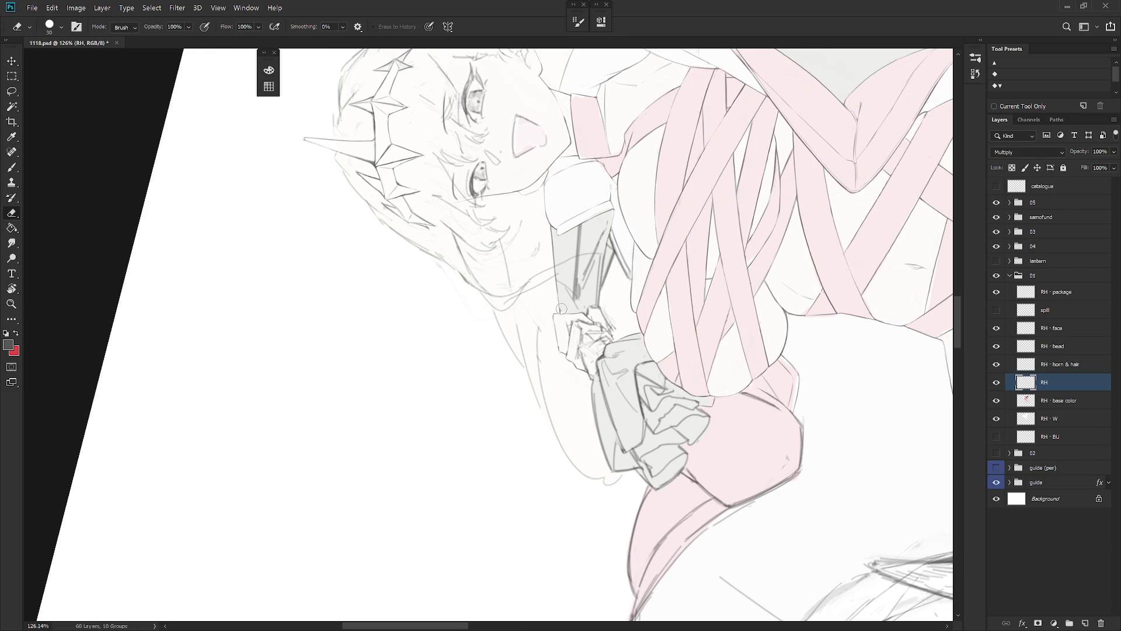
key("Escape")
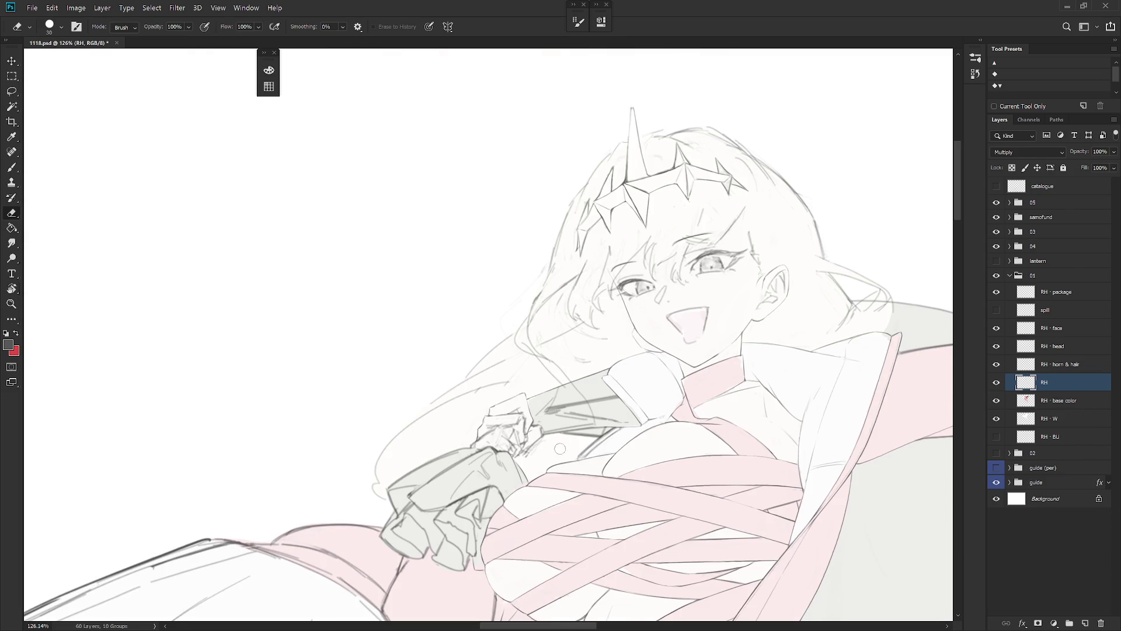
Step: Erase the dark stroke on the arm and redraw faint lines down it, comparing with undo/redo
key("r")
mouse_move(560, 448)
left_mouse_down()
mouse_move(669, 273)
mouse_move(625, 213)
left_mouse_up()
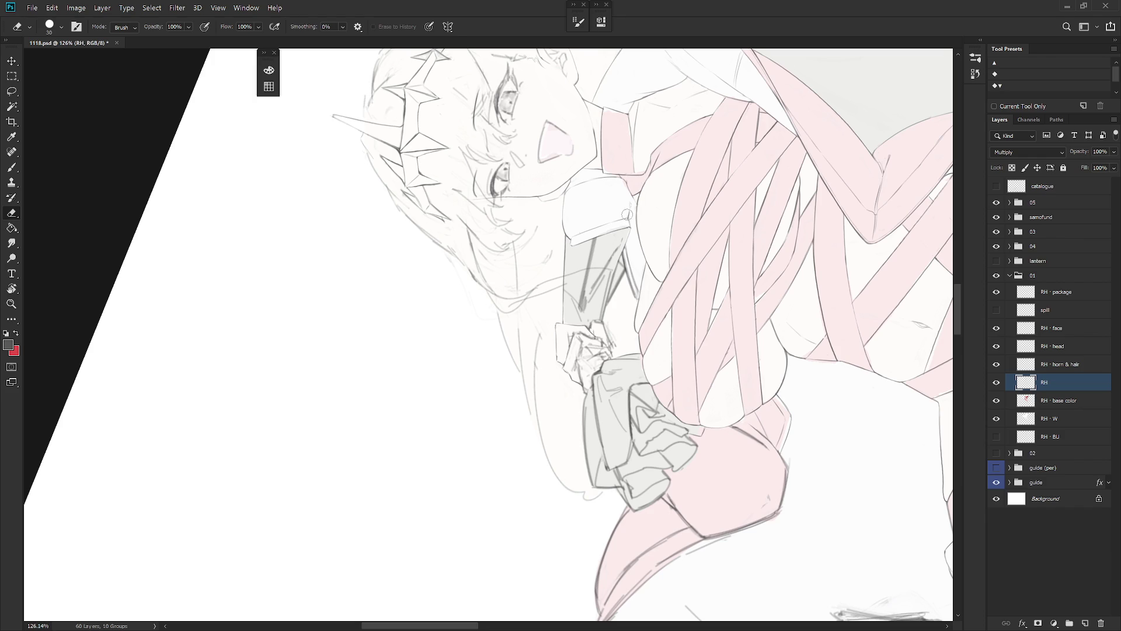
key("r")
mouse_move(622, 234)
left_mouse_down()
mouse_move(570, 200)
mouse_move(564, 250)
mouse_move(563, 233)
left_mouse_up()
key("b")
key("b")
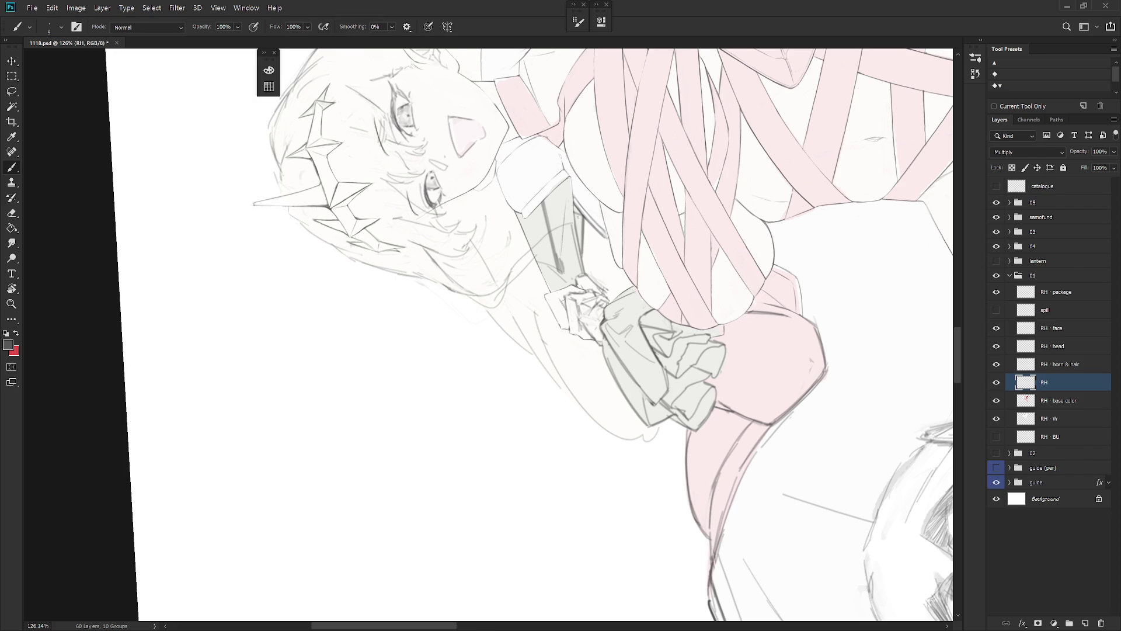
key("e")
left_click_drag(546, 205, 559, 269)
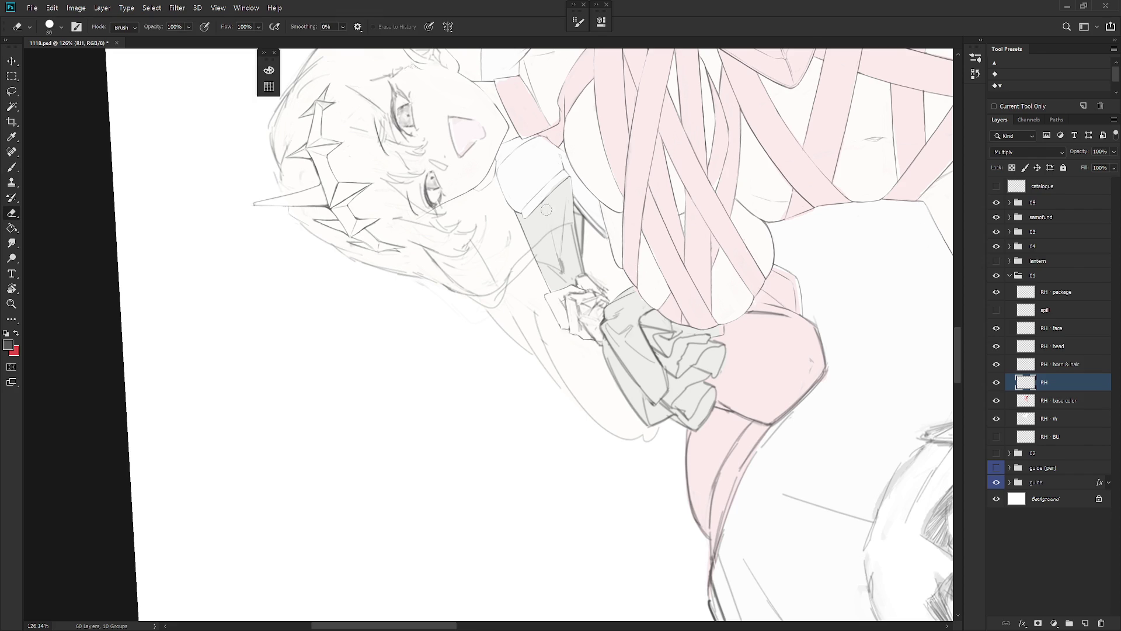
key("b")
left_click_drag(547, 219, 557, 266)
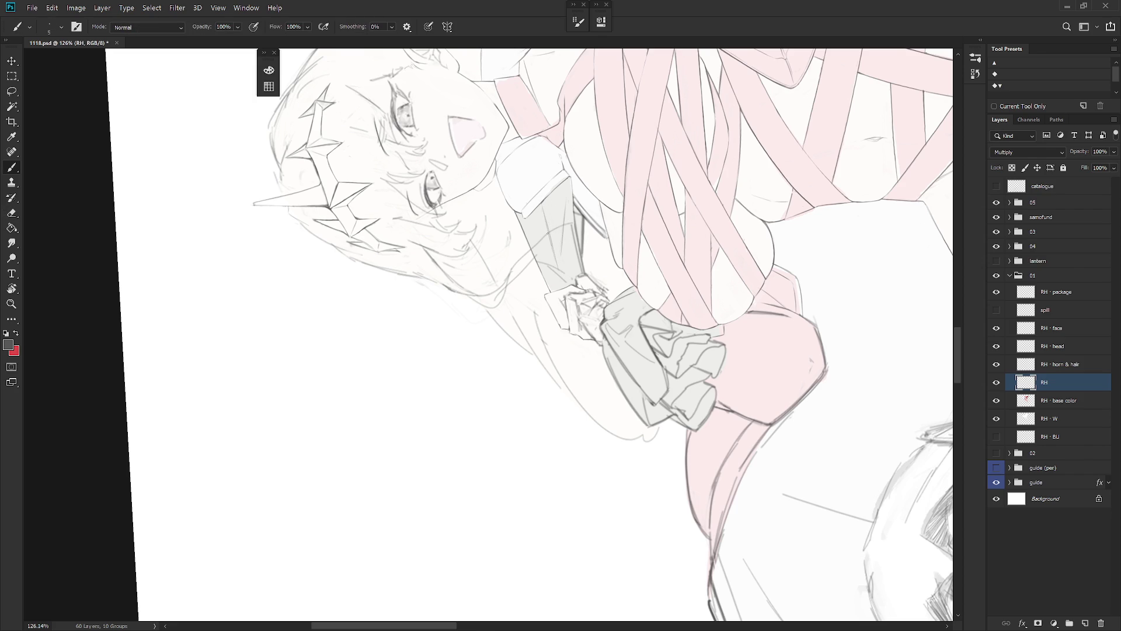
left_click_drag(547, 221, 551, 236)
key("ctrl+z")
key("ctrl+shift+z")
key("ctrl+z")
key("ctrl+shift+z")
key("ctrl+z")
key("ctrl+z")
key("ctrl+shift+z")
key("ctrl+shift+z")
key("ctrl+shift+z")
key("ctrl+z")
Step: Darken the line along the sleeve's left edge, then straighten the view upright
key("e")
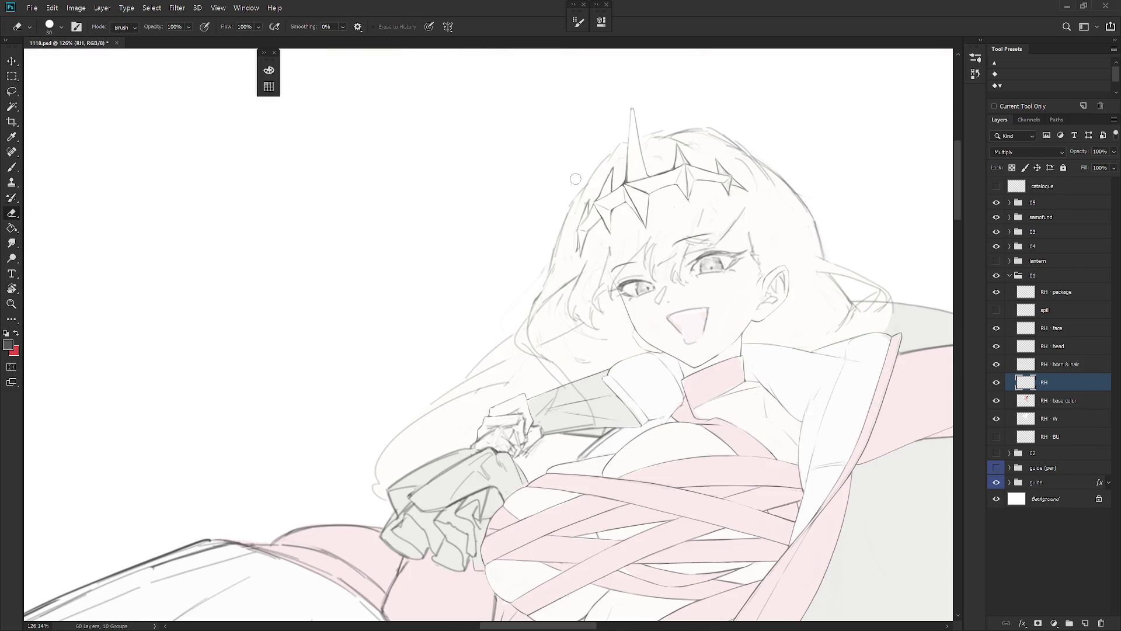
key("Escape")
key("r")
mouse_move(641, 409)
left_mouse_down()
mouse_move(618, 443)
mouse_move(350, 409)
mouse_move(597, 380)
left_mouse_up()
mouse_move(603, 372)
left_mouse_down()
mouse_move(606, 353)
mouse_move(619, 402)
left_mouse_up()
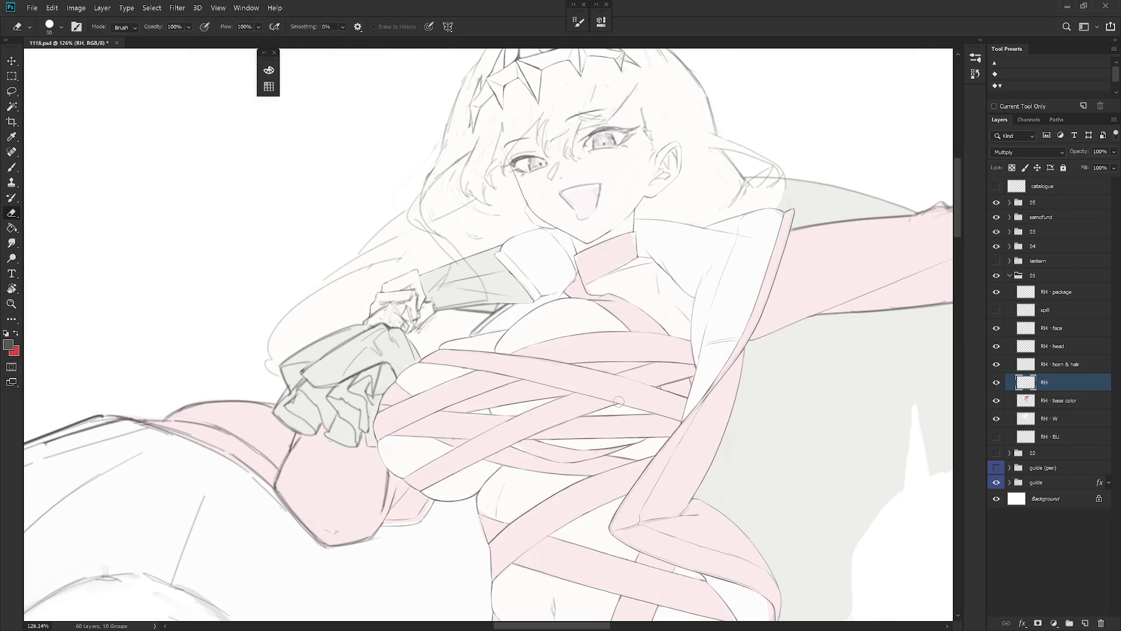
mouse_move(619, 402)
left_mouse_down()
mouse_move(524, 292)
mouse_move(536, 339)
left_mouse_up()
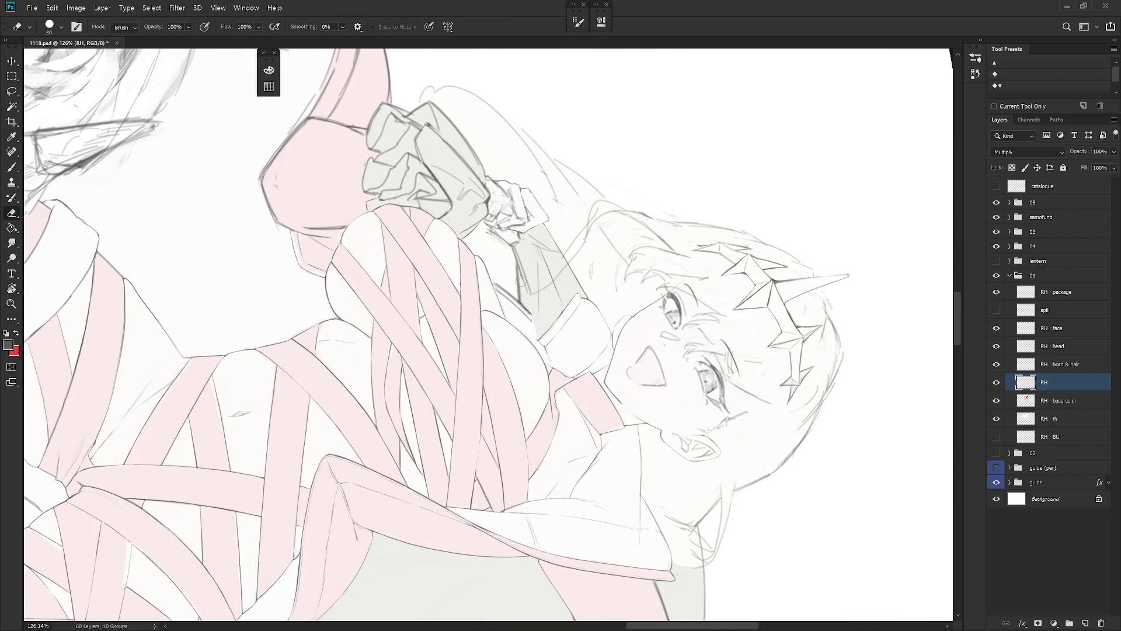
key("b")
left_click_drag(527, 300, 540, 335)
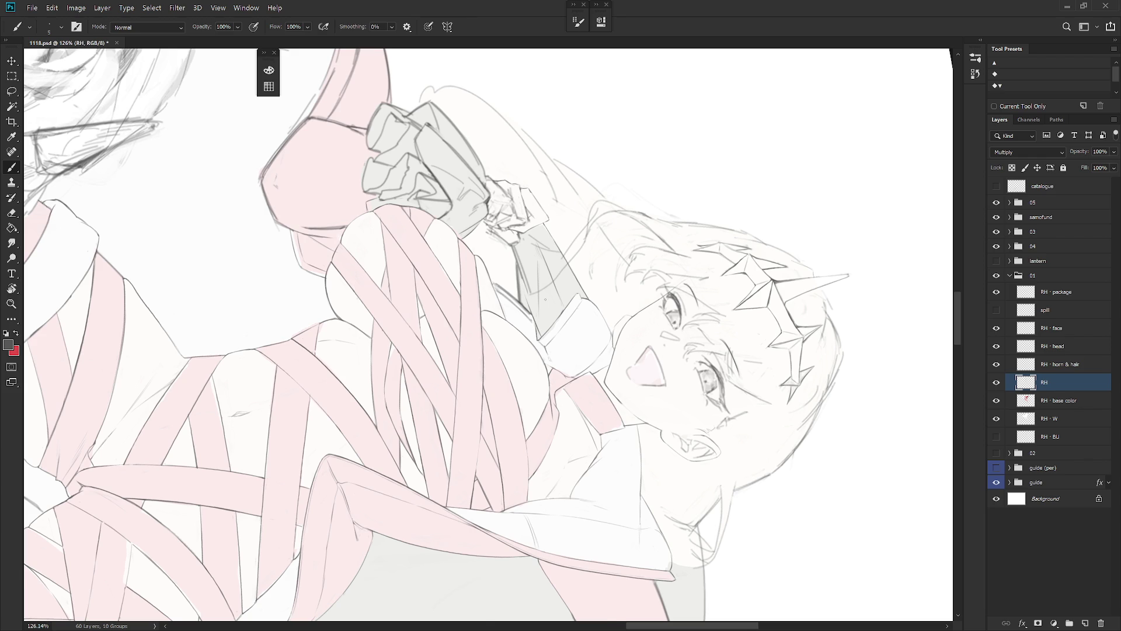
key("Escape")
Step: Zoom in, tilt the arm diagonally and erase part of the stray sketch line beside it
key("r")
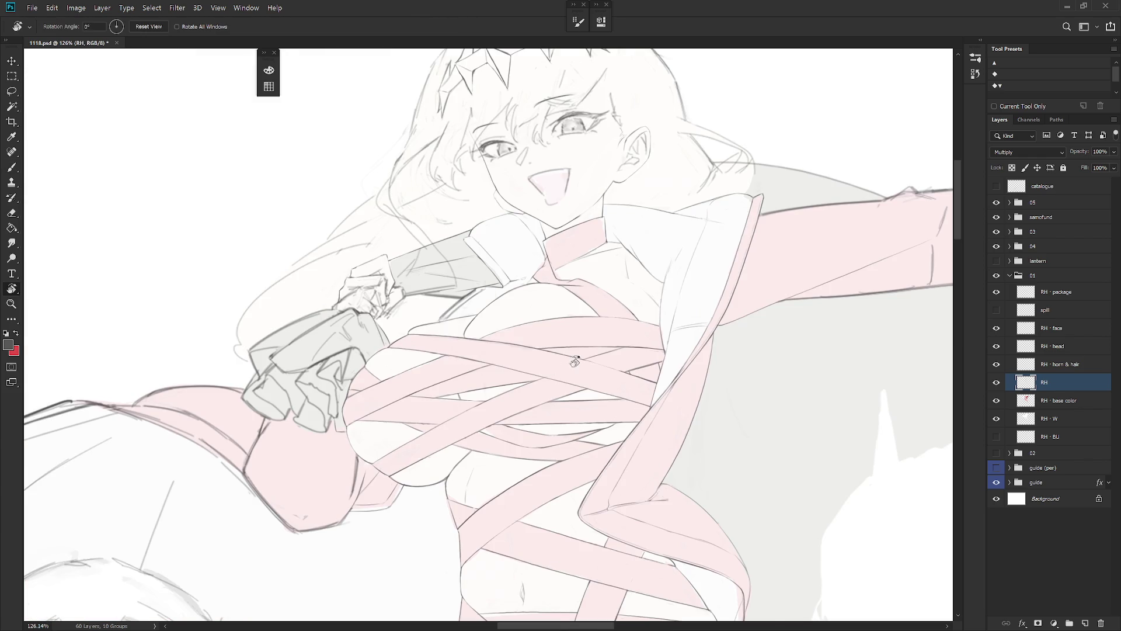
mouse_move(546, 299)
left_mouse_down()
mouse_move(501, 281)
mouse_move(510, 233)
mouse_move(511, 283)
left_mouse_up()
key("r")
scroll(510, 232, "up", 5)
key("e")
key("b")
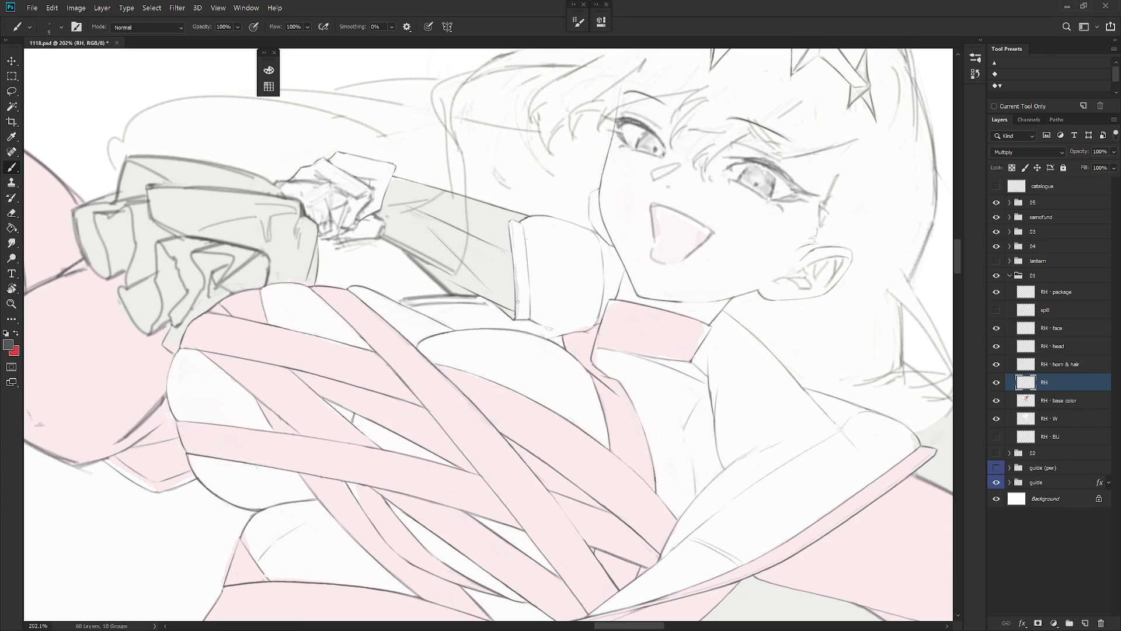
key("r")
left_click_drag(518, 310, 526, 334)
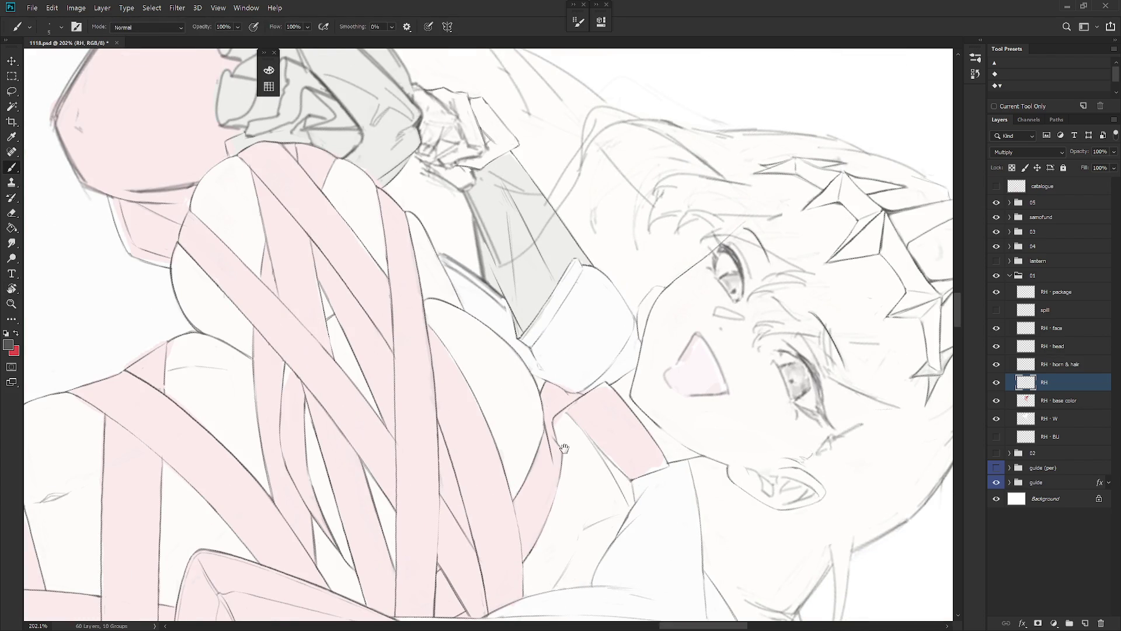
key("r")
mouse_move(544, 257)
left_mouse_down()
mouse_move(534, 271)
mouse_move(551, 278)
left_mouse_up()
key("e")
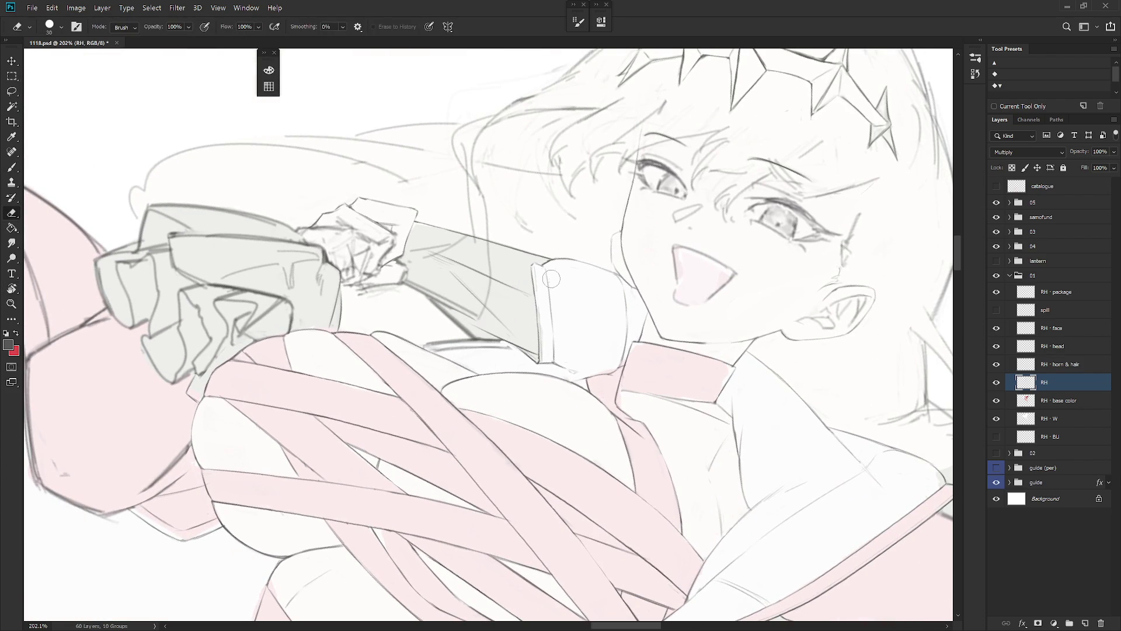
key("r")
mouse_move(628, 337)
left_mouse_down()
mouse_move(561, 304)
mouse_move(512, 316)
mouse_move(533, 413)
left_mouse_up()
key("r")
scroll(534, 413, "down", 2)
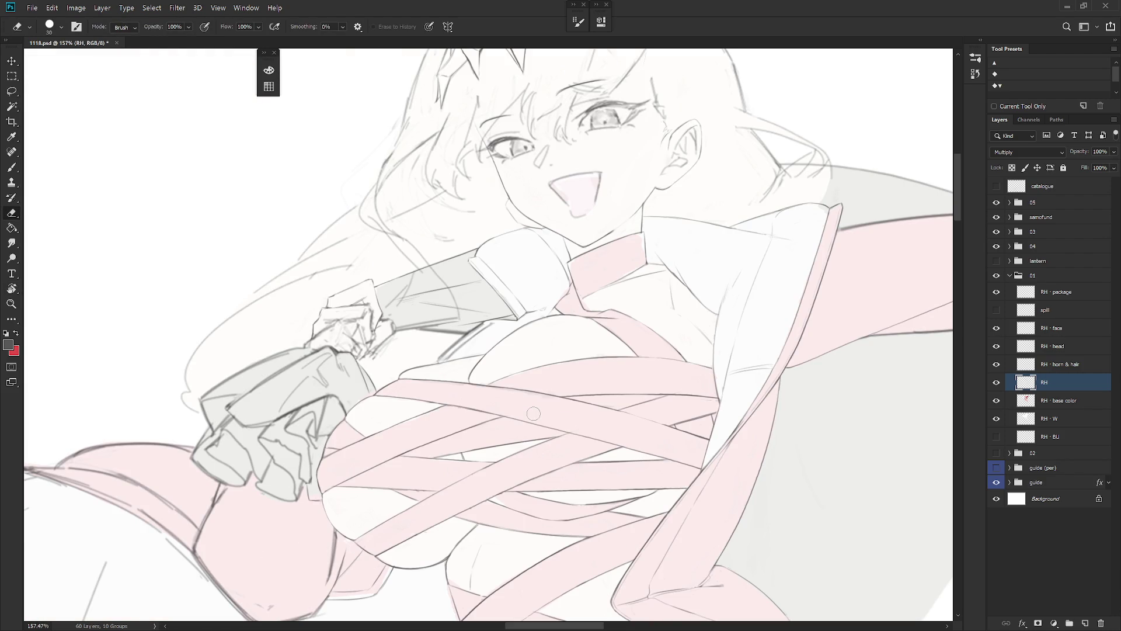
key("r")
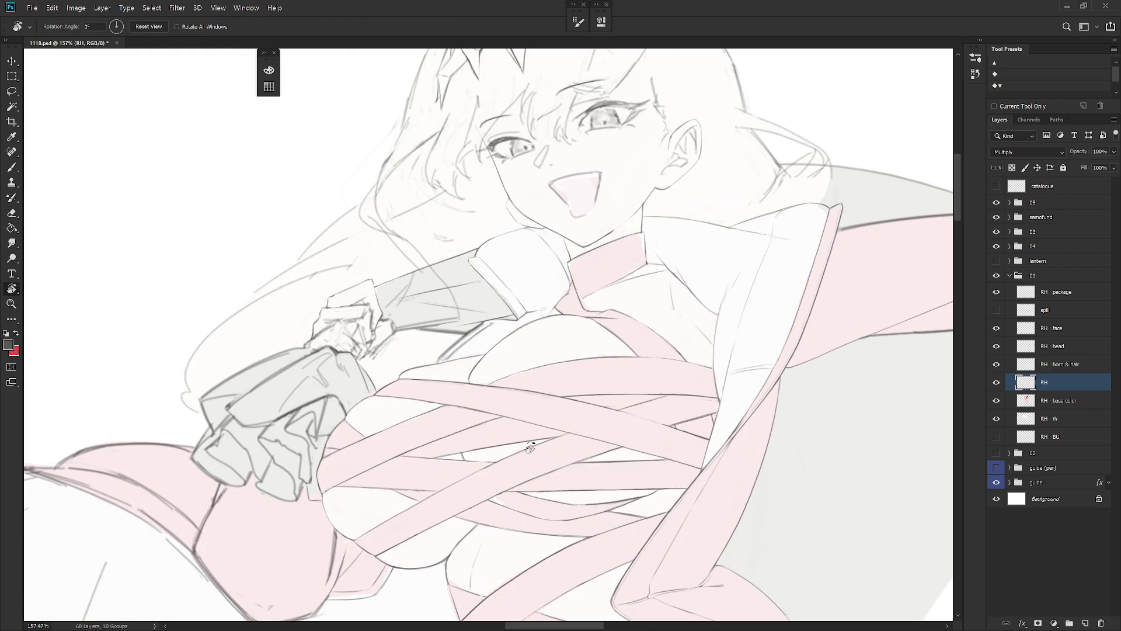
mouse_move(533, 414)
left_mouse_down()
mouse_move(561, 373)
mouse_move(549, 310)
mouse_move(522, 285)
mouse_move(504, 351)
left_mouse_up()
key("ctrl+z")
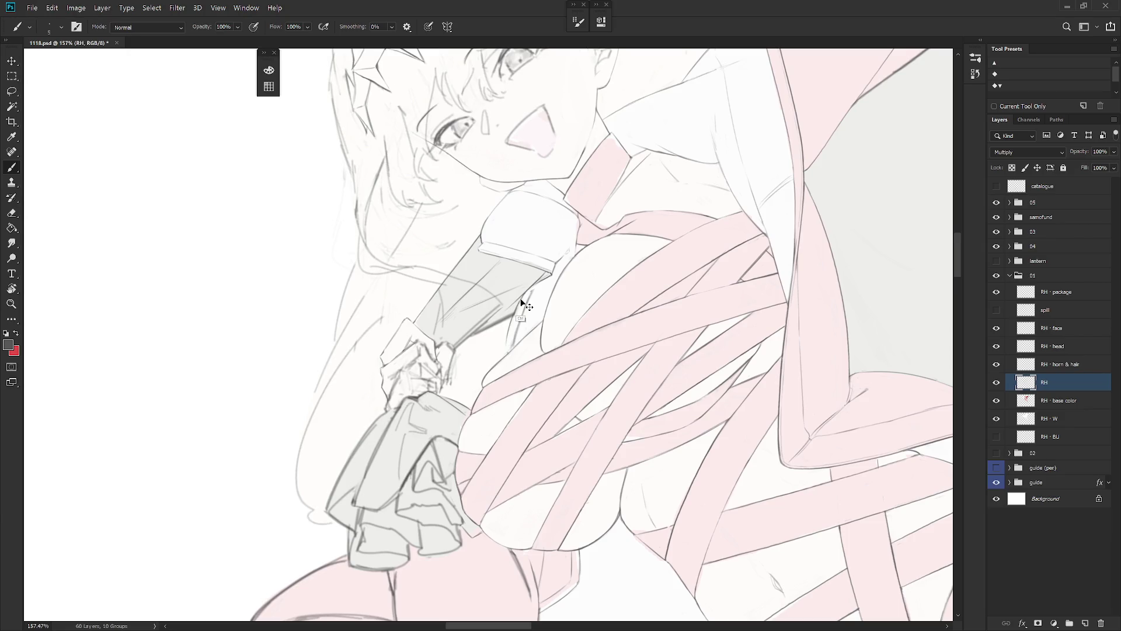
left_click_drag(520, 300, 510, 346)
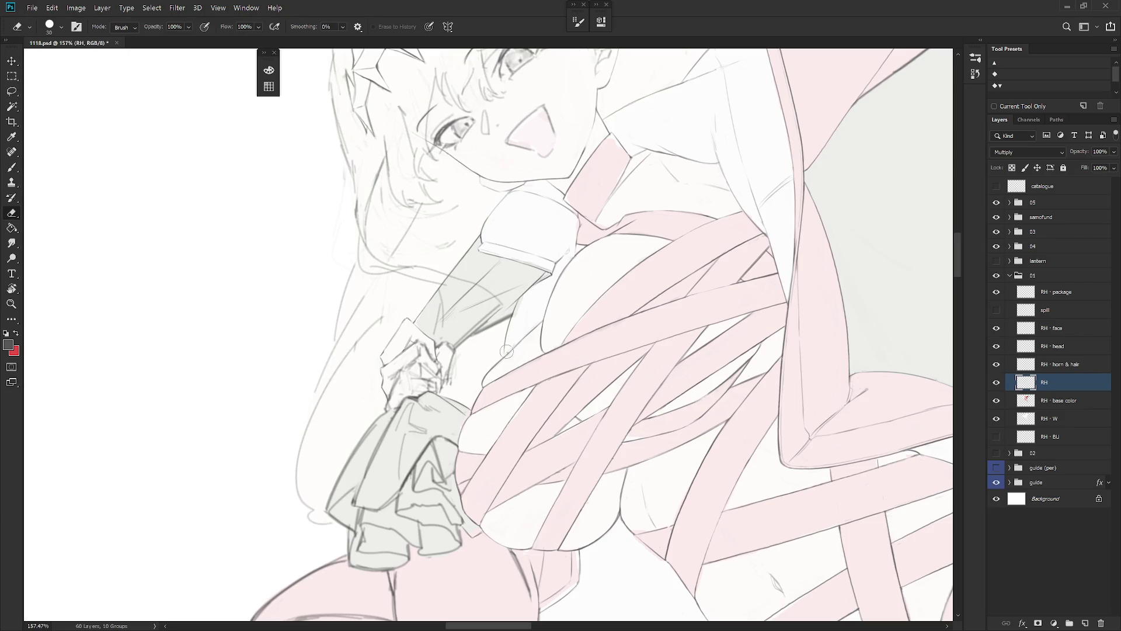
Step: Redraw the sleeve's edge where it meets the body
key("b")
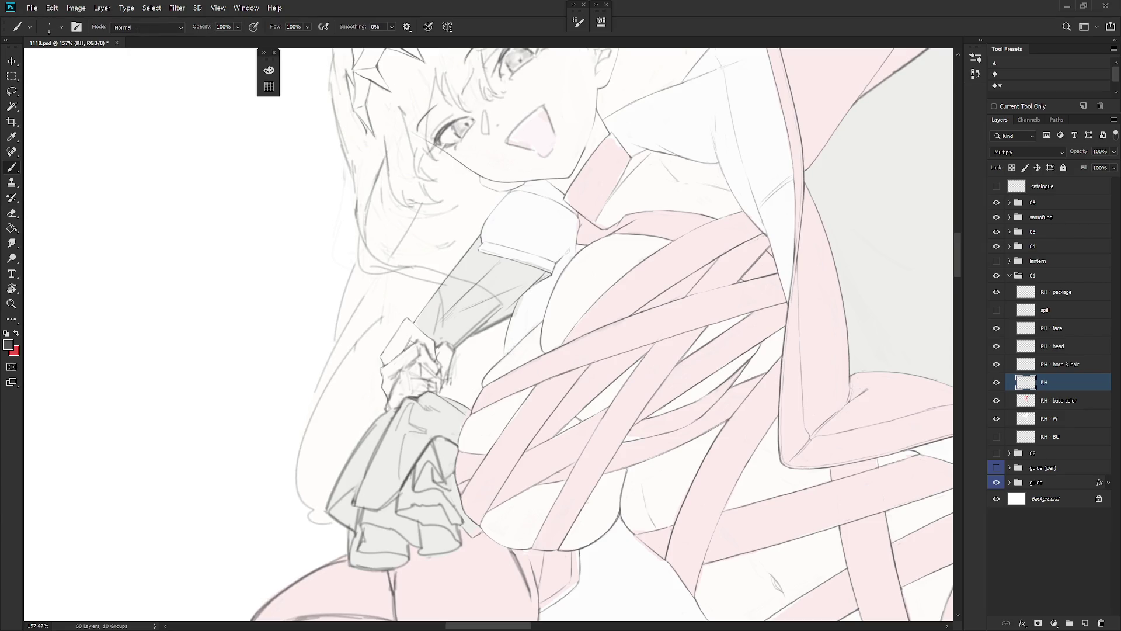
left_click_drag(530, 289, 519, 319)
key("ctrl+z")
left_click_drag(529, 289, 516, 325)
Step: Redraw a darker stroke along the sleeve edge, undoing an extra stroke
key("e")
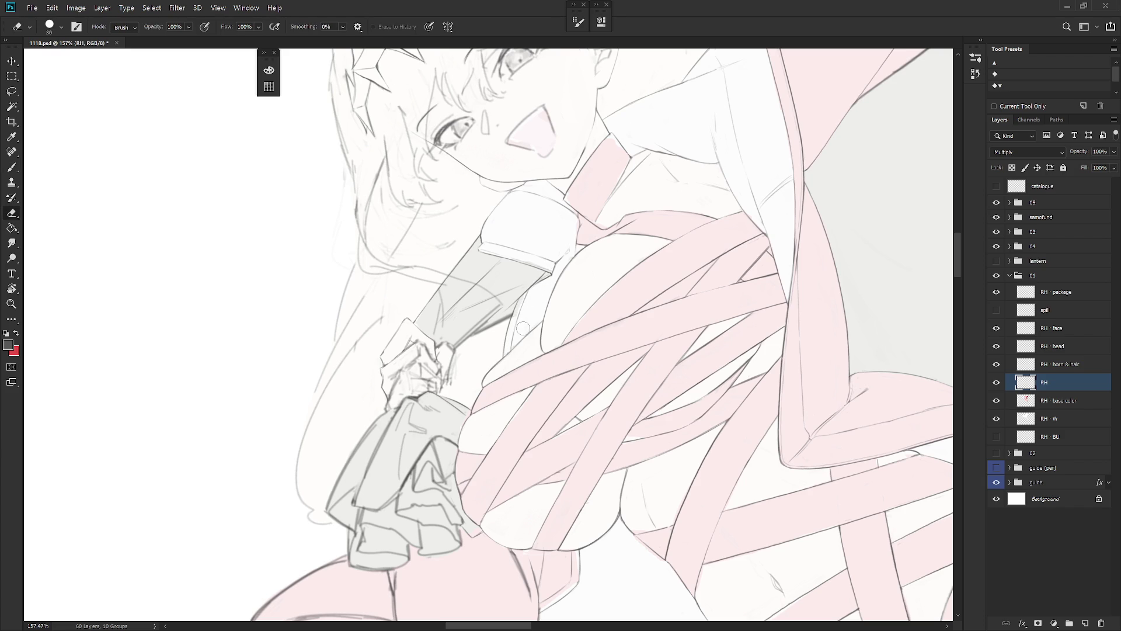
key("b")
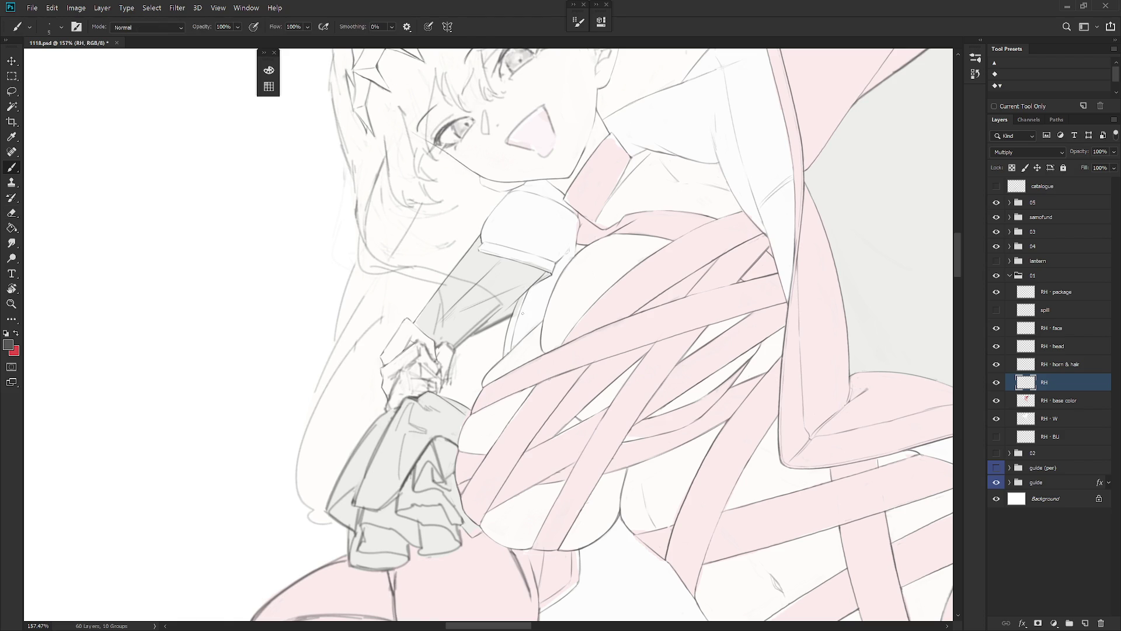
mouse_move(522, 313)
left_mouse_down()
mouse_move(555, 388)
mouse_move(526, 408)
left_mouse_up()
key("e")
left_click_drag(487, 357, 479, 298)
key("ctrl+z")
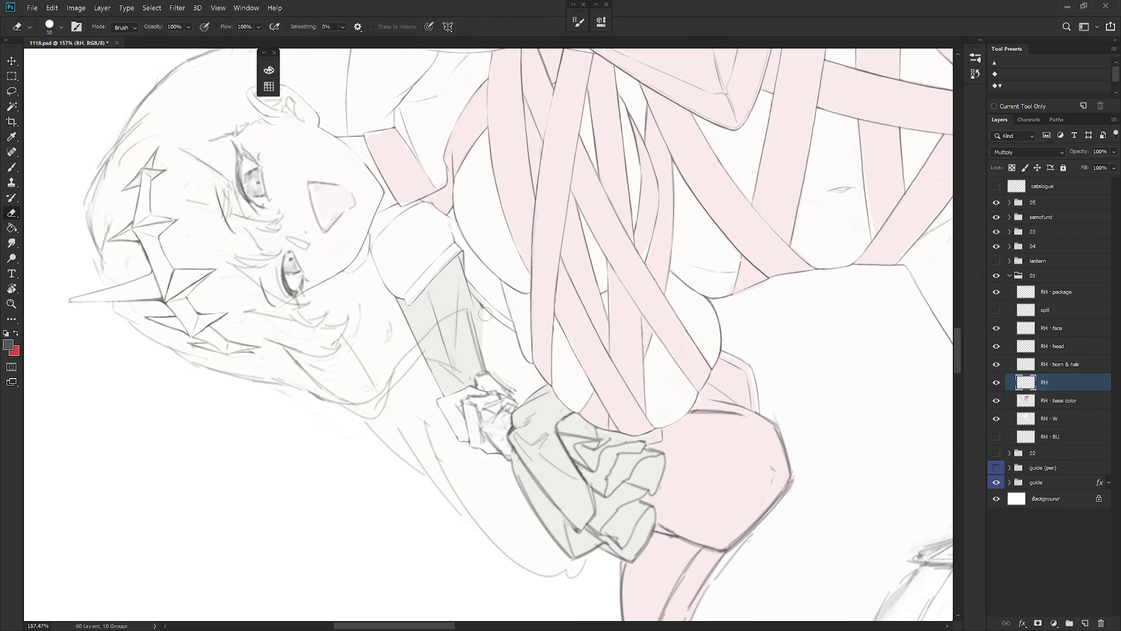
key("b")
left_click_drag(483, 352, 483, 308)
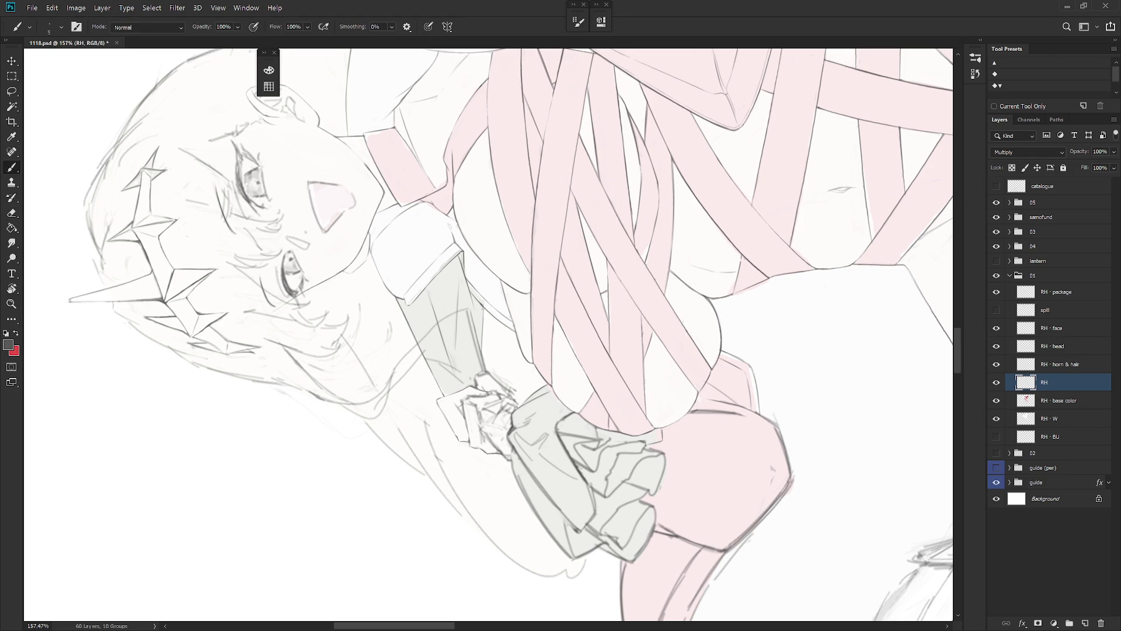
mouse_move(483, 358)
left_mouse_down()
mouse_move(482, 308)
mouse_move(496, 306)
mouse_move(483, 305)
mouse_move(506, 346)
left_mouse_up()
key("ctrl+z")
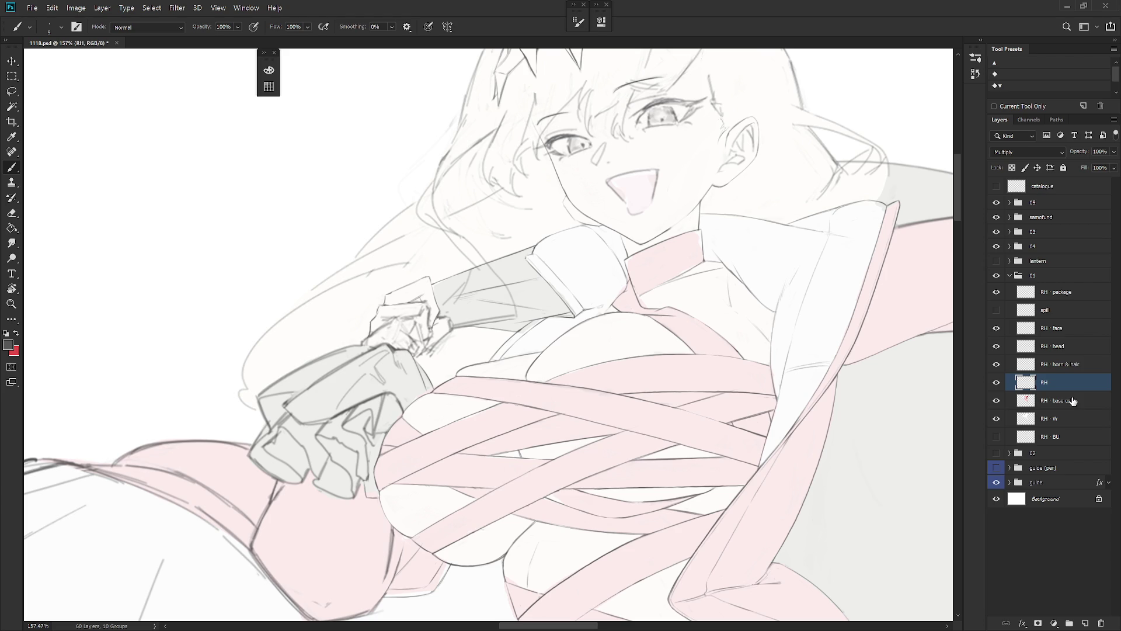
Step: Select the RH · horn & hair layer and zoom out to check the figure, then back in
left_click(1075, 367)
mouse_move(521, 311)
left_mouse_down()
mouse_move(604, 383)
mouse_move(566, 321)
mouse_move(491, 392)
mouse_move(543, 402)
left_mouse_up()
key("l")
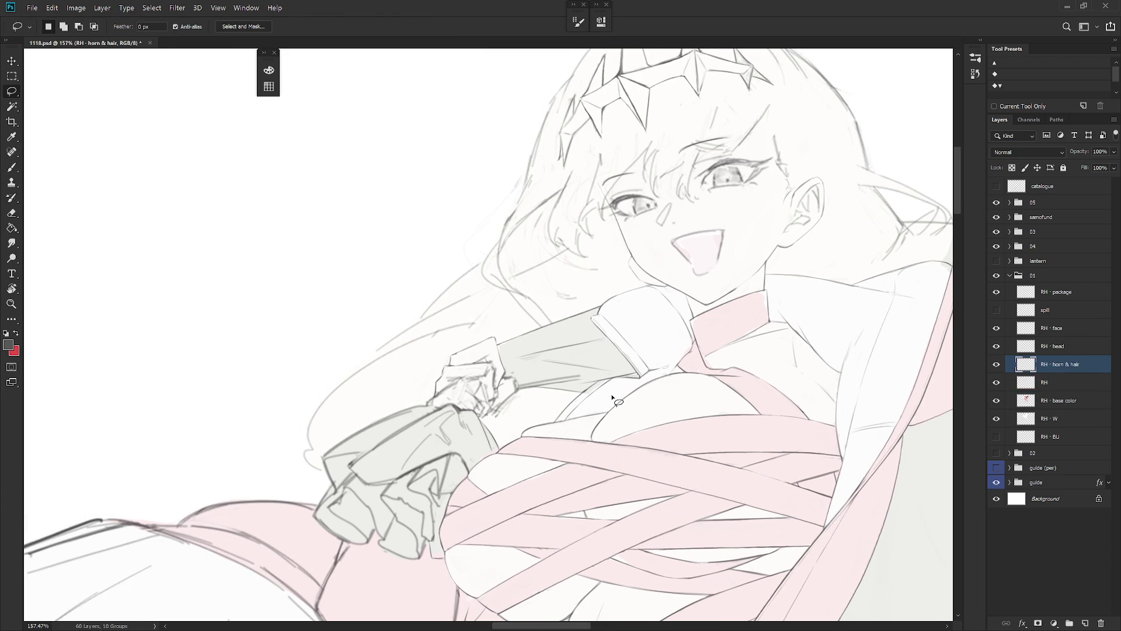
scroll(607, 461, "down", 5)
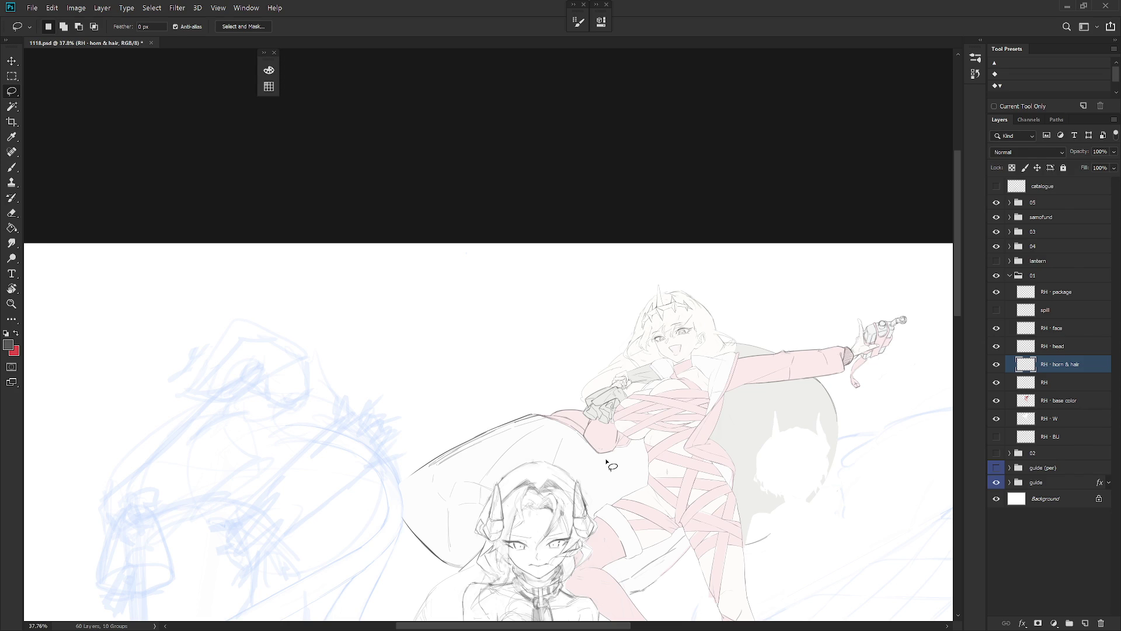
scroll(722, 334, "up", 5)
key("e")
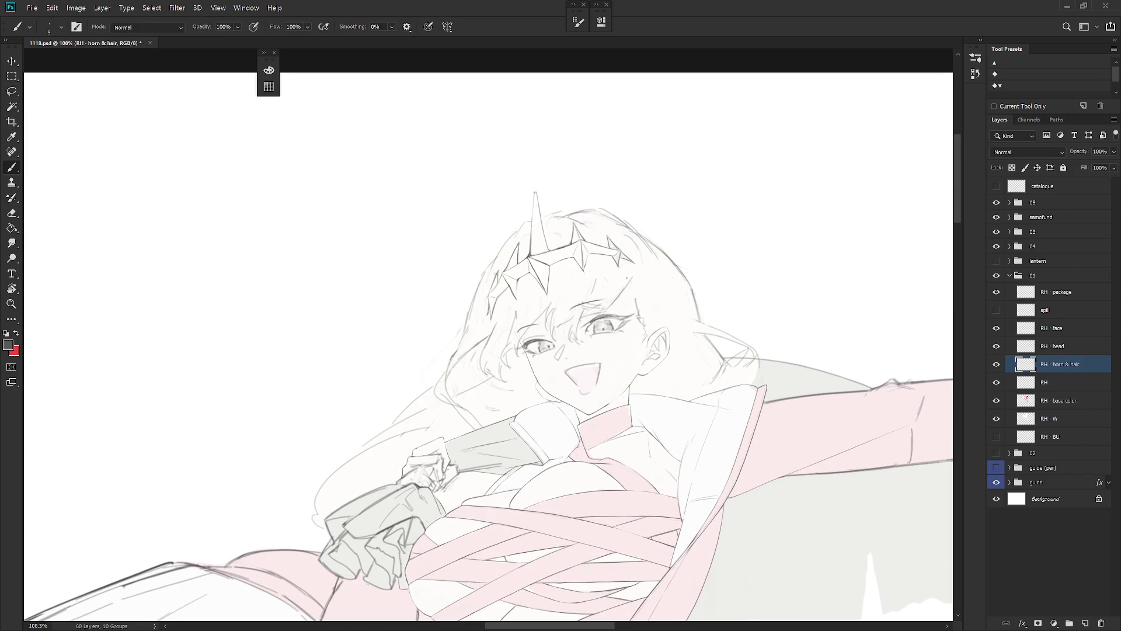
key("b")
Step: Draw a hair line beside the cheek and strands from the ear down toward the chest
left_click_drag(614, 358, 607, 390)
left_click_drag(658, 319, 666, 385)
key("ctrl+z")
mouse_move(660, 326)
left_mouse_down()
mouse_move(662, 382)
mouse_move(620, 485)
mouse_move(620, 526)
left_mouse_up()
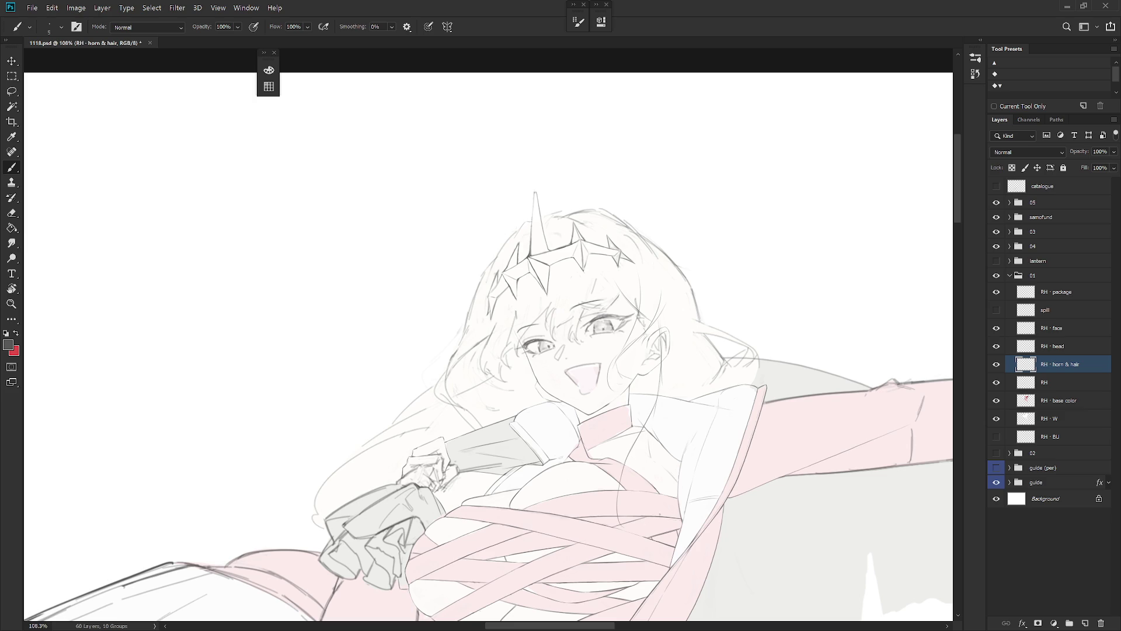
key("ctrl+z")
key("ctrl+z")
key("ctrl+z")
left_click_drag(673, 420, 673, 376)
key("shift+b")
mouse_move(657, 266)
left_mouse_down()
mouse_move(641, 369)
mouse_move(590, 501)
left_mouse_up()
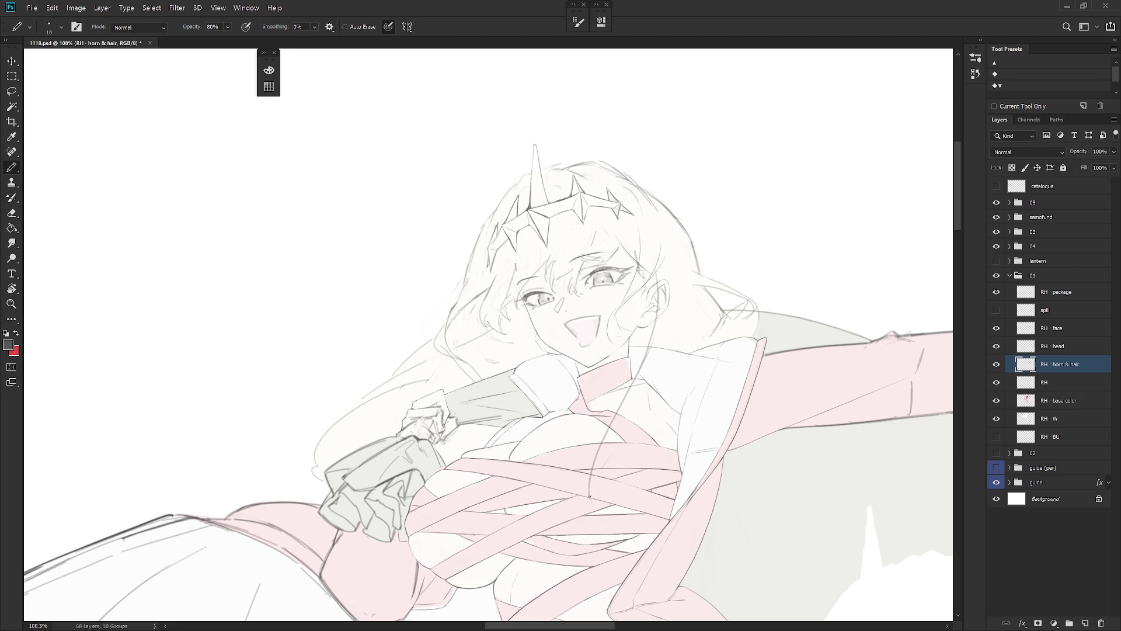
Step: Sketch hair lines running down over the torso and chest ribbons
mouse_move(597, 476)
left_mouse_down()
mouse_move(589, 505)
mouse_move(626, 500)
left_mouse_up()
left_click_drag(645, 379, 655, 491)
key("ctrl+z")
left_click_drag(655, 345, 636, 494)
left_click_drag(670, 340, 648, 384)
mouse_move(564, 444)
left_mouse_down()
mouse_move(711, 444)
mouse_move(758, 395)
left_mouse_up()
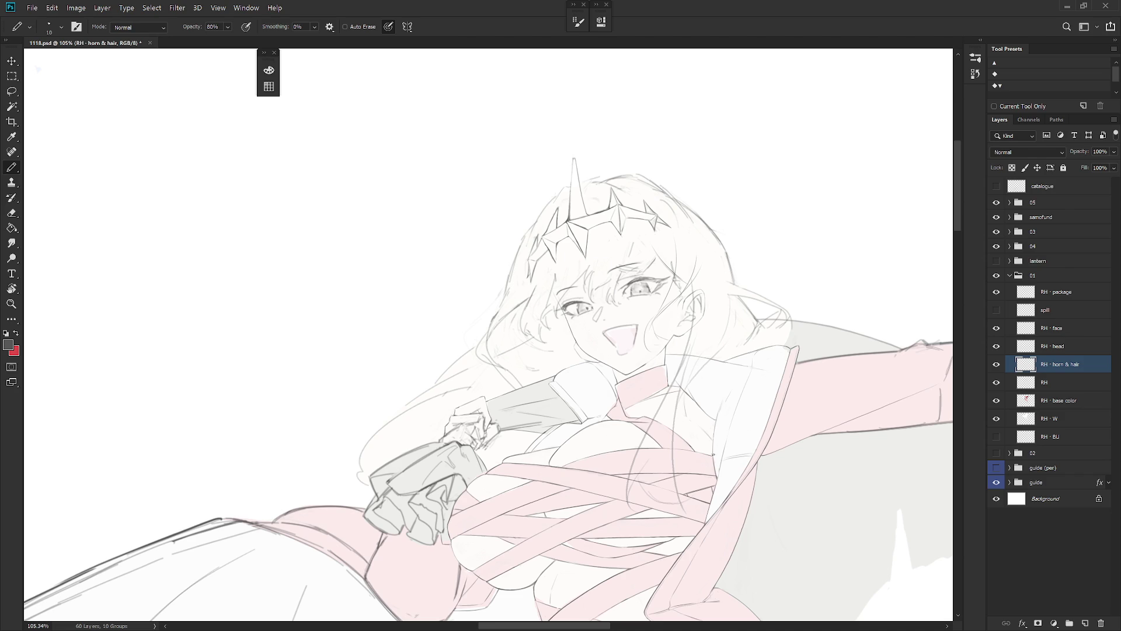
Step: Lasso and delete the hair strands below the ear
key("l")
mouse_move(641, 541)
left_mouse_down()
mouse_move(716, 514)
mouse_move(729, 300)
mouse_move(698, 285)
mouse_move(669, 338)
left_mouse_up()
key("Delete")
key("ctrl+d")
Step: Draw new hair strands curving past the ear
key("b")
key("ctrl+z")
left_click_drag(689, 285, 668, 343)
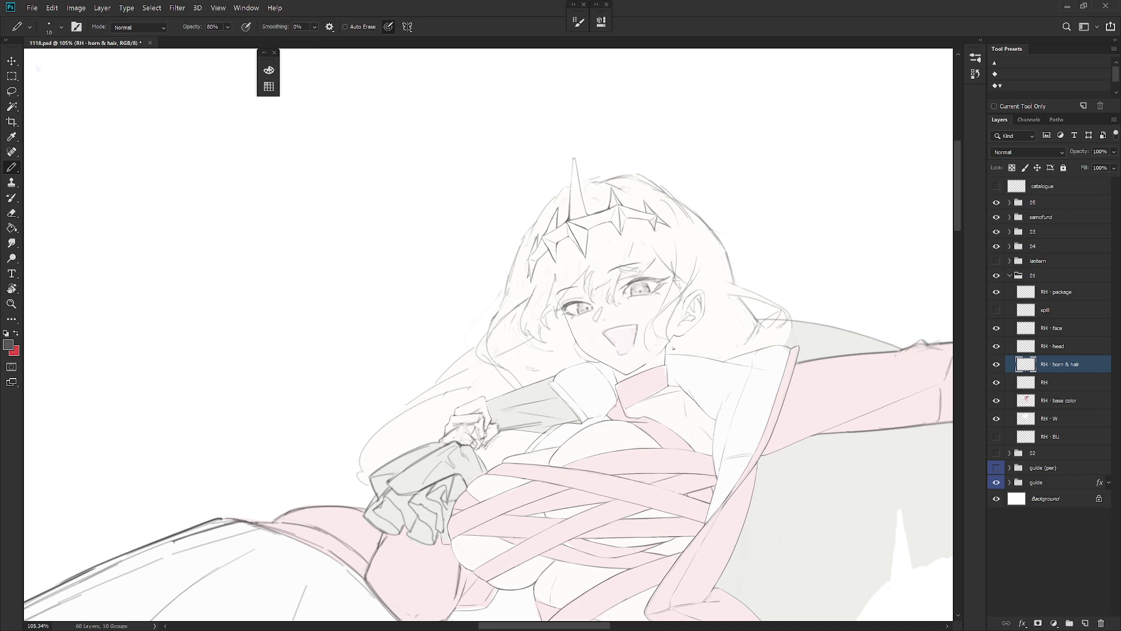
key("ctrl+z")
left_click_drag(679, 304, 666, 351)
left_click_drag(687, 297, 668, 344)
Step: Add a short stroke near the collar and draw the hair edge beside the ear
key("e")
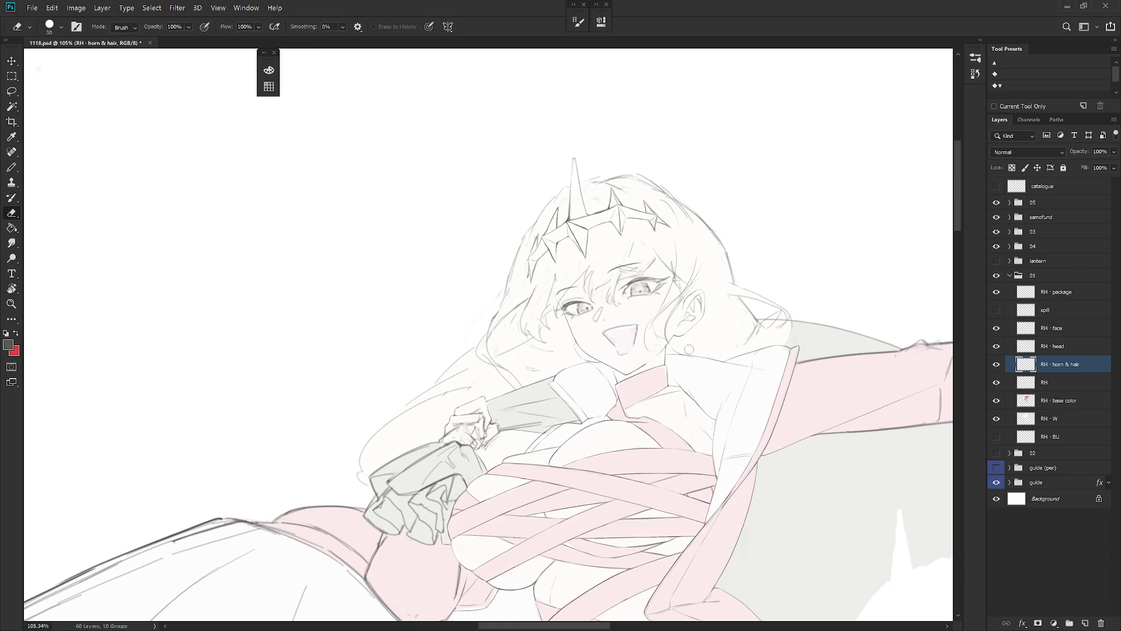
key("b")
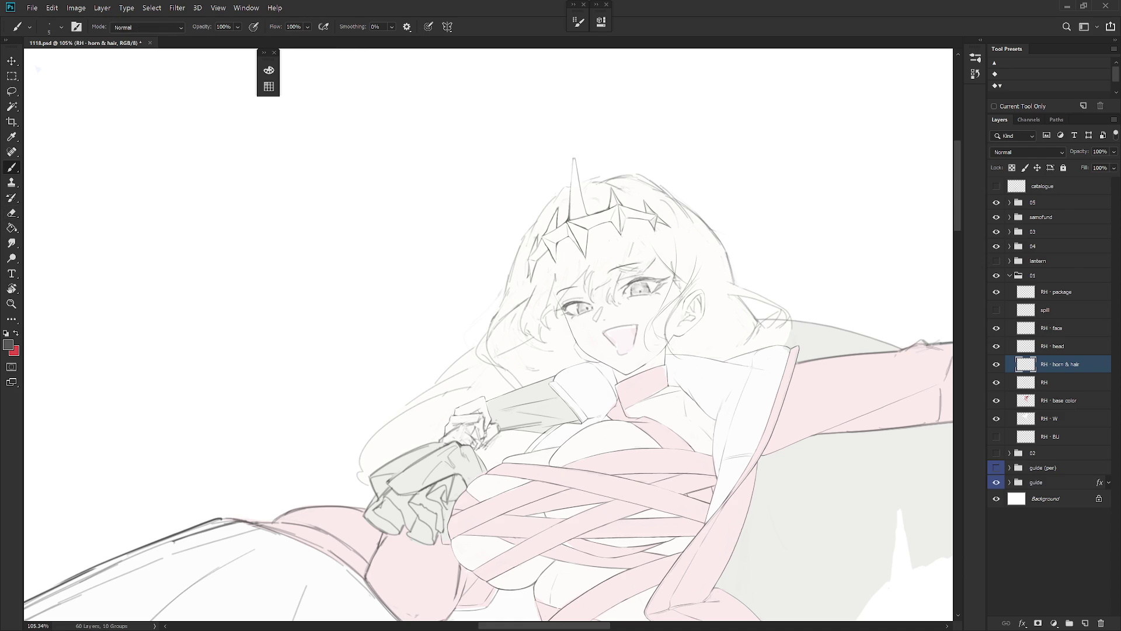
key("e")
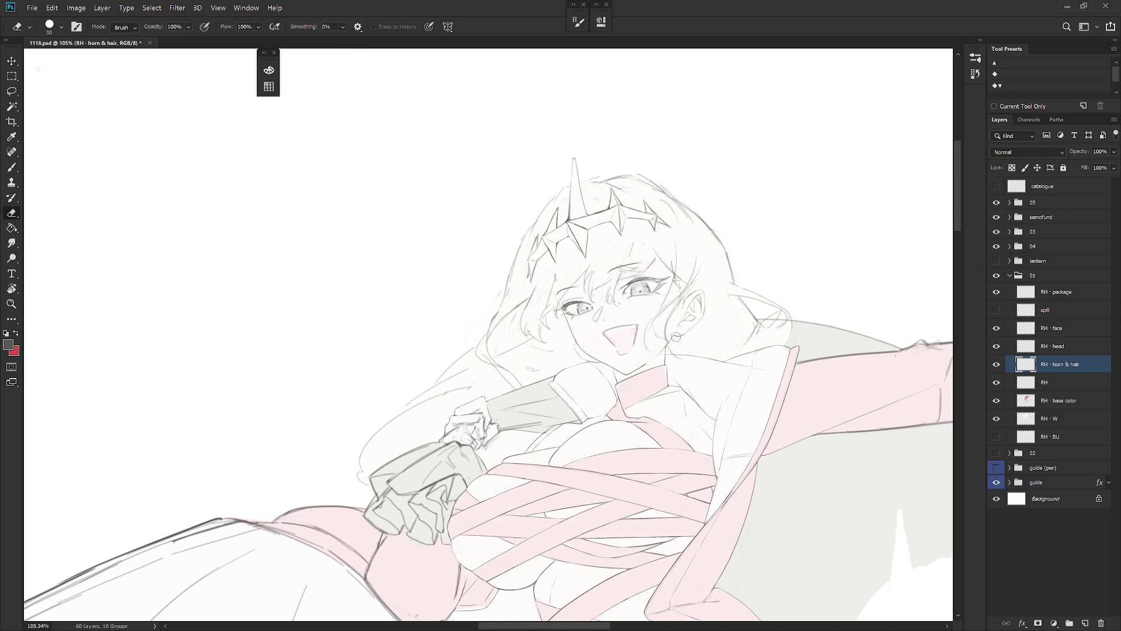
key("b")
key("e")
key("b")
left_click_drag(691, 354, 716, 359)
key("e")
key("b")
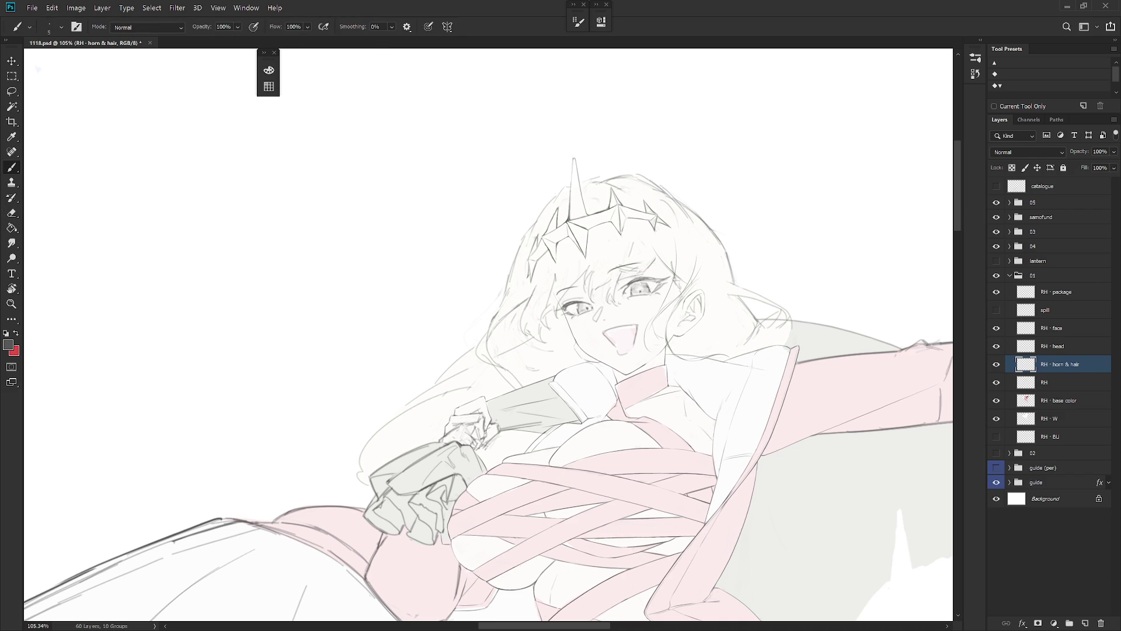
left_click_drag(679, 317, 692, 354)
left_click_drag(699, 288, 672, 315)
Step: Try a short hair line beside the ear, then erase it
key("e")
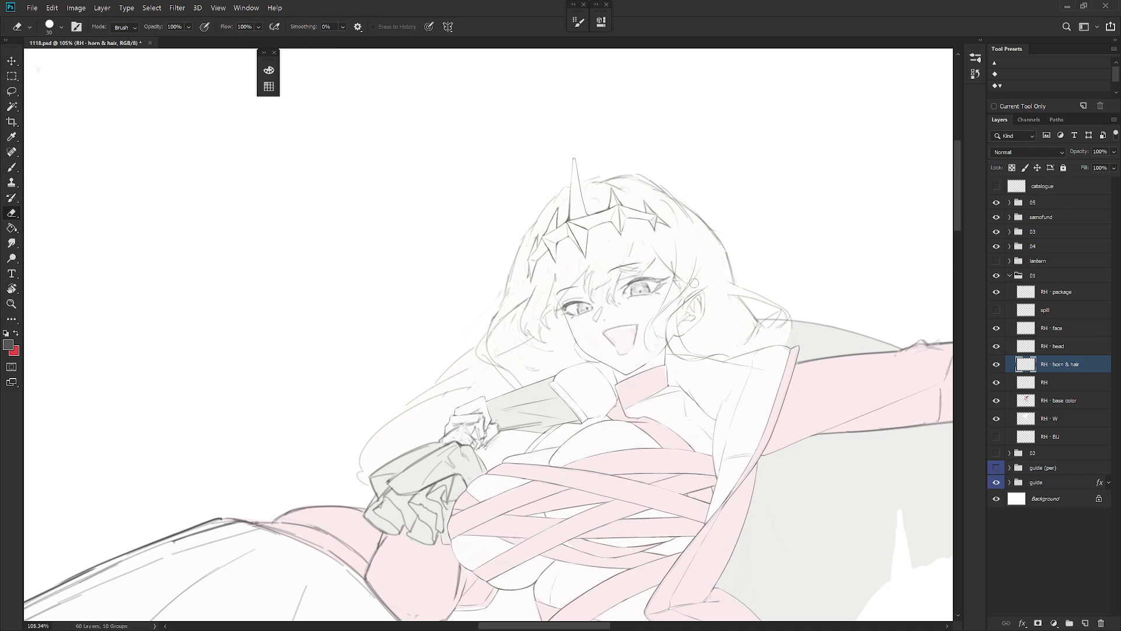
key("b")
left_click_drag(672, 309, 665, 335)
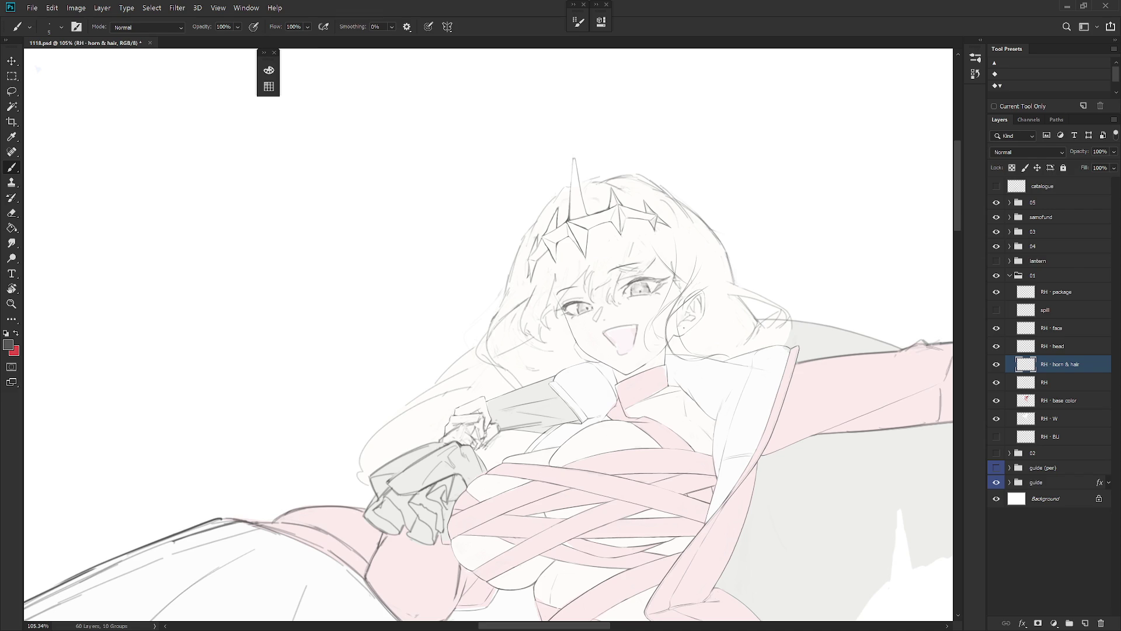
key("e")
left_click_drag(670, 316, 678, 325)
key("b")
Step: Redraw the ear-side hair line, a short line below the ear and the hair's outer right edge
key("e")
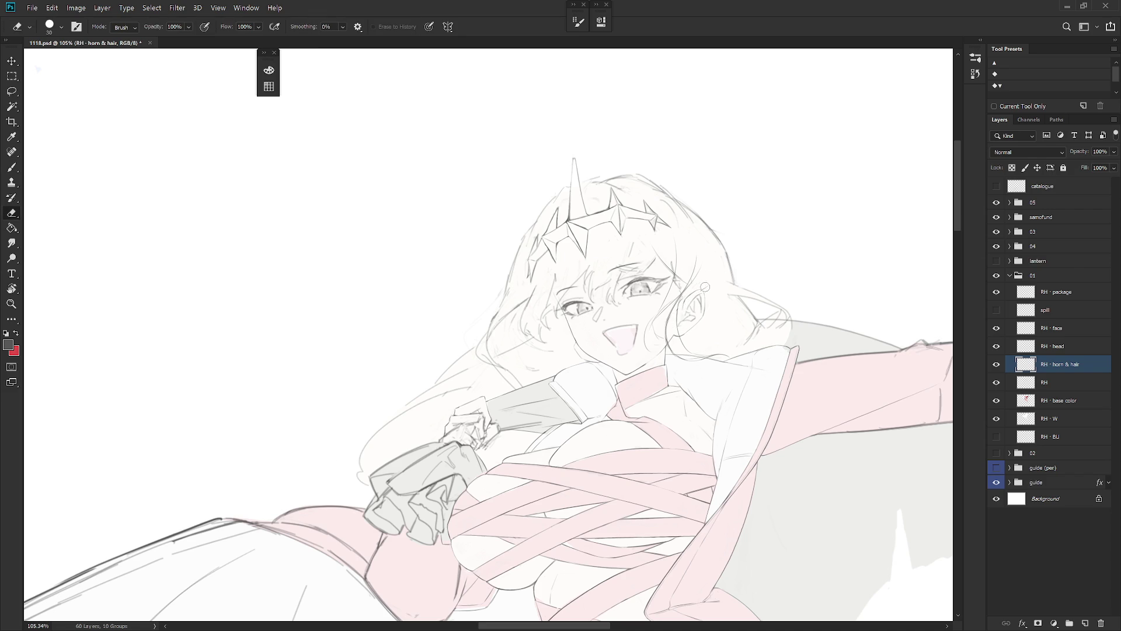
key("b")
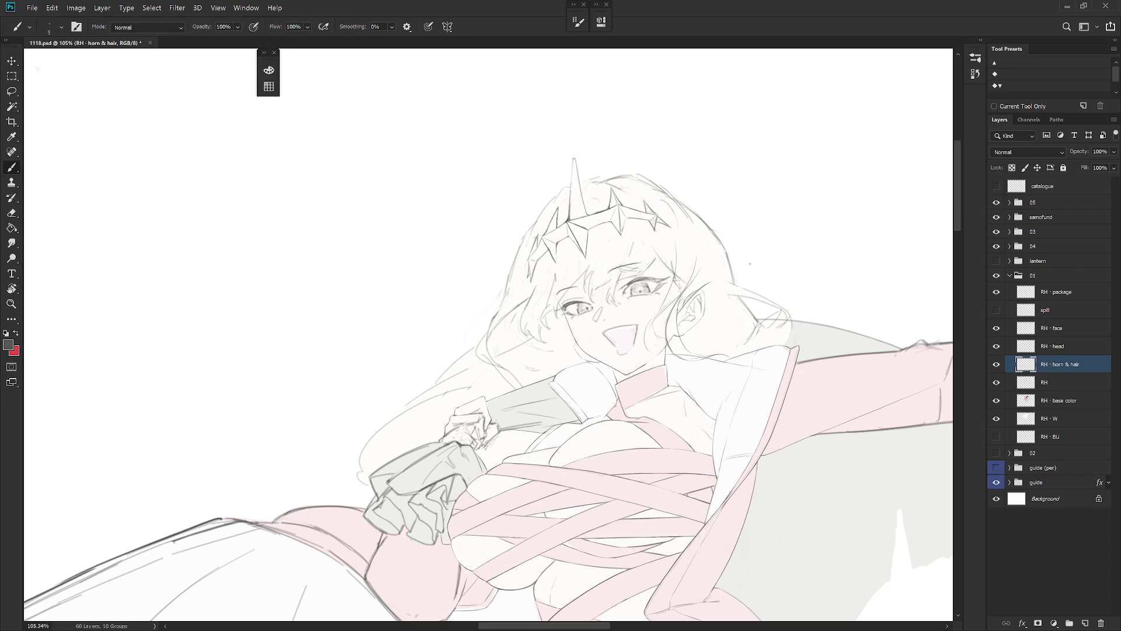
key("e")
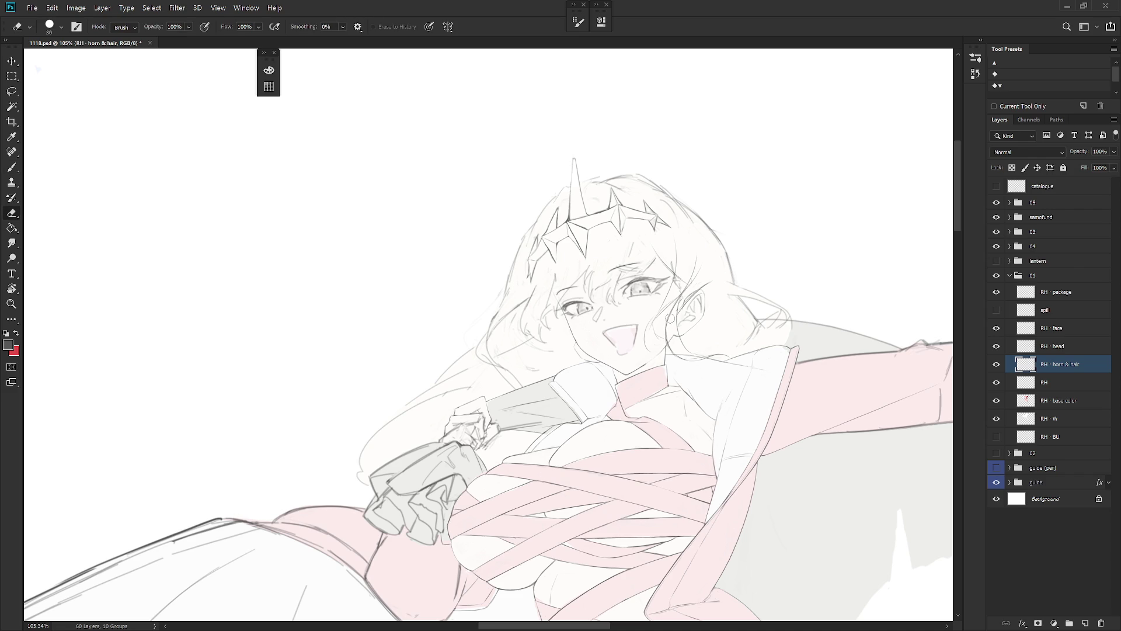
key("b")
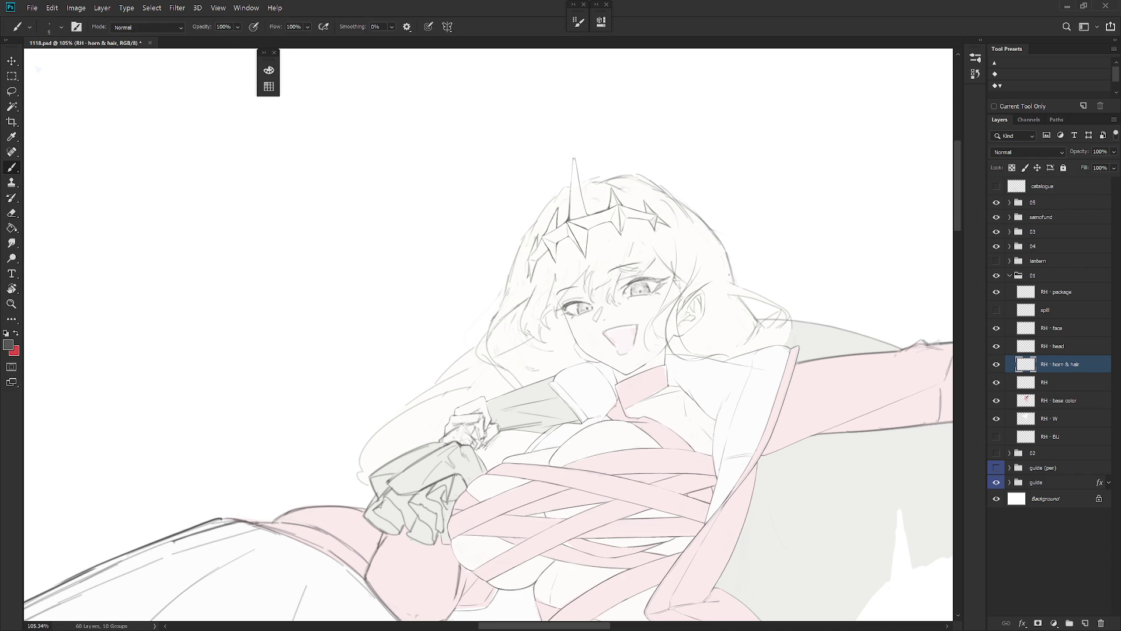
left_click_drag(691, 295, 684, 348)
left_click_drag(701, 333, 703, 353)
left_click_drag(701, 236, 713, 303)
Step: Zoom on the face and hide then re-show the RH · head layer to compare
scroll(726, 408, "down", 5)
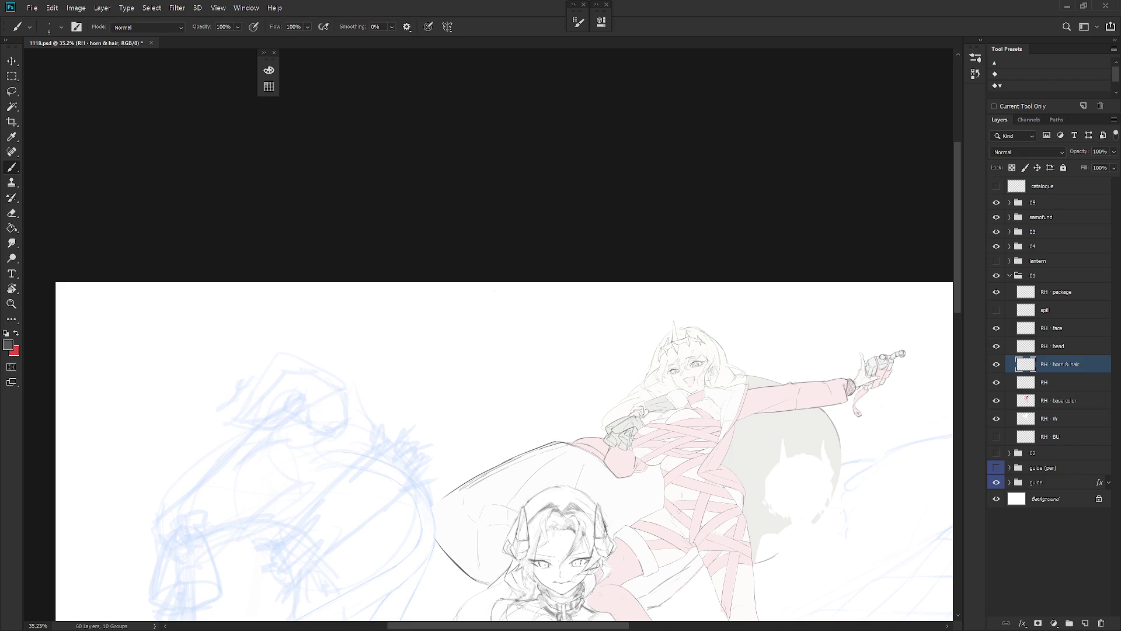
scroll(717, 379, "up", 5)
scroll(727, 408, "down", 1)
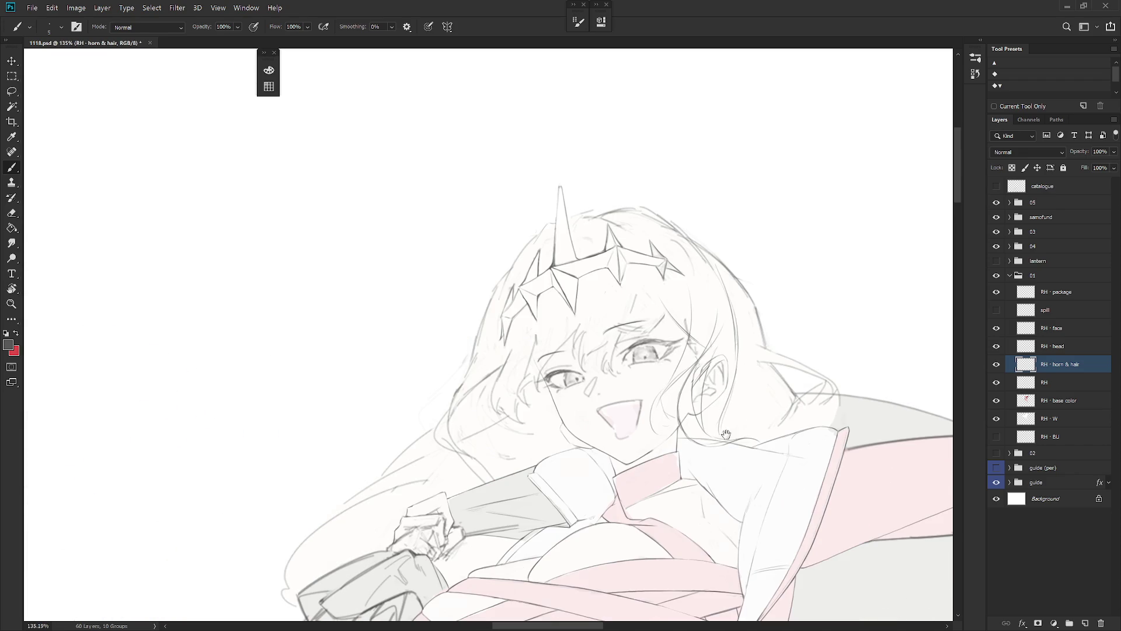
left_click(997, 347)
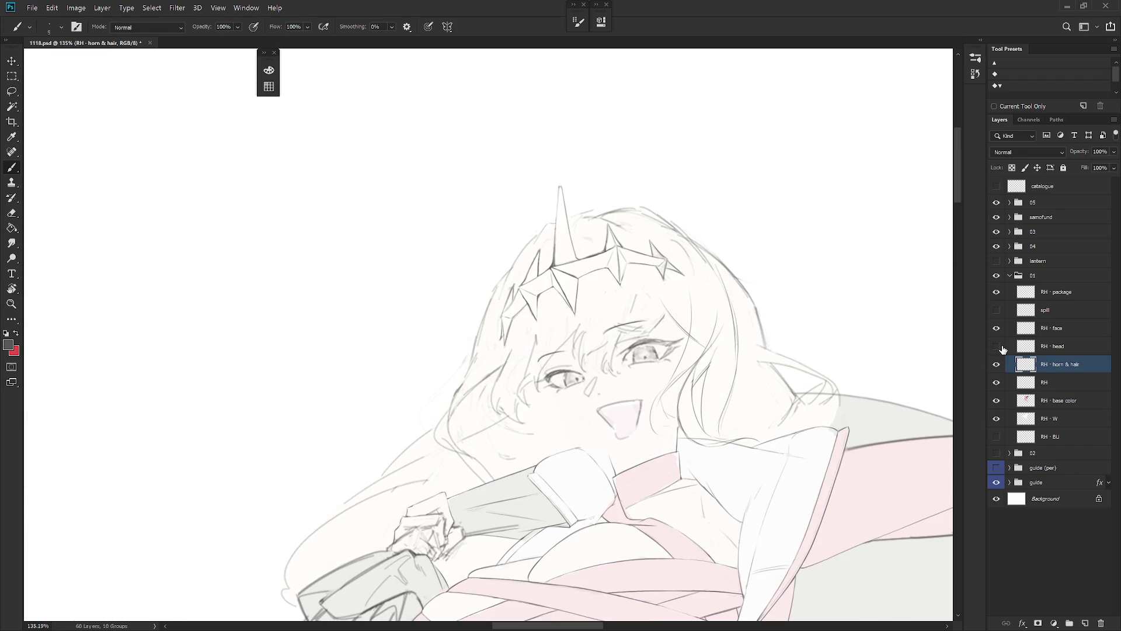
left_click(1001, 347)
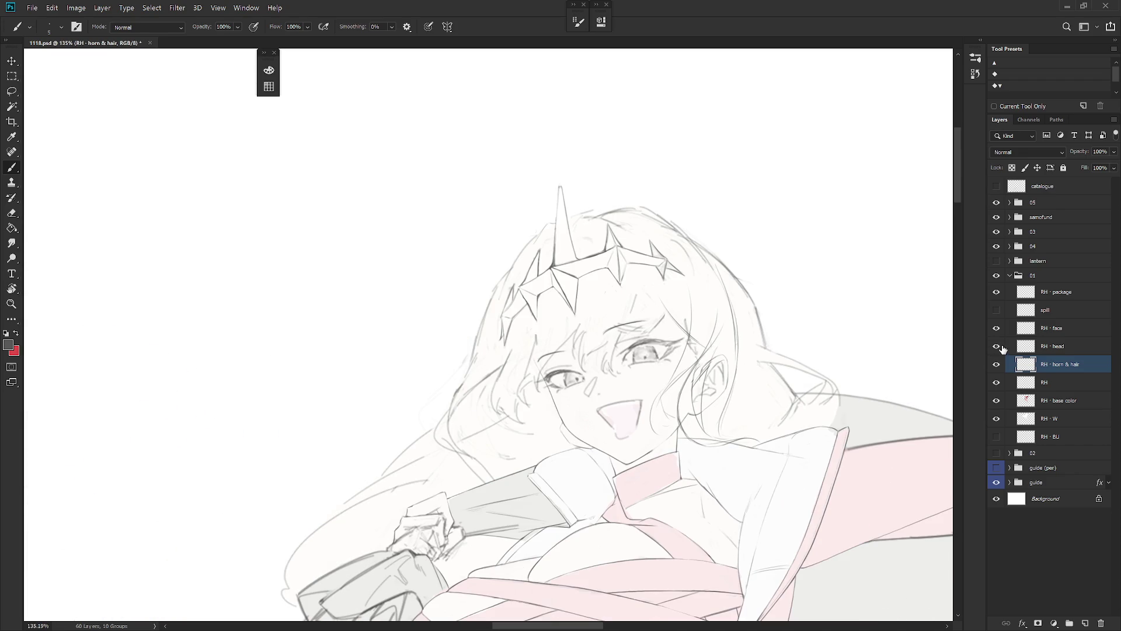
left_click(1002, 347)
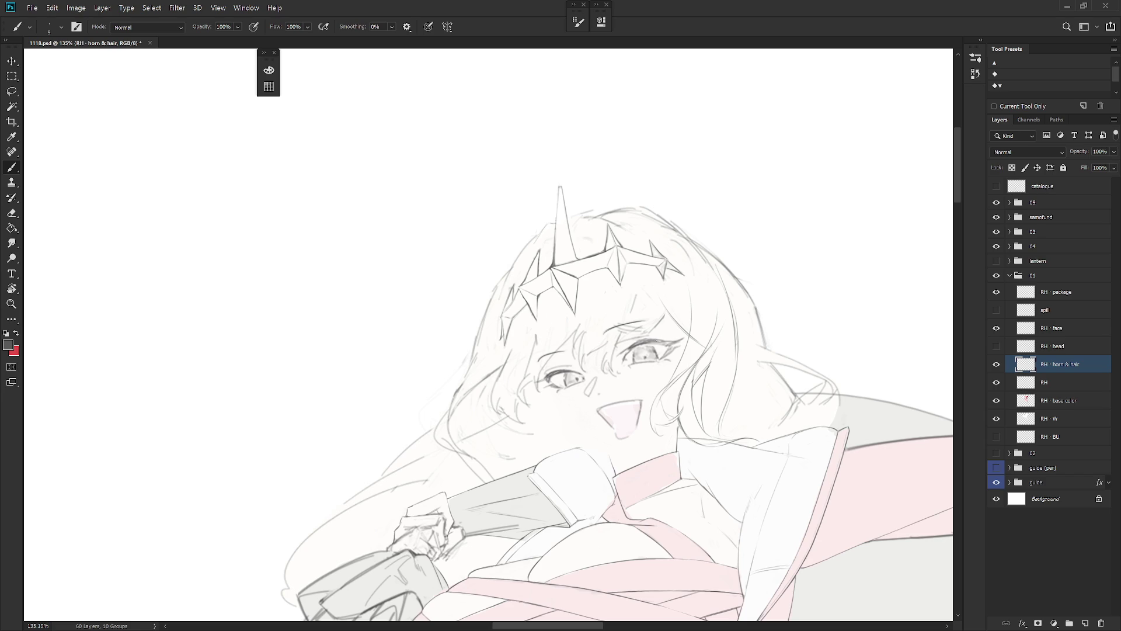
left_click(997, 346)
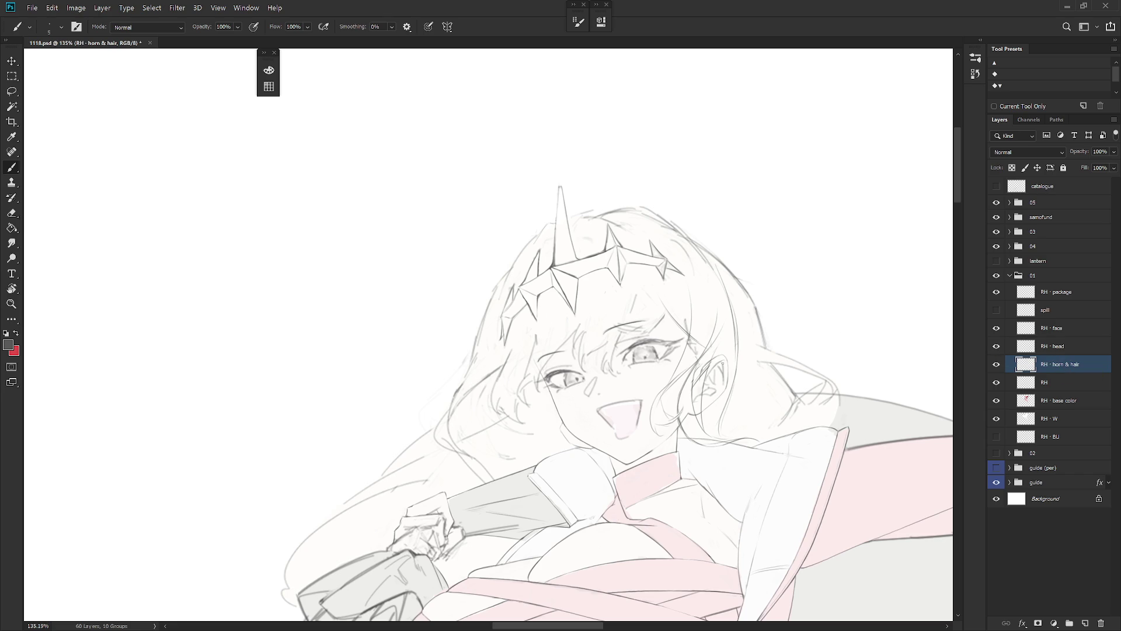
Step: Brush two new lines along the ear and hair edge
key("e")
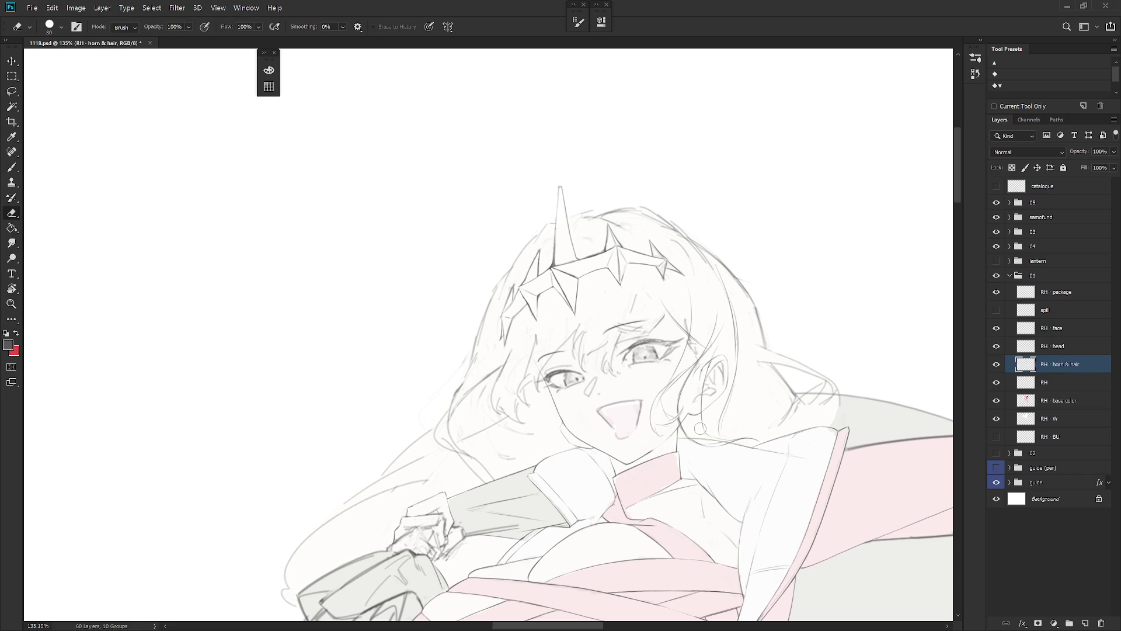
key("b")
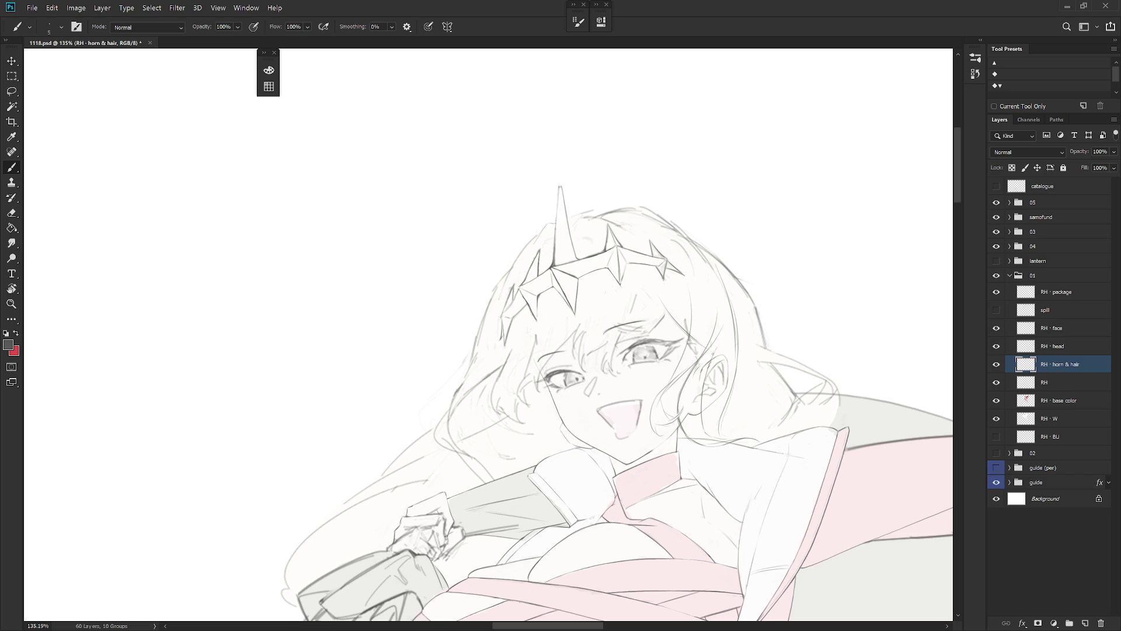
left_click_drag(713, 354, 699, 386)
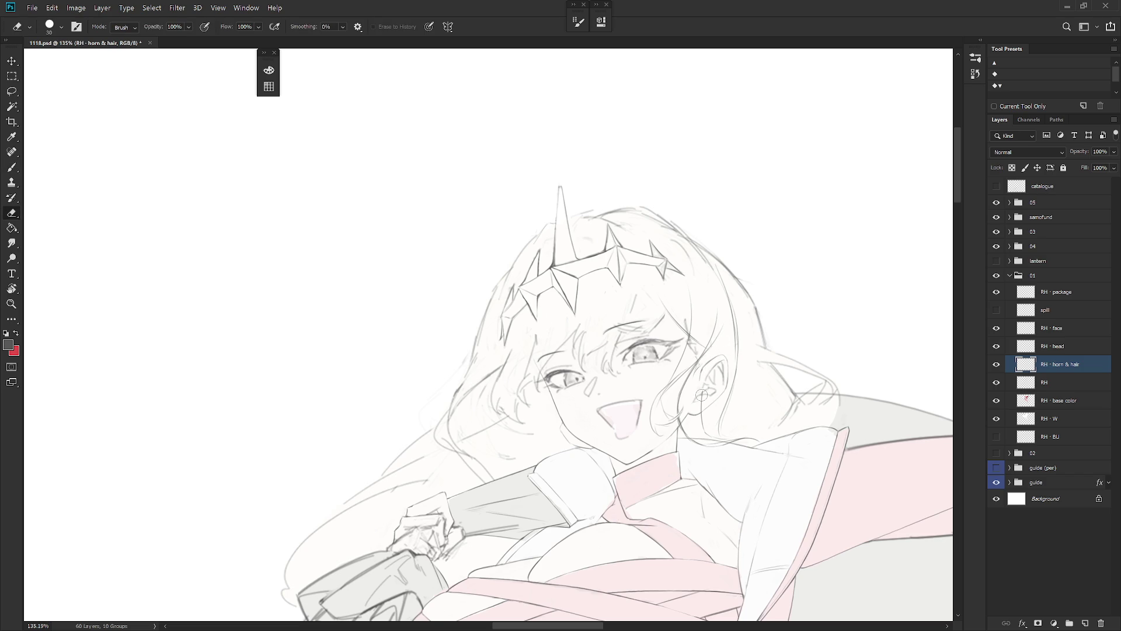
left_click_drag(722, 340, 703, 391)
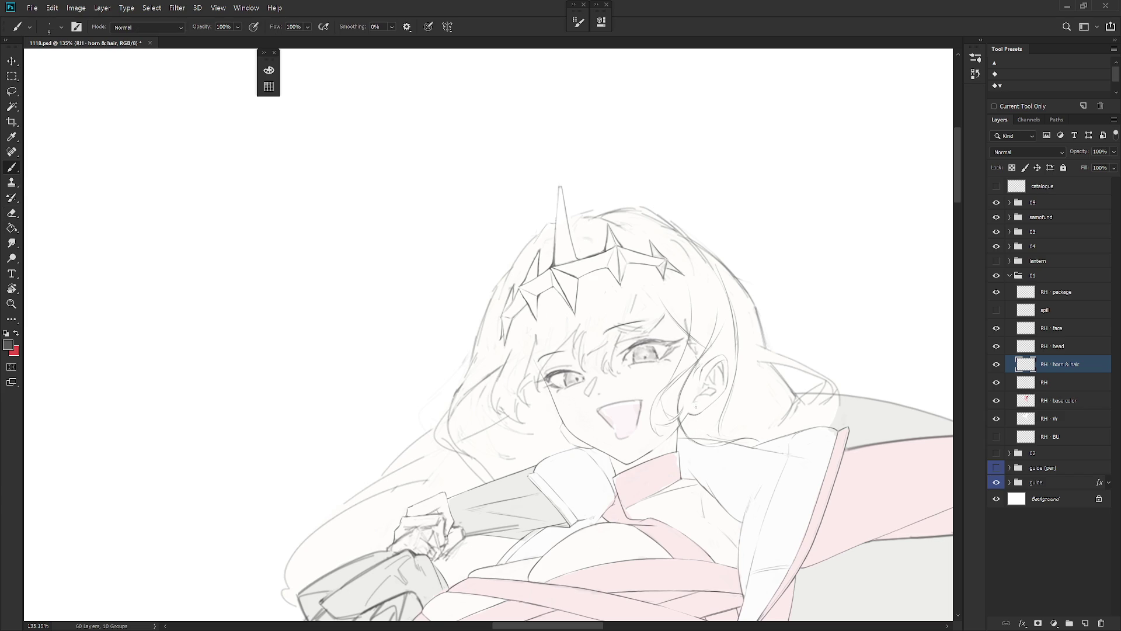
Step: Try a short line where the hair meets the neck, then undo it
key("e")
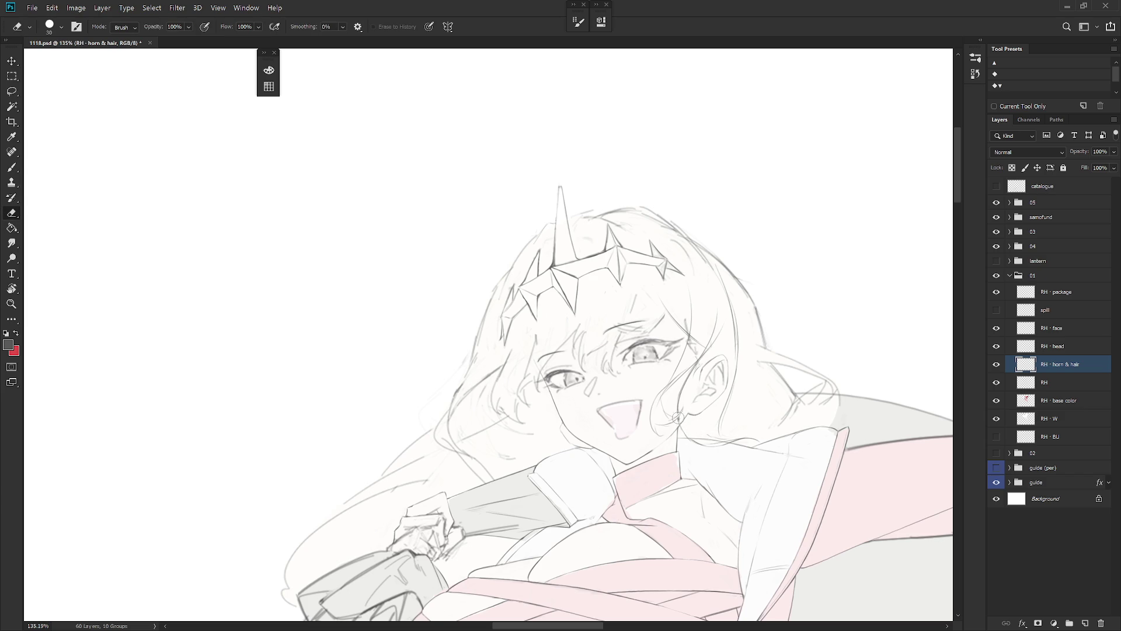
key("b")
key("e")
left_click_drag(719, 445, 655, 444)
key("b")
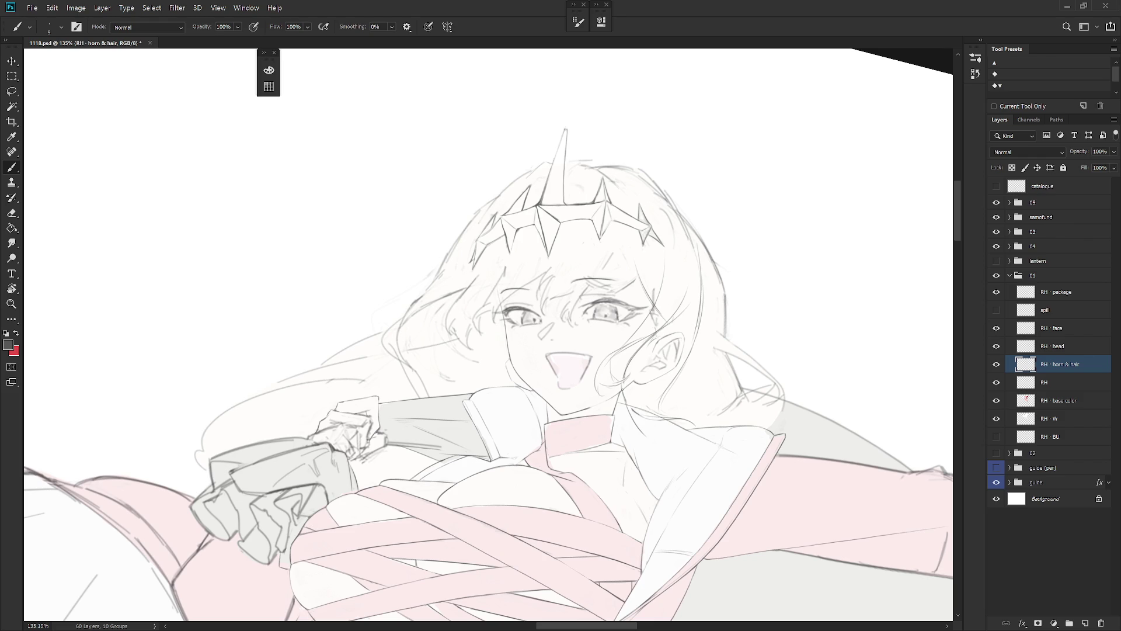
key("e")
key("b")
mouse_move(623, 386)
left_mouse_down()
mouse_move(640, 410)
mouse_move(695, 424)
left_mouse_up()
key("ctrl+z")
Step: Add a short stroke where the ear meets the hair strands
left_click_drag(628, 397, 636, 414)
left_click_drag(709, 458, 723, 529)
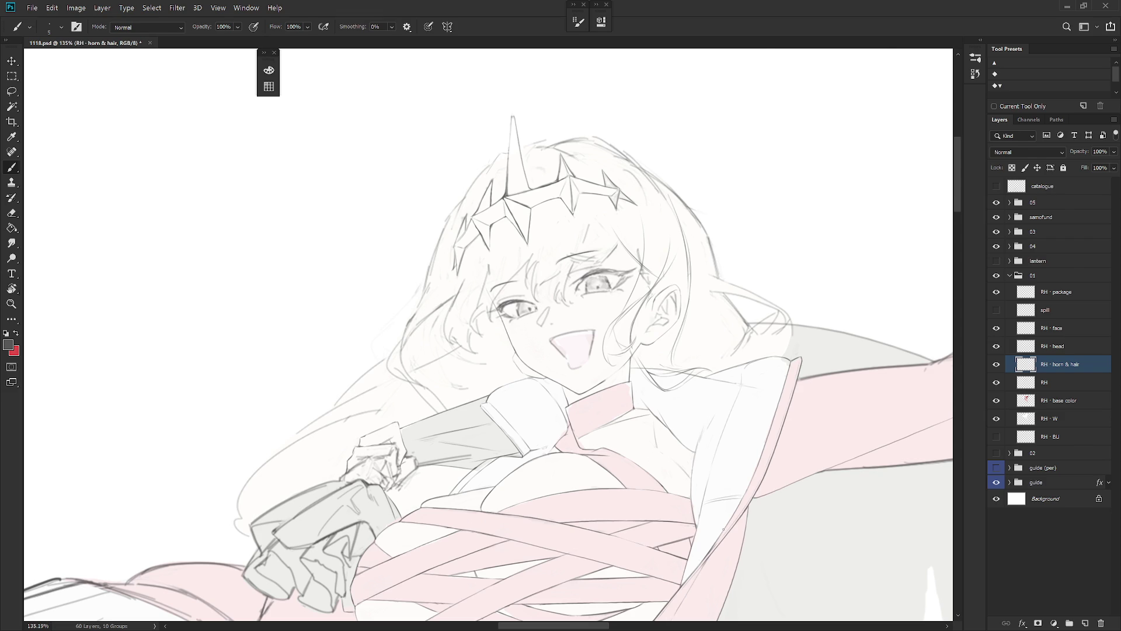
key("e")
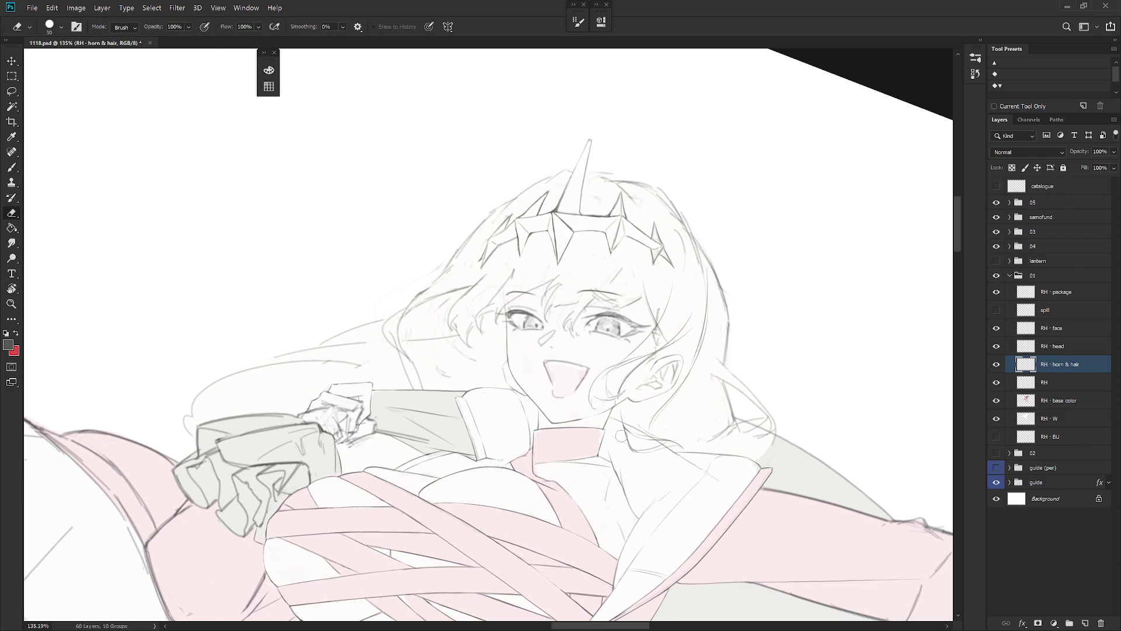
key("b")
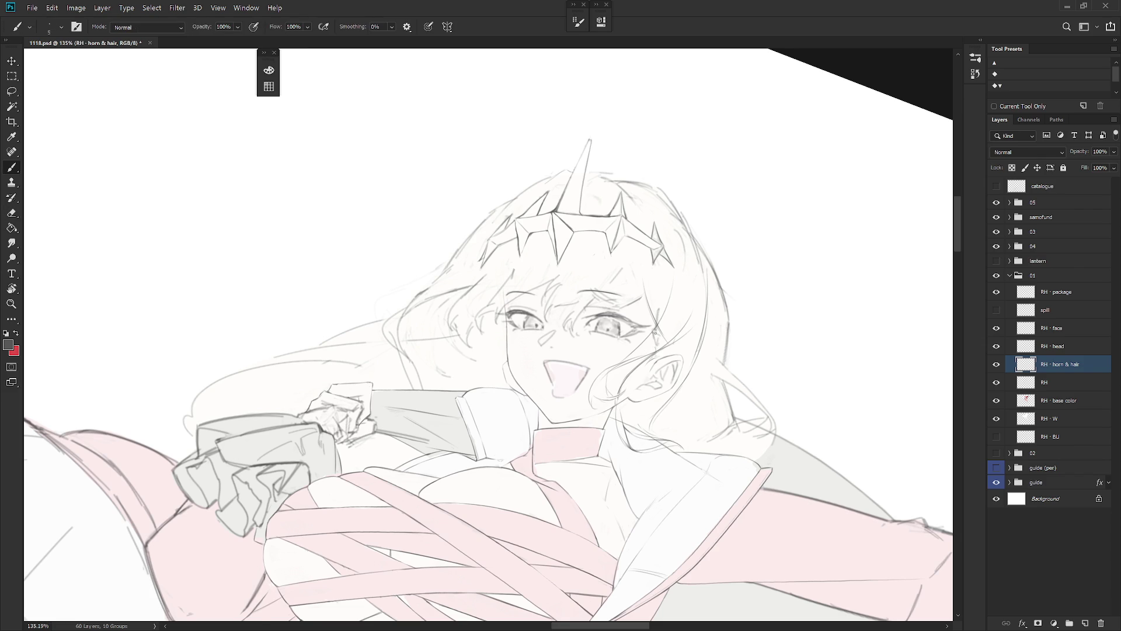
scroll(656, 331, "down", 2)
scroll(740, 508, "down", 1)
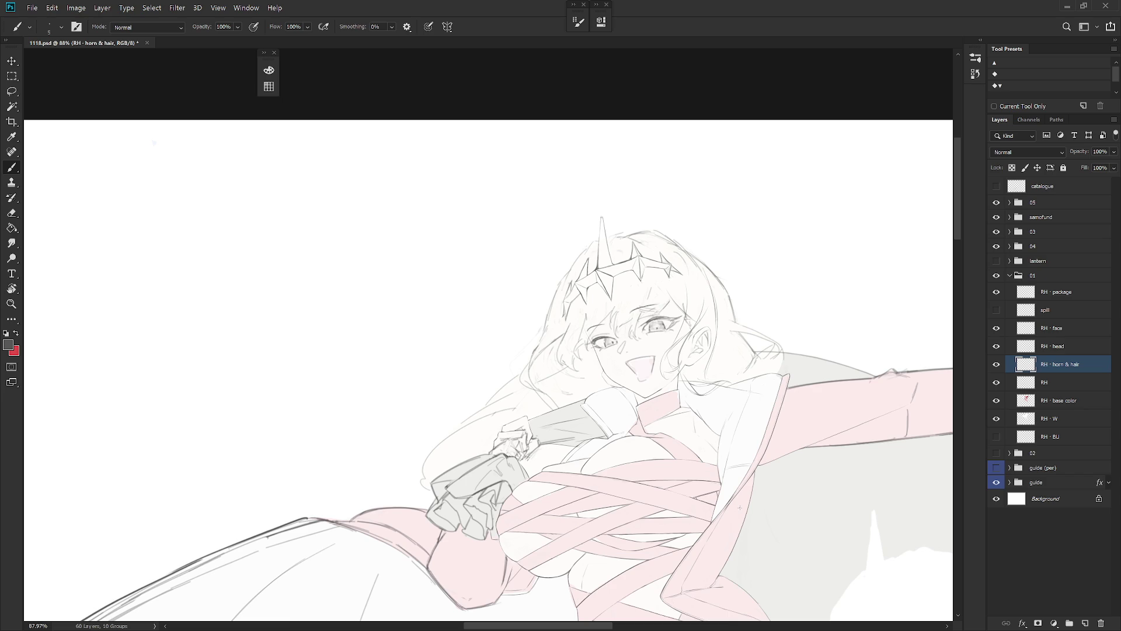
Step: Add a short strand line in the hair
scroll(701, 305, "up", 3)
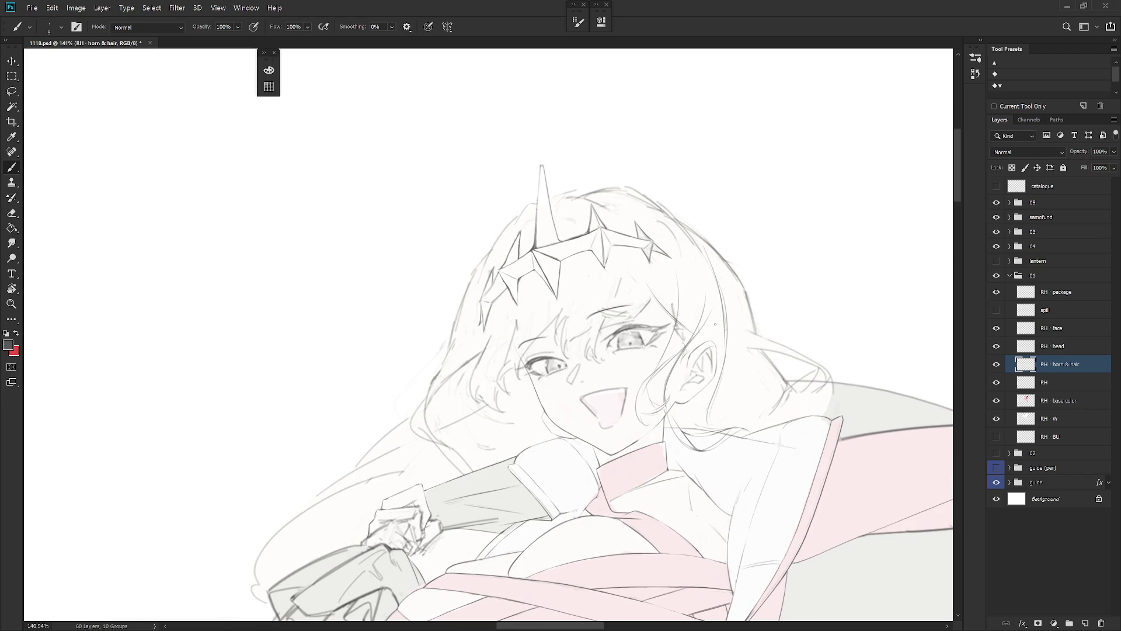
key("e")
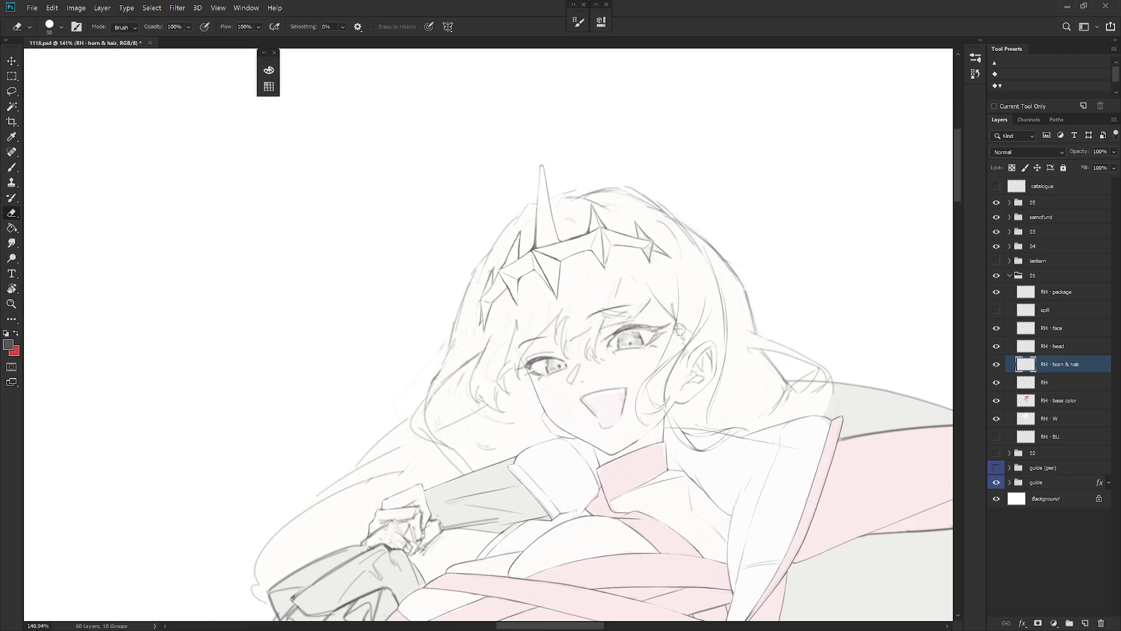
key("b")
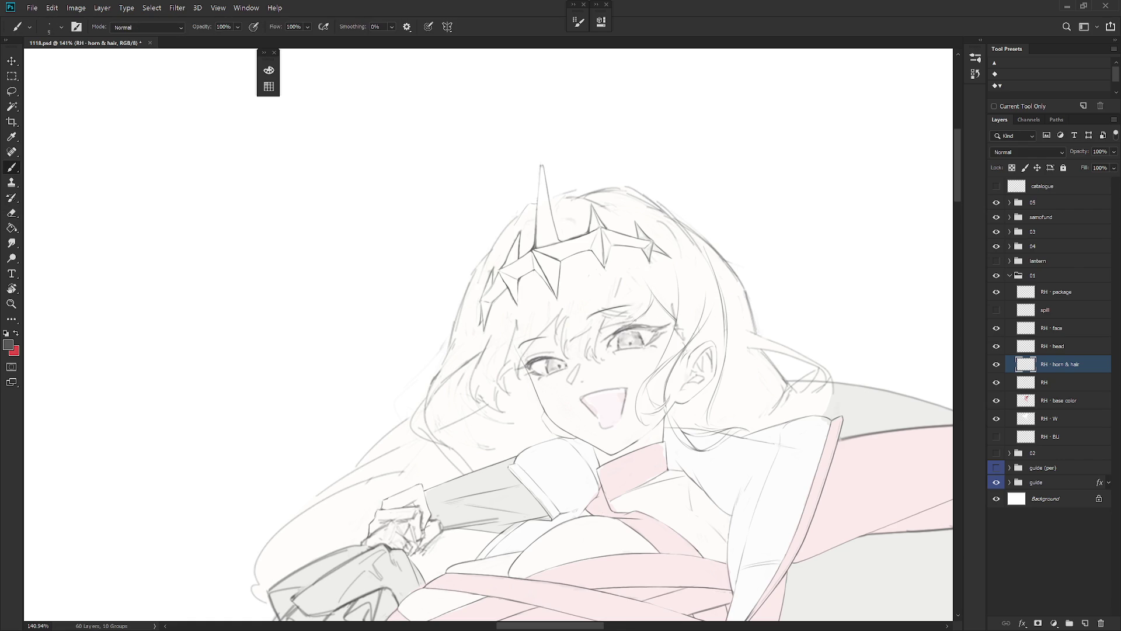
left_click_drag(654, 301, 643, 316)
Step: Add a short hair stroke beside the eyebrow
key("e")
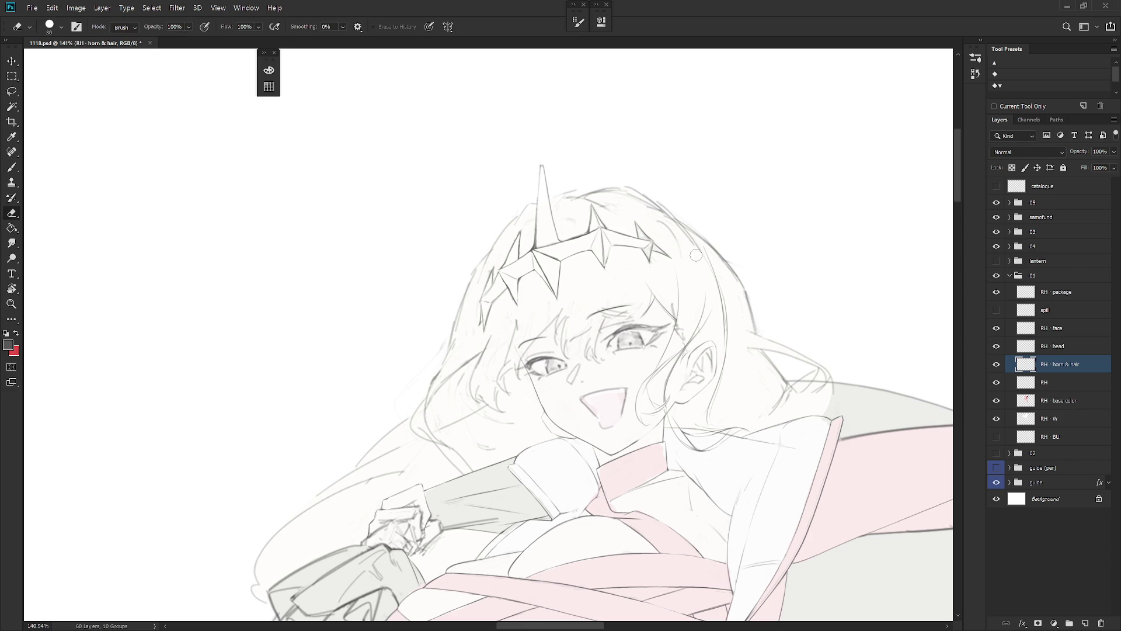
key("b")
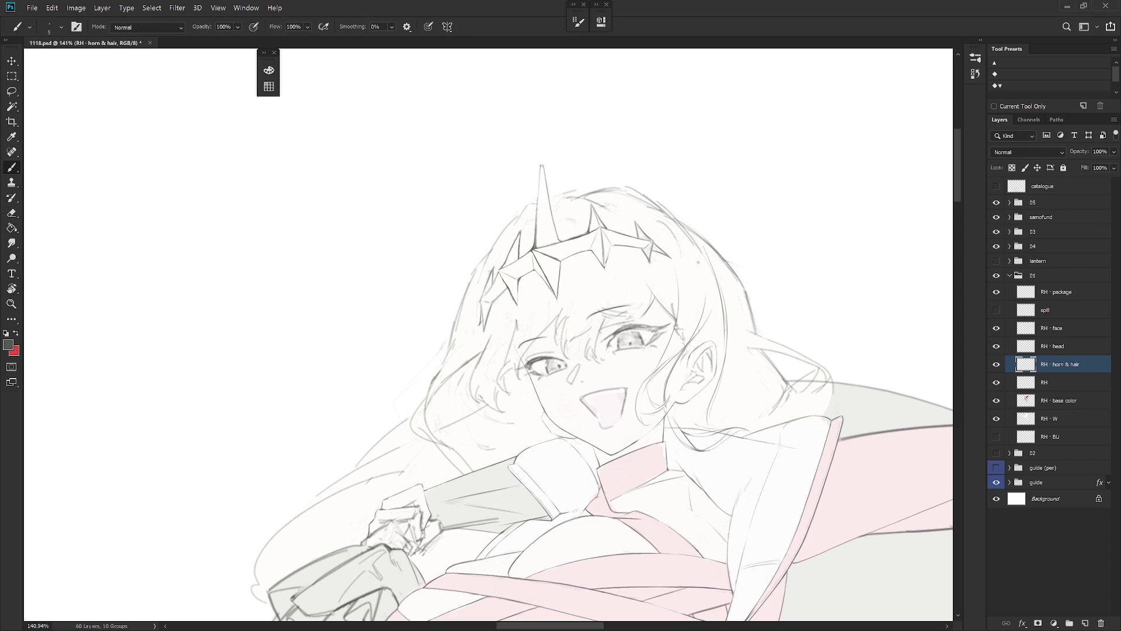
key("e")
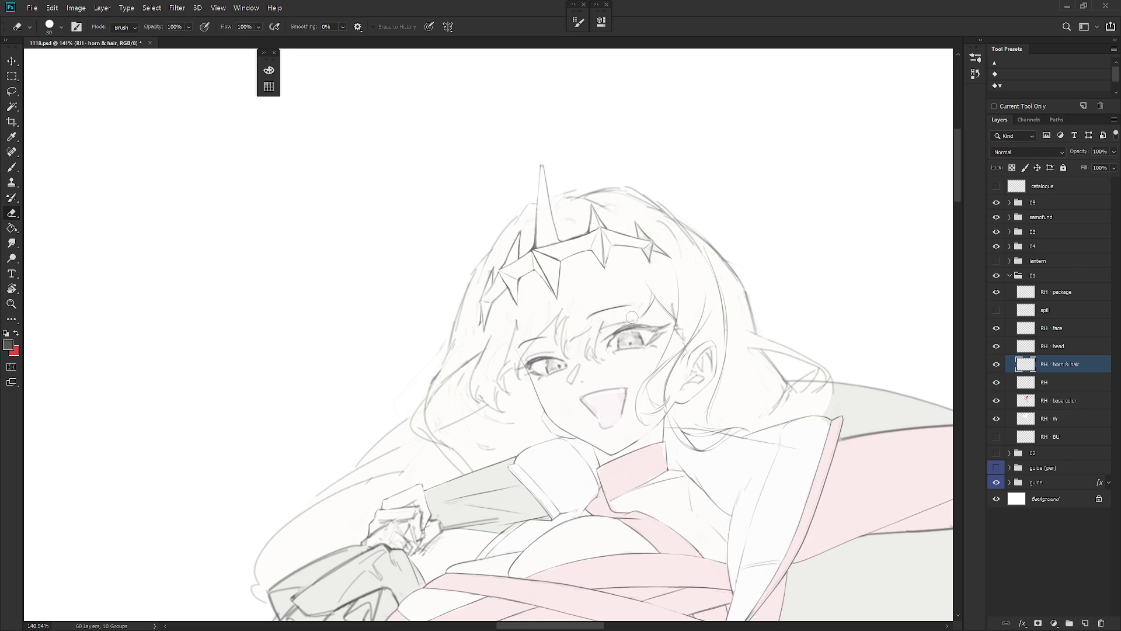
key("b")
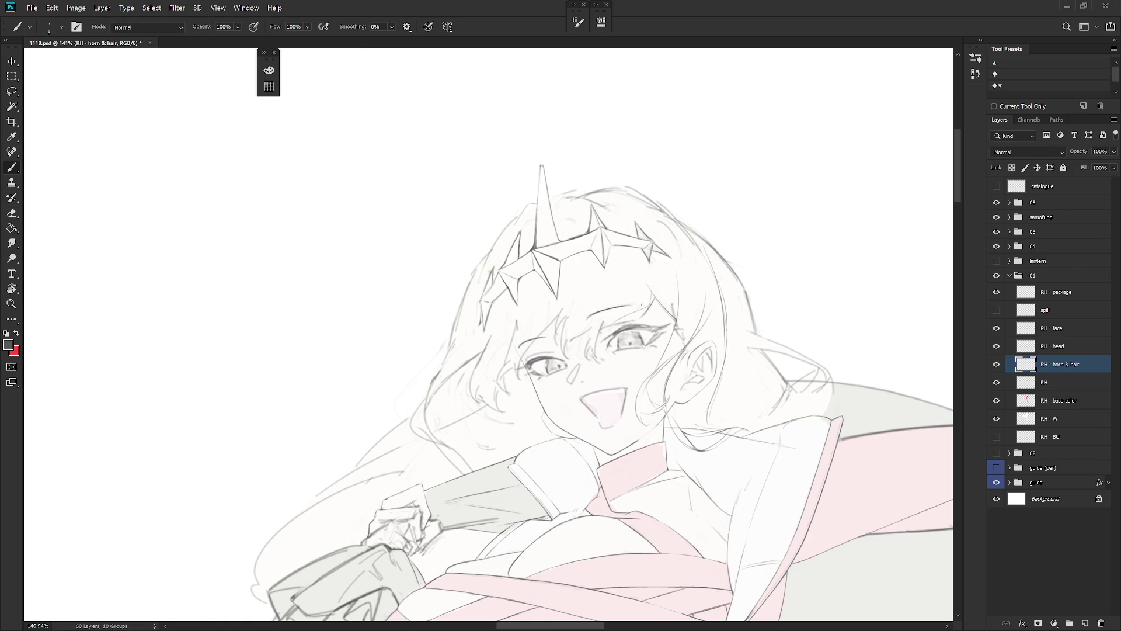
key("e")
key("b")
mouse_move(602, 311)
left_mouse_down()
mouse_move(592, 325)
mouse_move(641, 305)
left_mouse_up()
Step: Lasso the area around the eyebrow and zoom out to check the drawing
key("l")
mouse_move(647, 315)
left_mouse_down()
mouse_move(640, 297)
mouse_move(590, 324)
mouse_move(648, 314)
left_mouse_up()
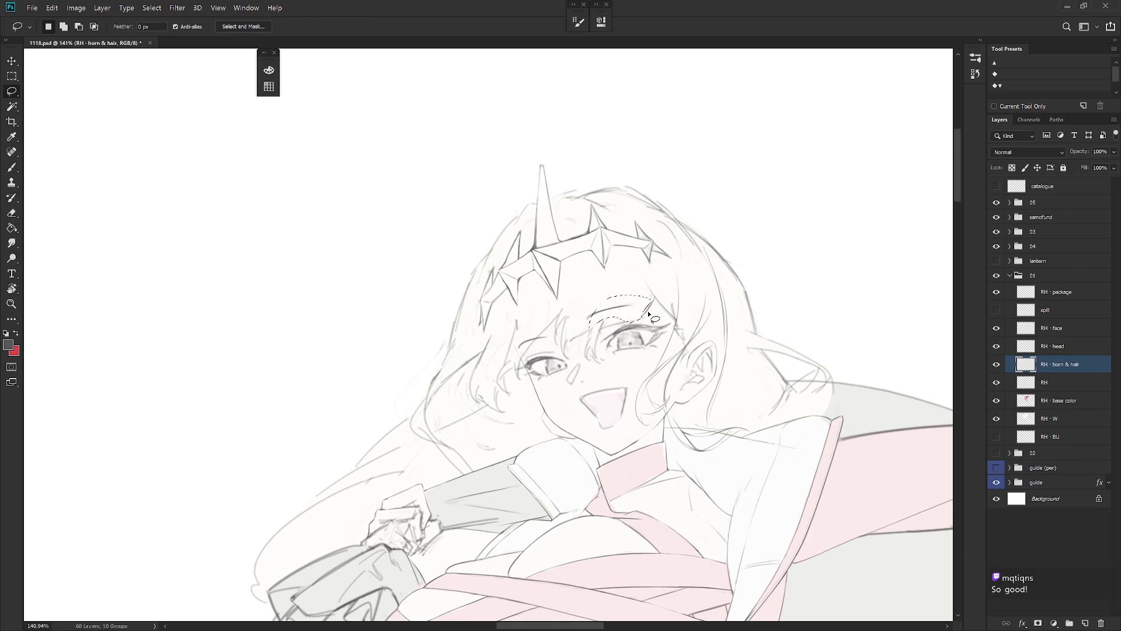
scroll(695, 402, "down", 5)
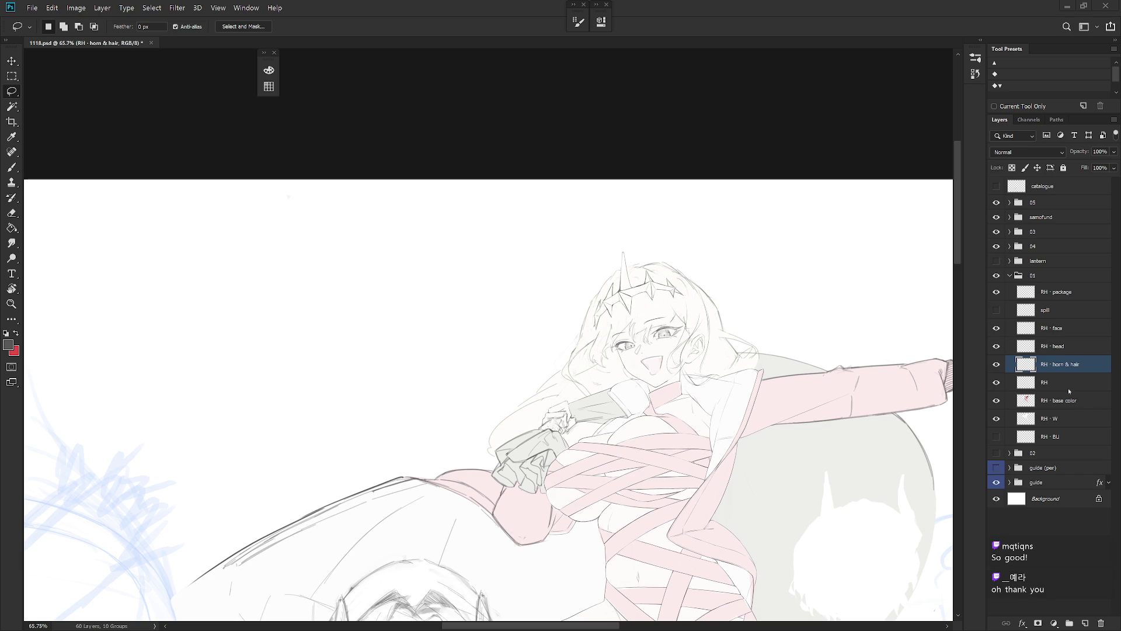
scroll(628, 272, "down", 4)
key("b")
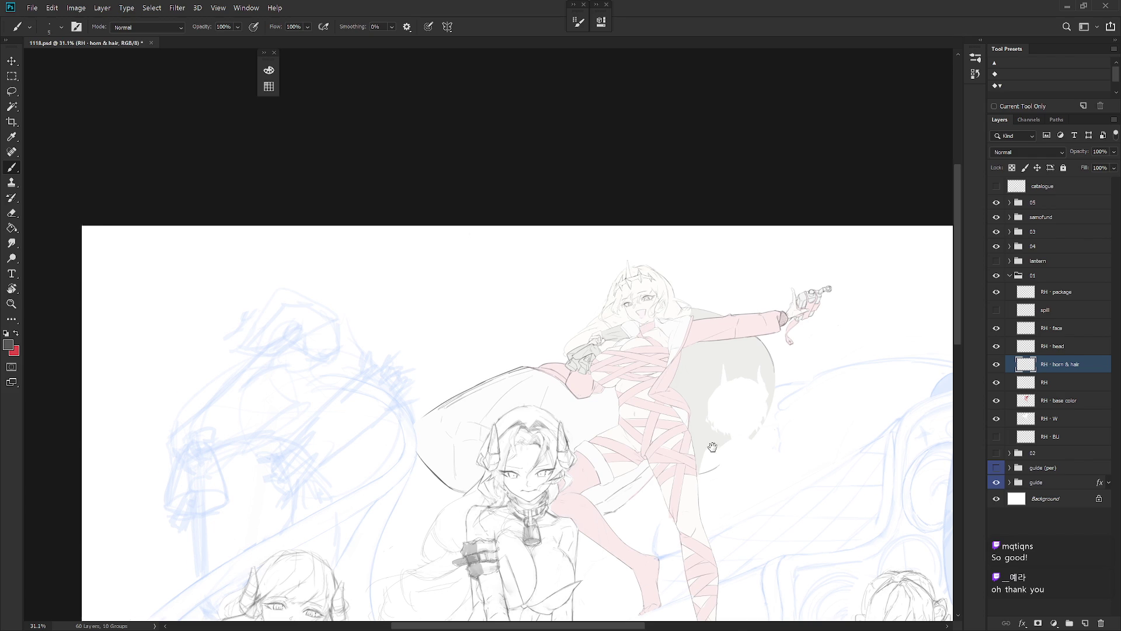
scroll(638, 307, "up", 4)
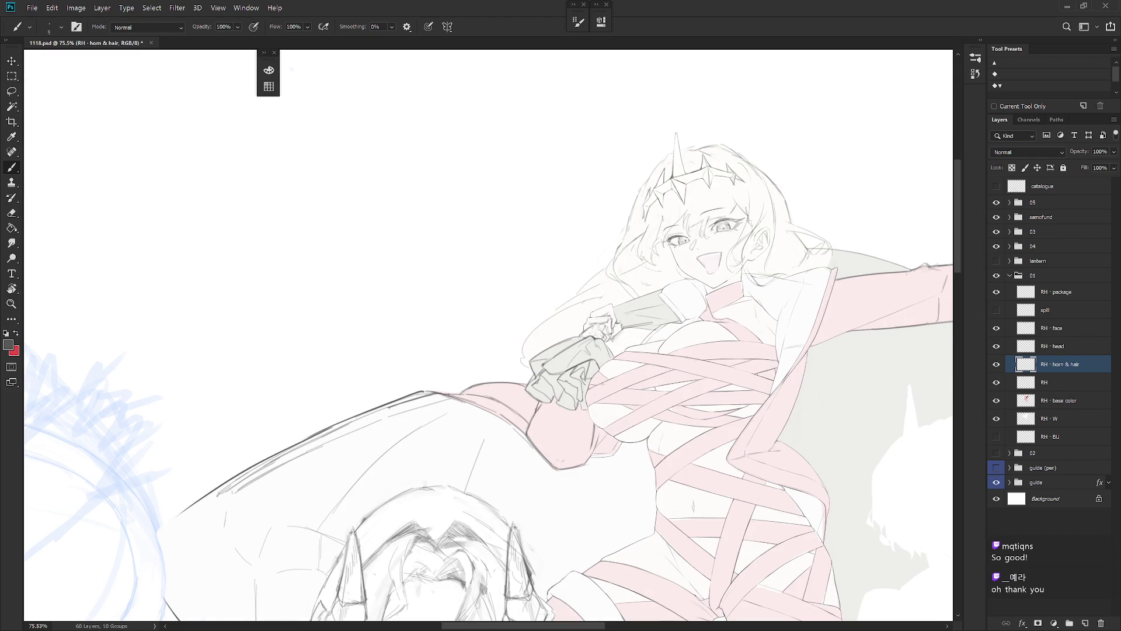
Step: Make RH the active layer and erase stray sketch marks on the hand
key("alt+bracketleft")
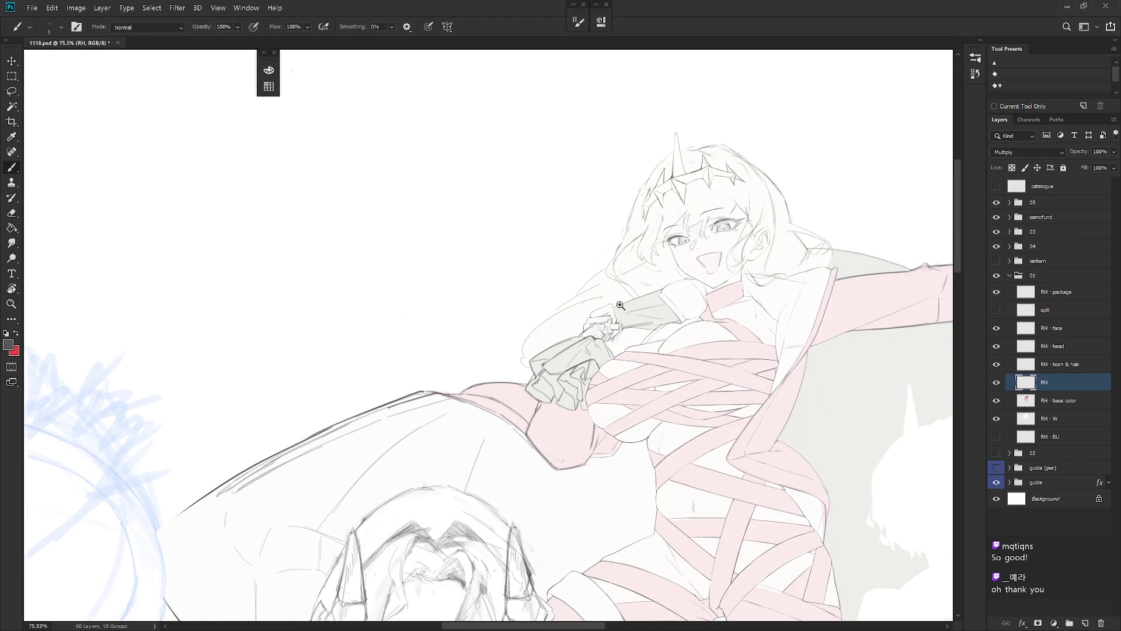
scroll(614, 310, "up", 3)
key("r")
left_click_drag(634, 425, 580, 377)
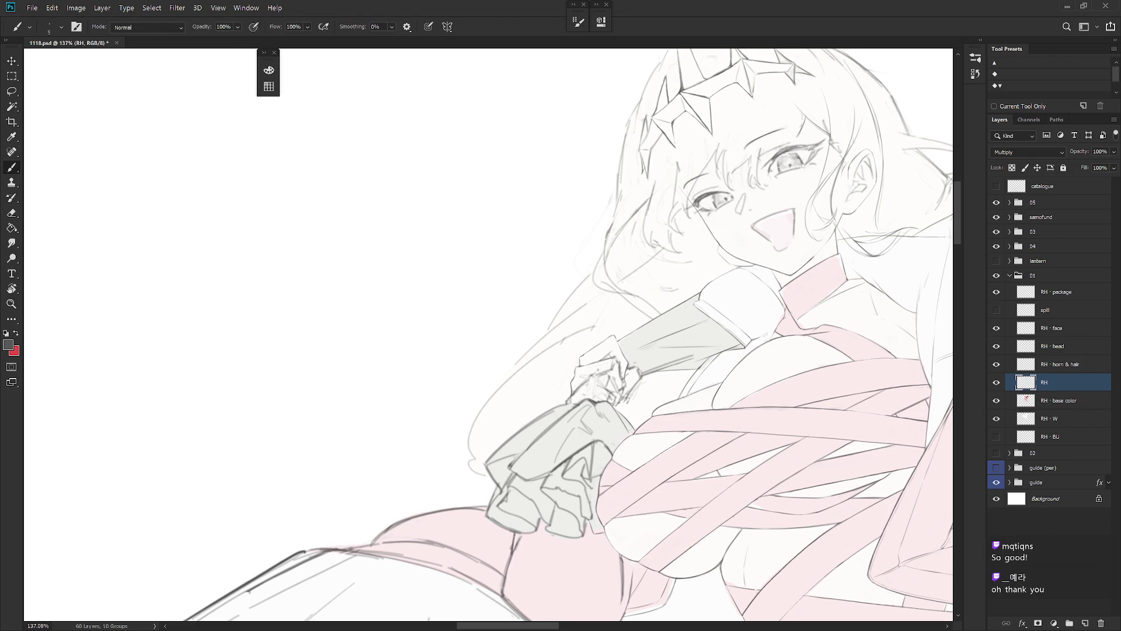
key("e")
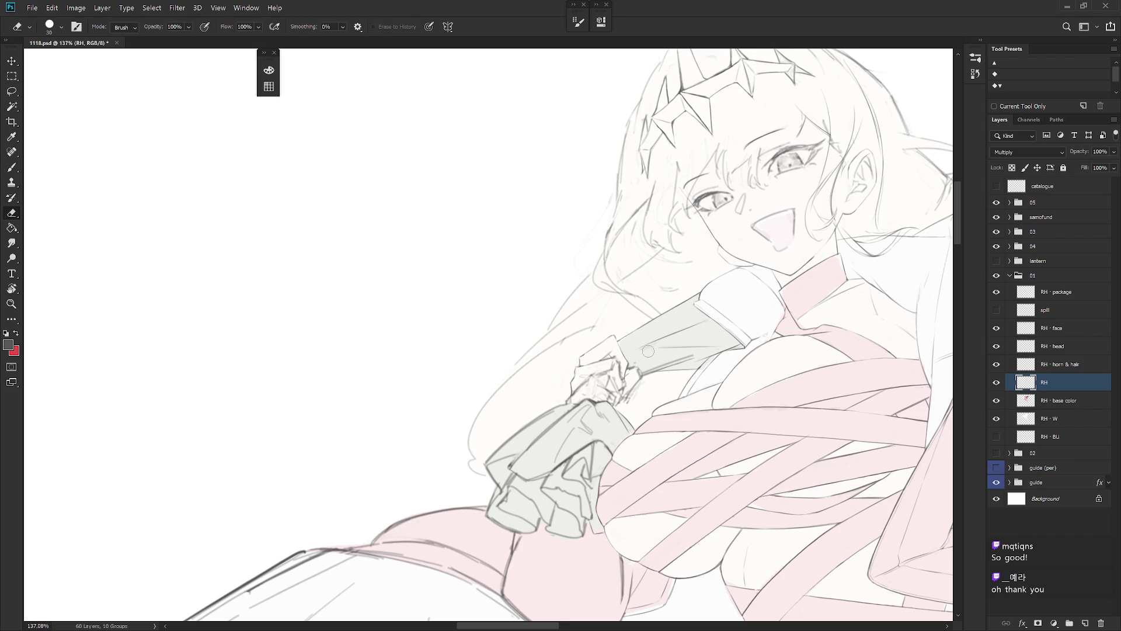
key("r")
left_click_drag(642, 410, 636, 432)
key("b")
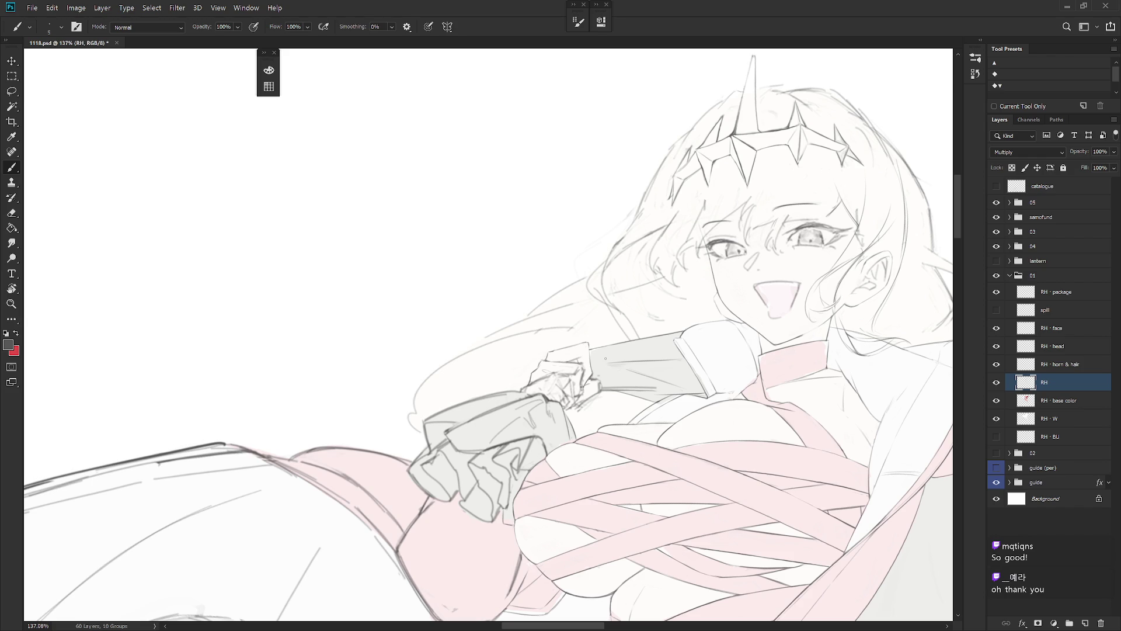
key("r")
left_click_drag(488, 313, 479, 350)
key("e")
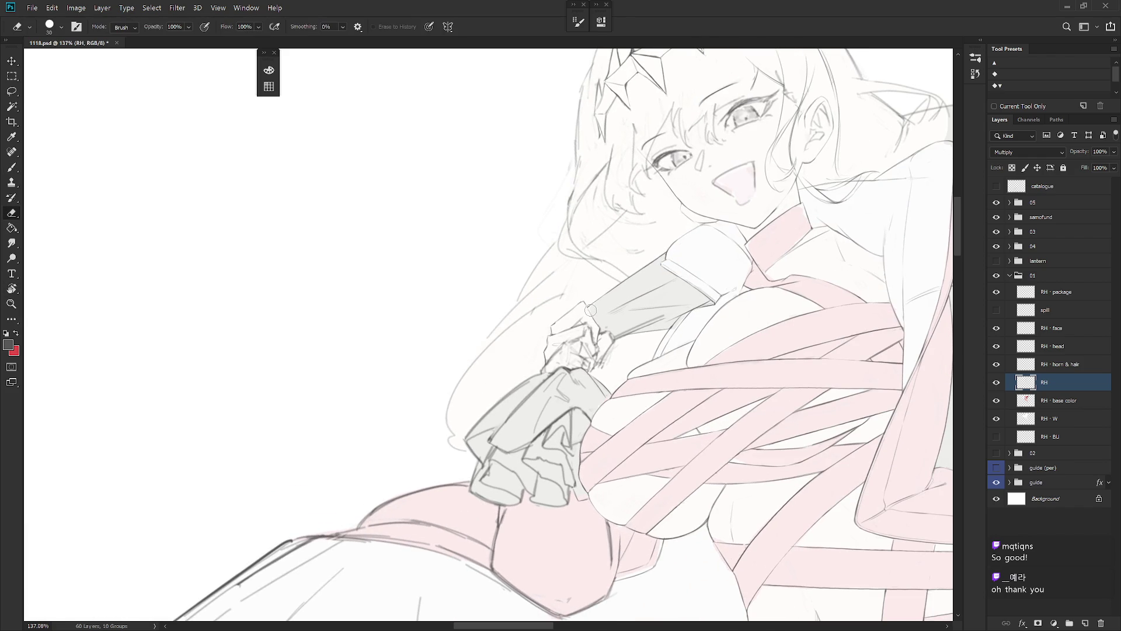
left_click_drag(591, 329, 577, 325)
Step: Turn the view clockwise and erase faint sketch lines beside the hand
key("b")
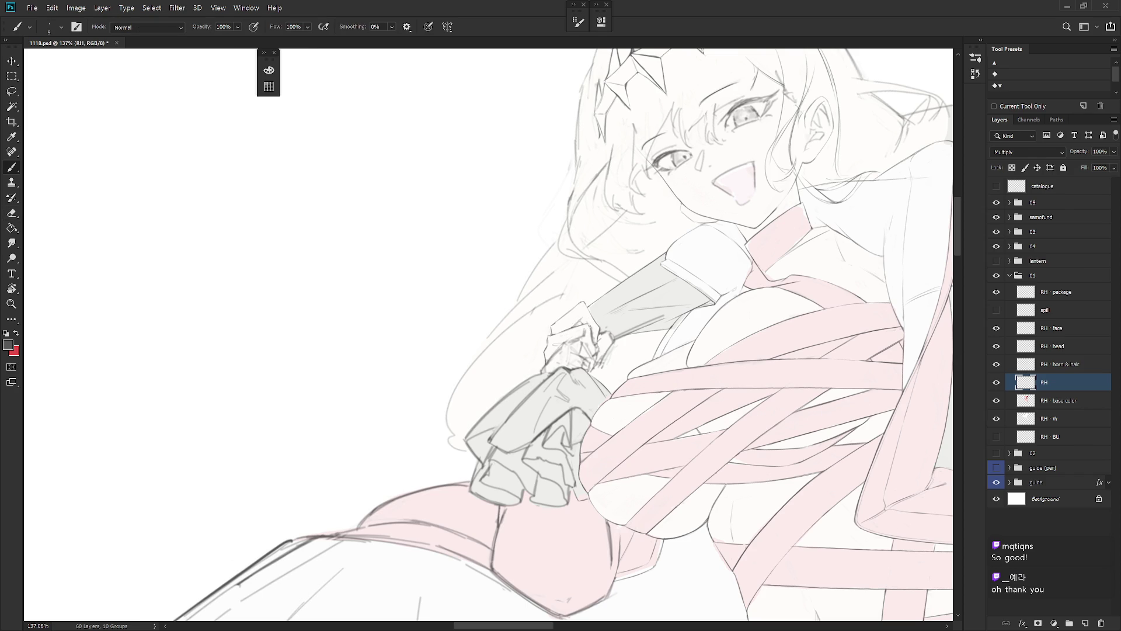
key("e")
key("b")
key("e")
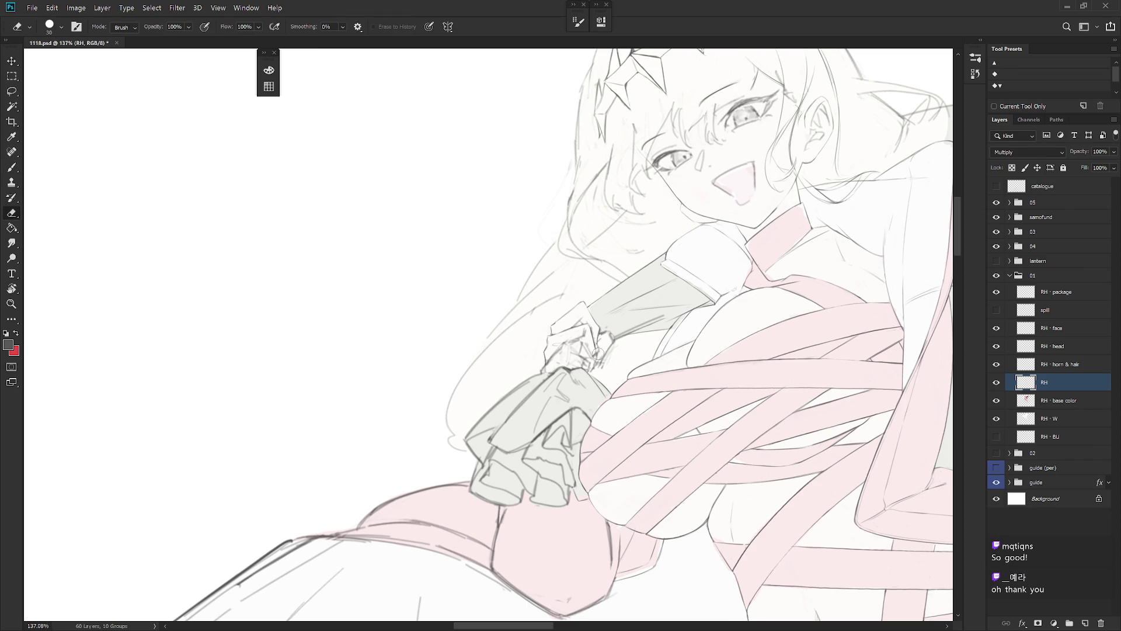
key("b")
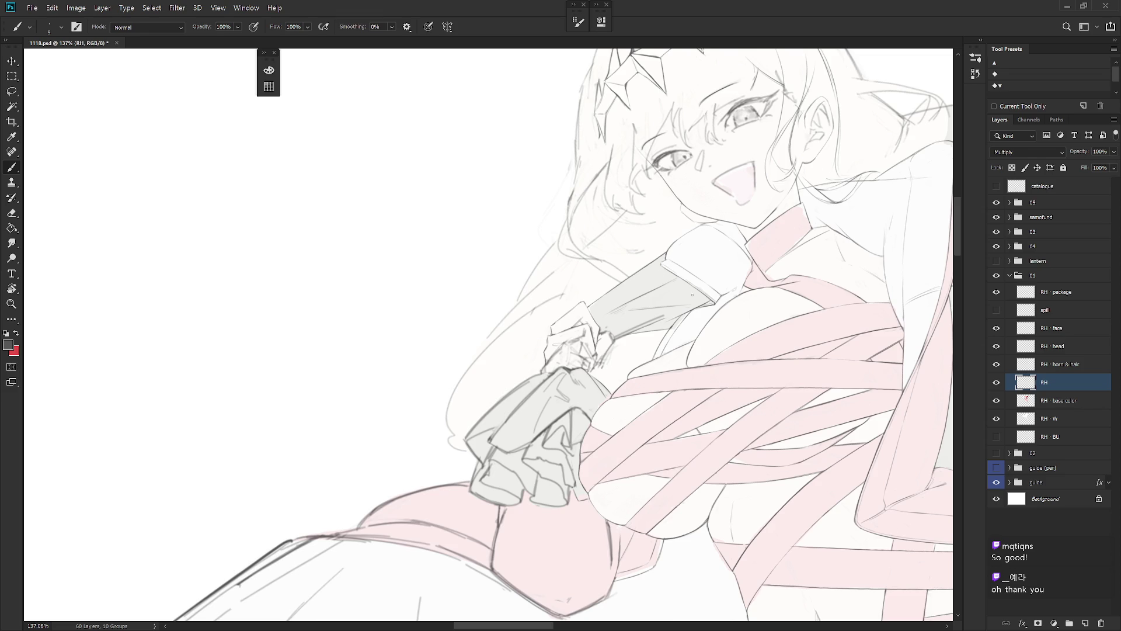
left_click_drag(693, 295, 676, 401)
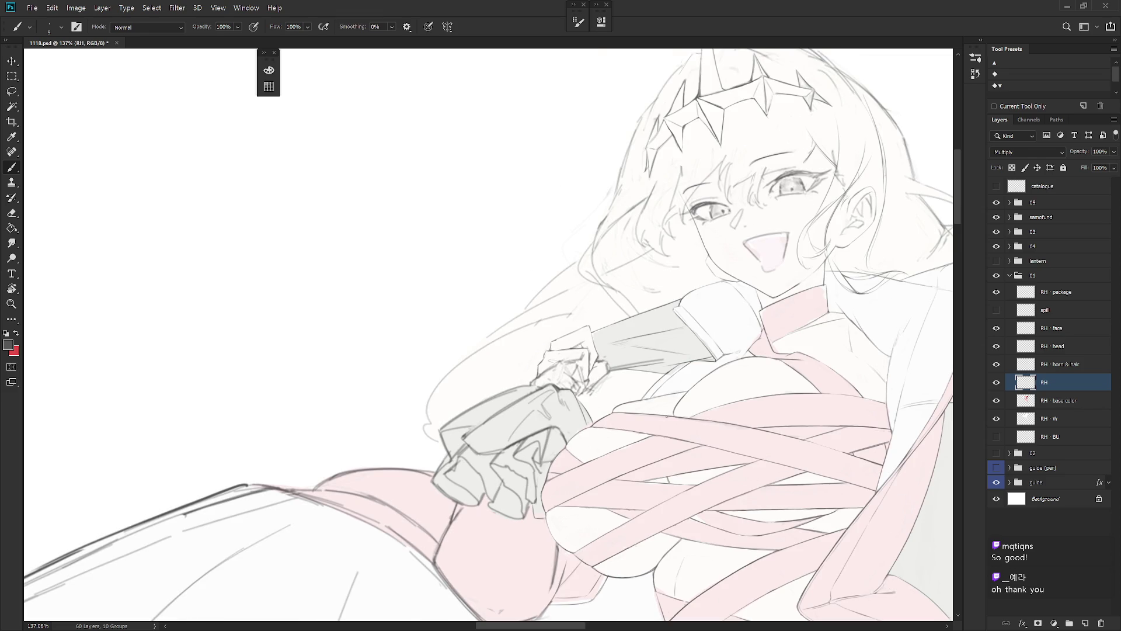
left_click_drag(664, 417, 681, 388)
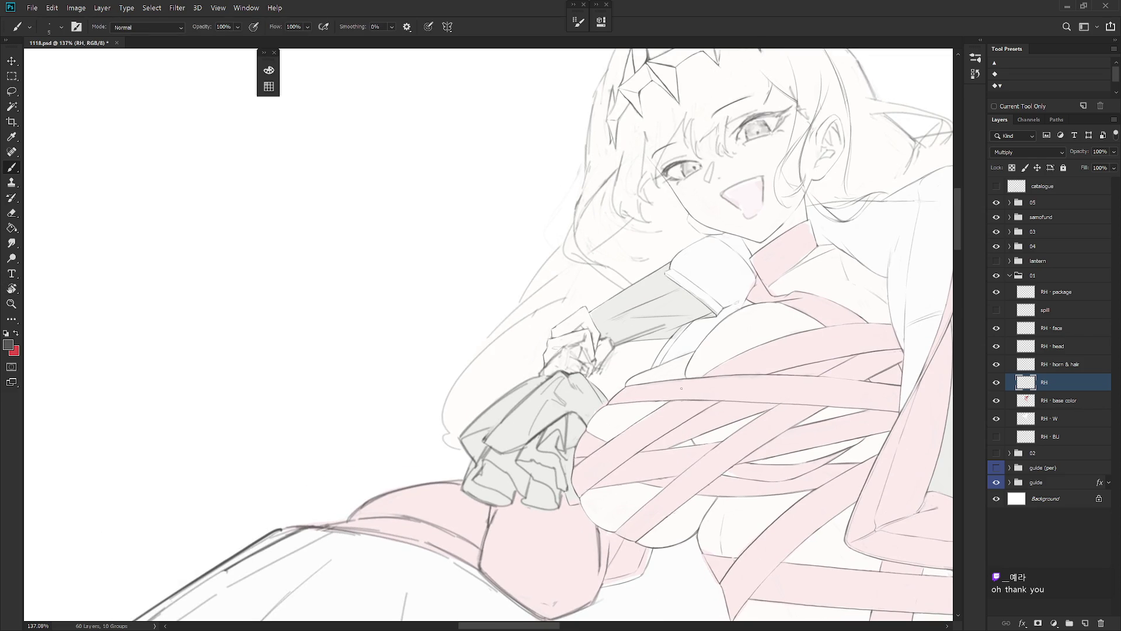
key("e")
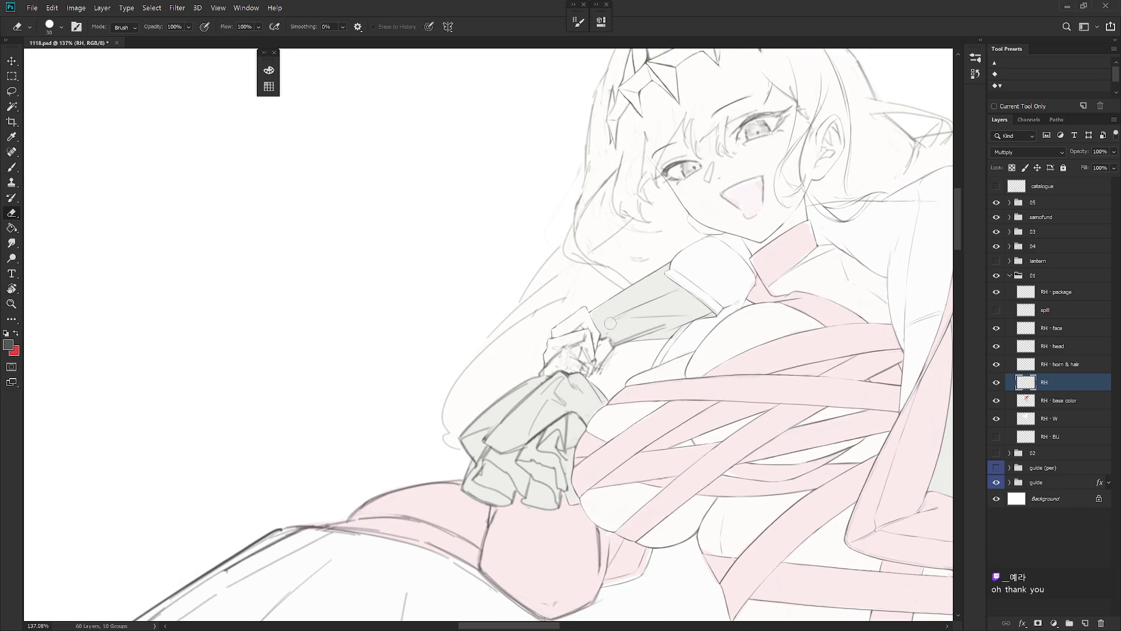
mouse_move(608, 346)
left_mouse_down()
mouse_move(597, 373)
mouse_move(609, 353)
left_mouse_up()
Step: Draw a firmer line along the sleeve's lower edge
key("b")
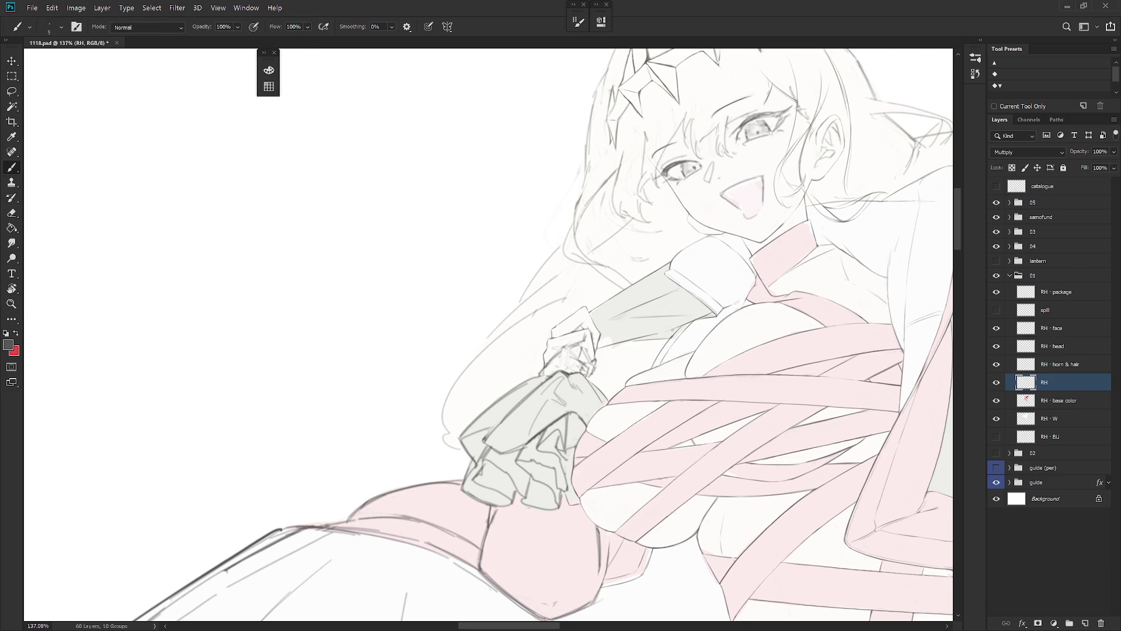
key("e")
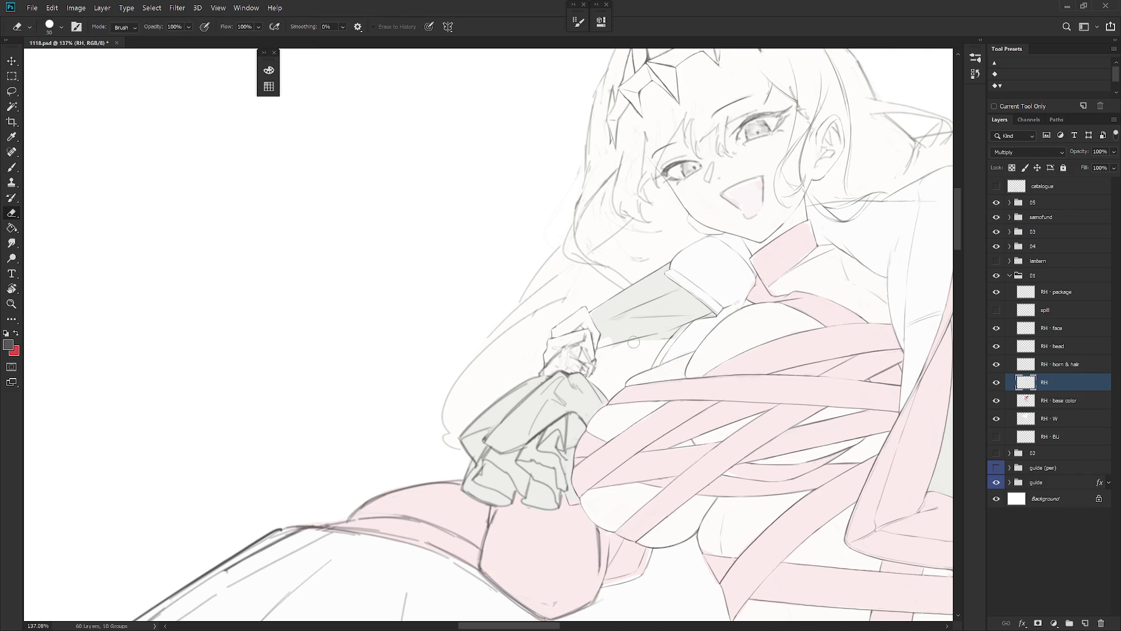
key("b")
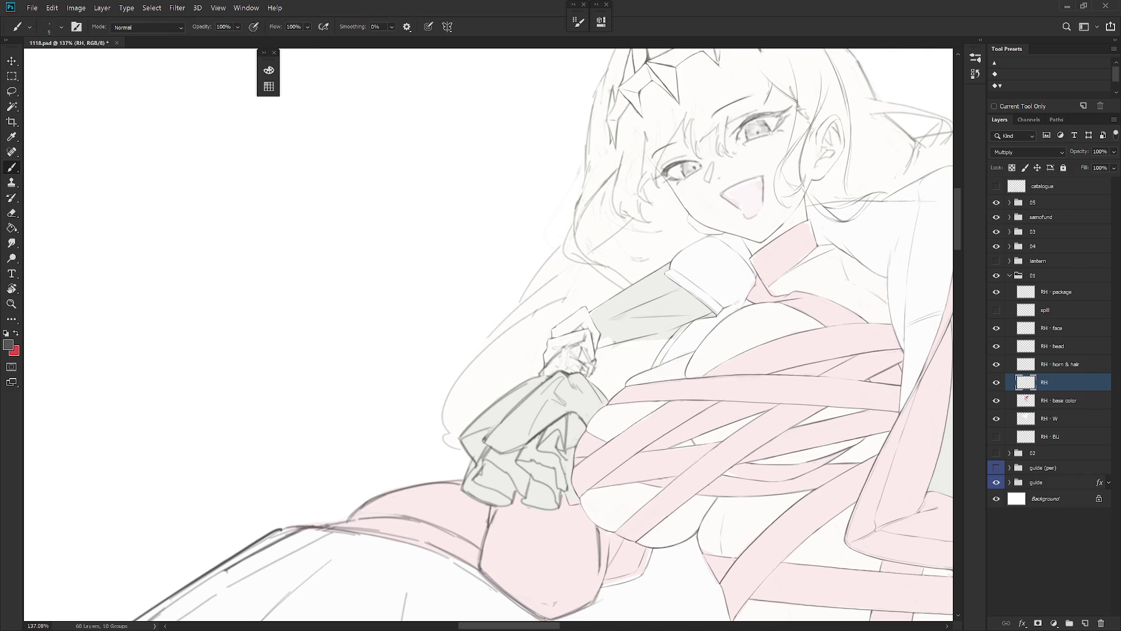
left_click_drag(627, 341, 670, 338)
key("e")
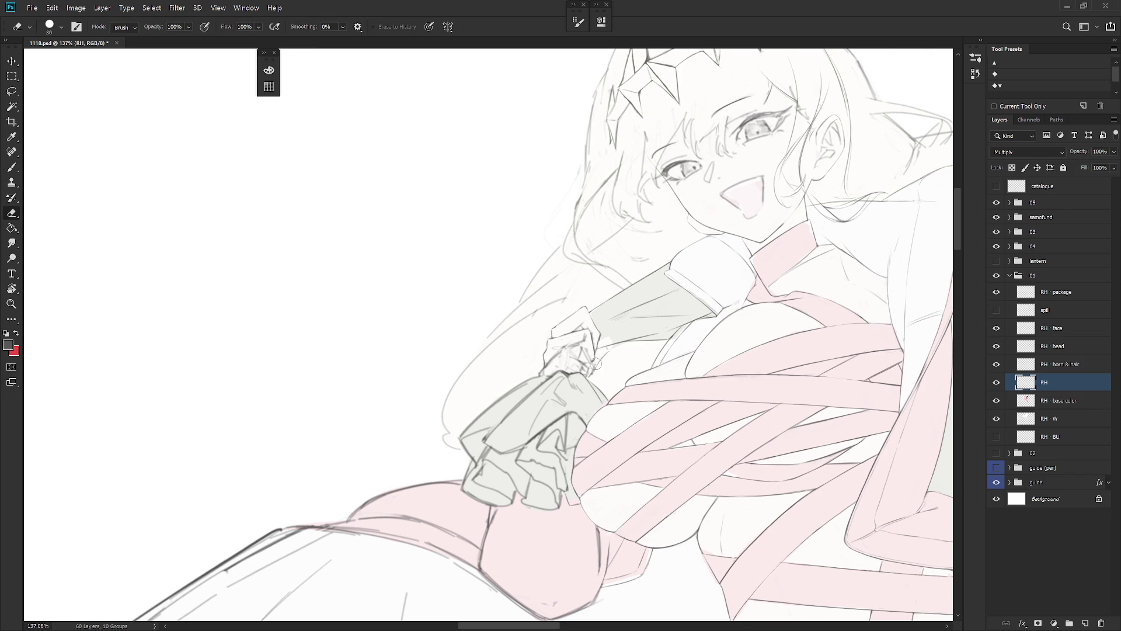
key("b")
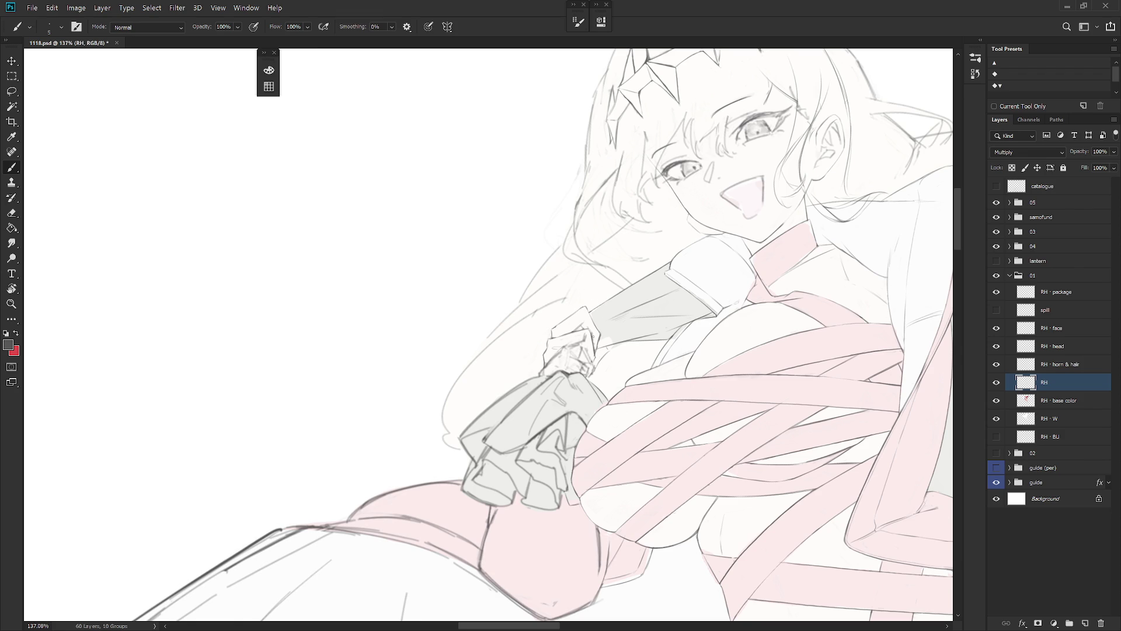
key("e")
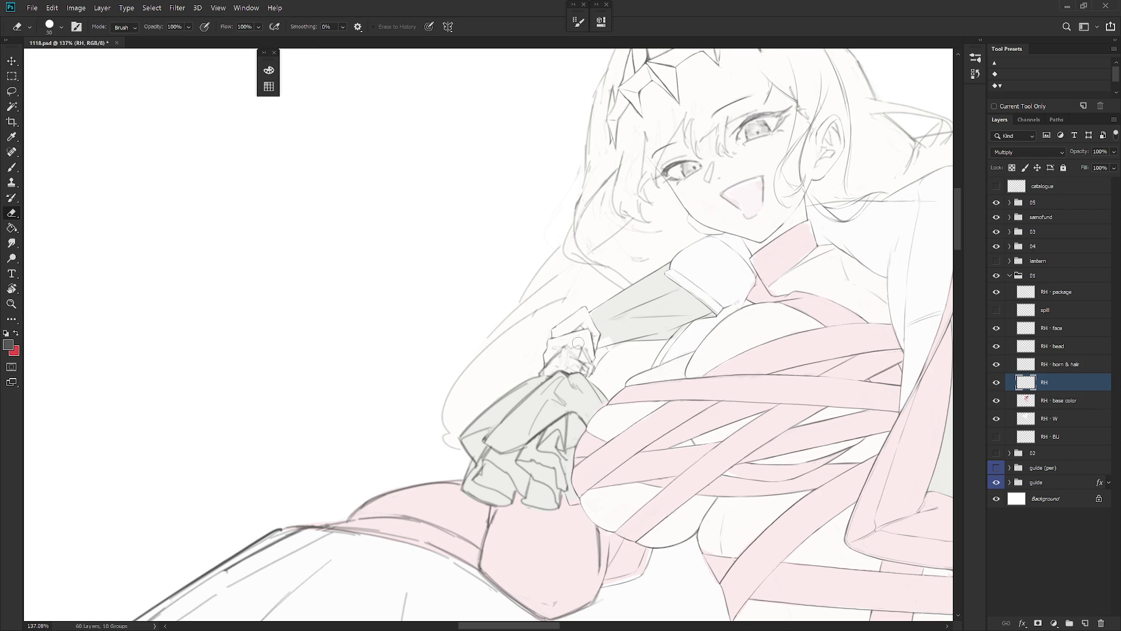
key("b")
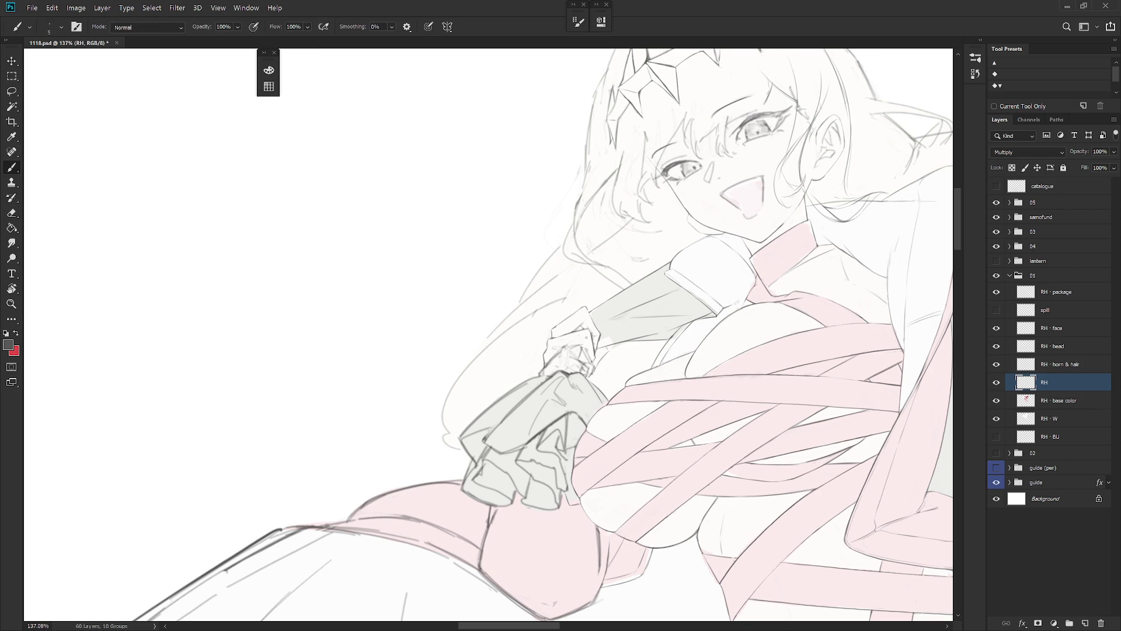
key("e")
key("b")
Step: Add a short line beside the hand's knuckle
scroll(600, 321, "down", 4)
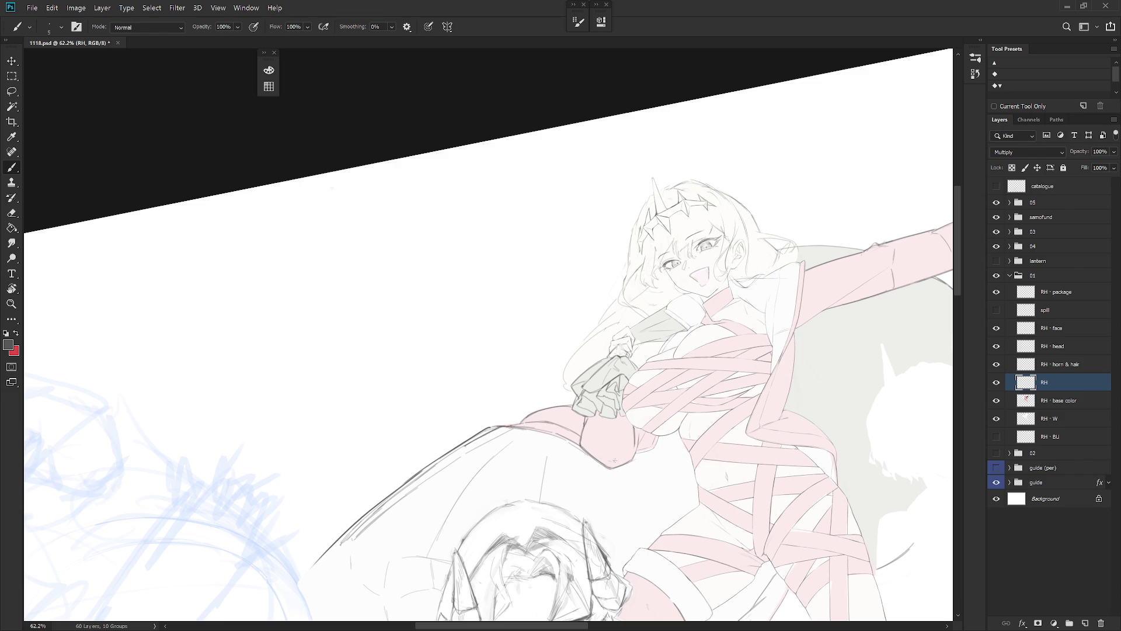
scroll(613, 333, "up", 4)
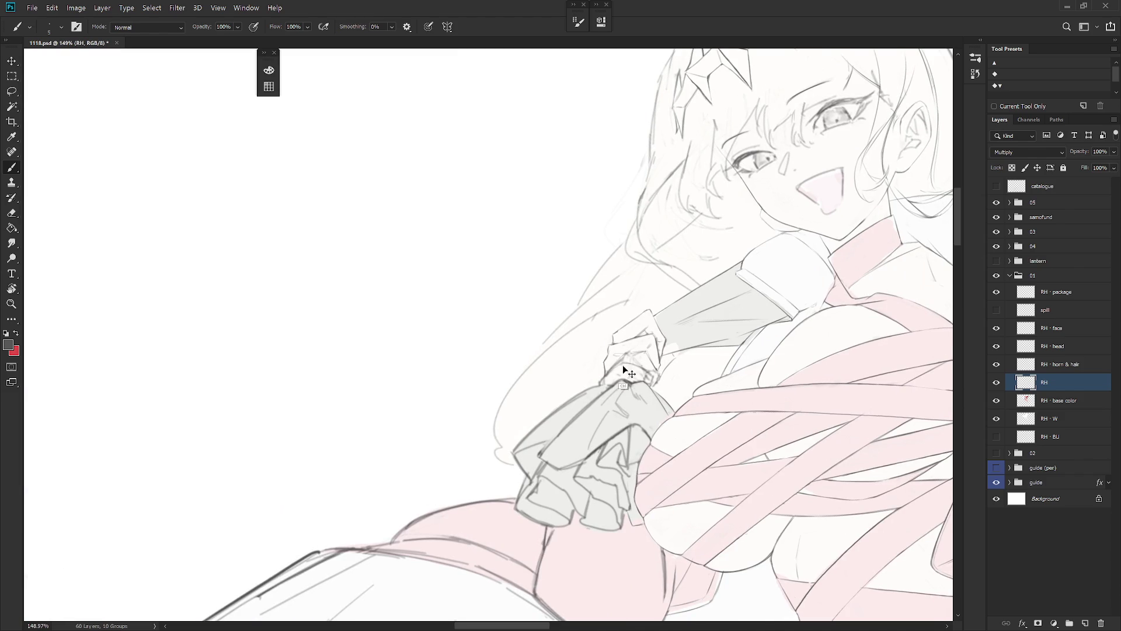
key("e")
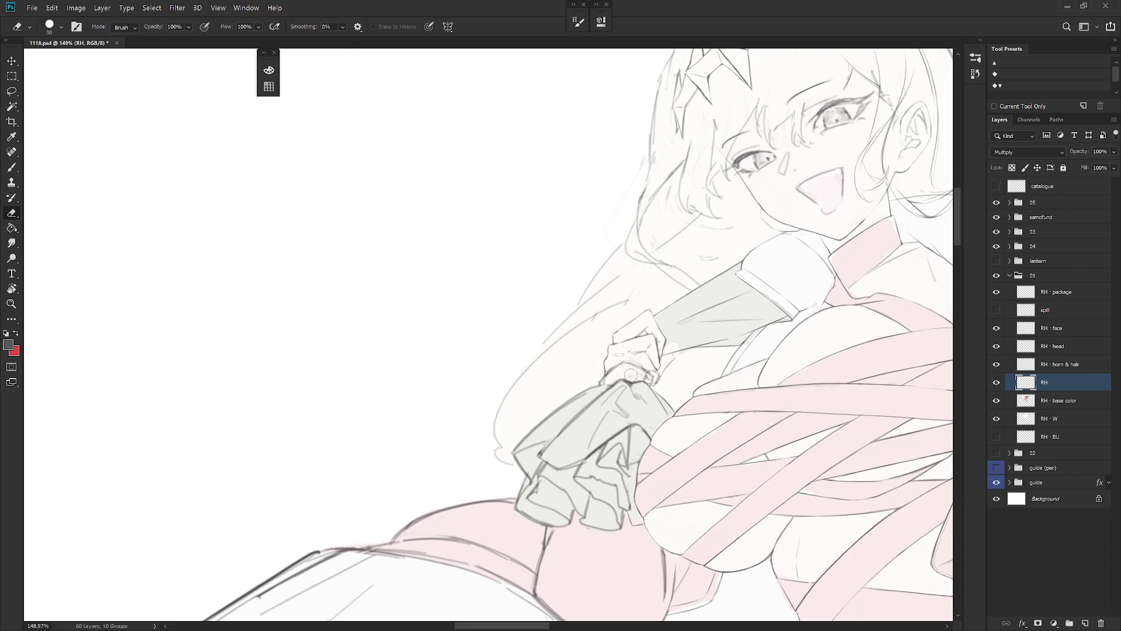
left_click_drag(630, 371, 618, 403)
key("r")
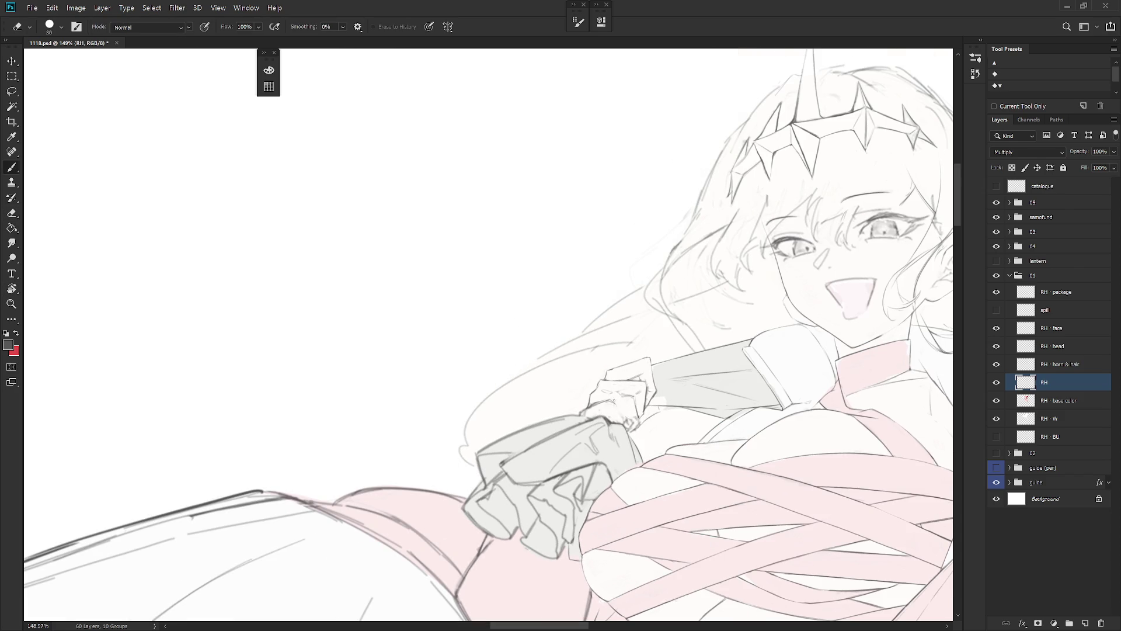
left_click_drag(672, 433, 652, 305)
key("b")
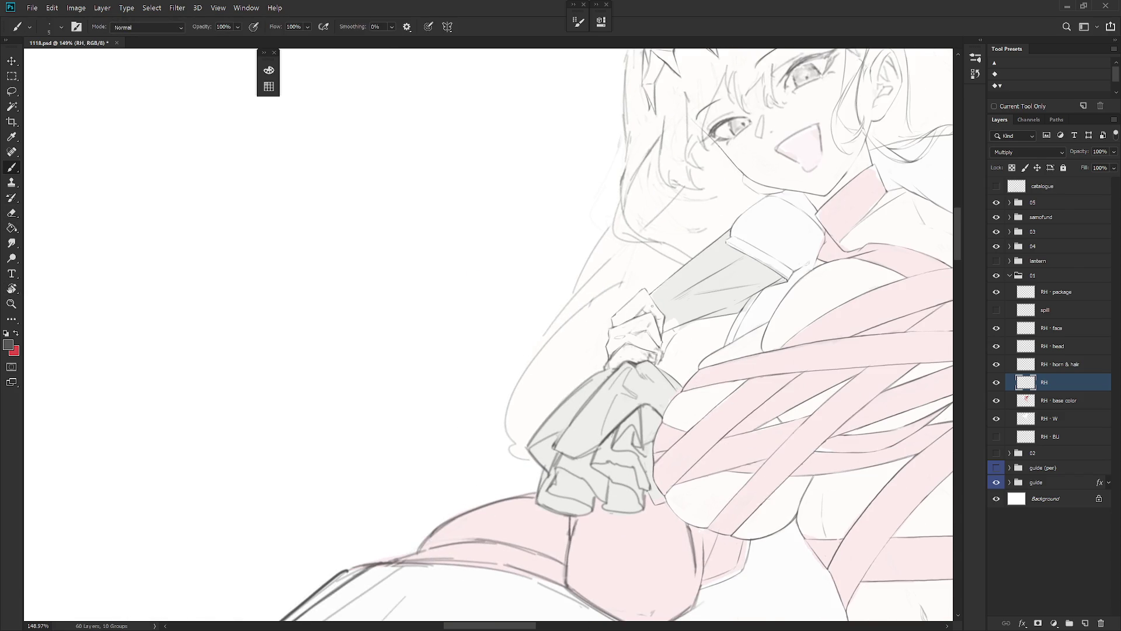
key("e")
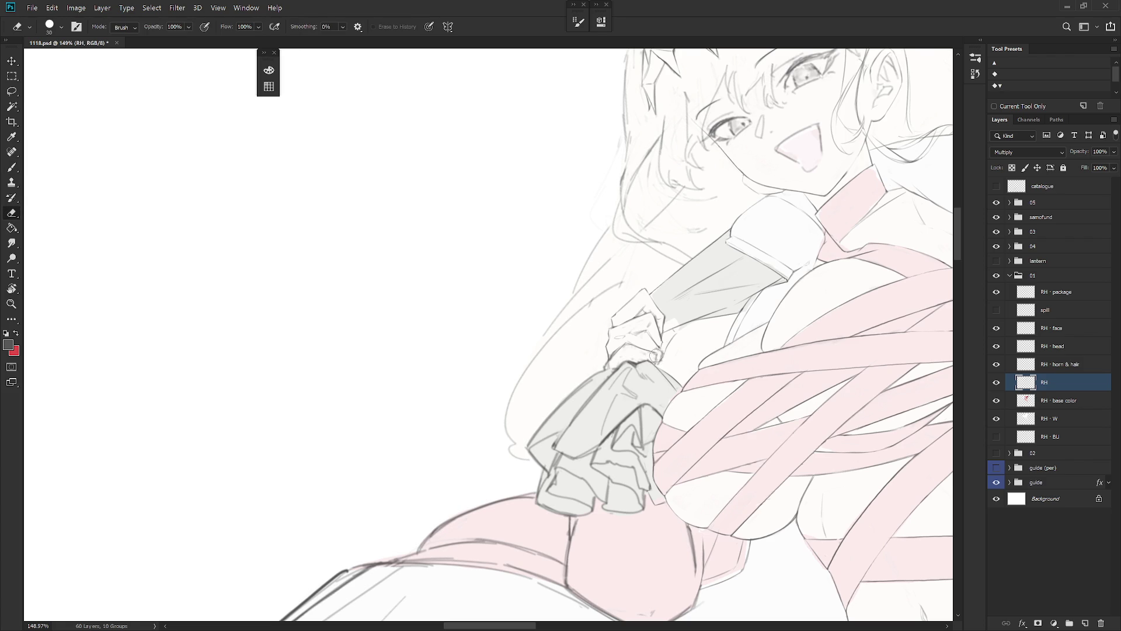
key("b")
key("e")
key("b")
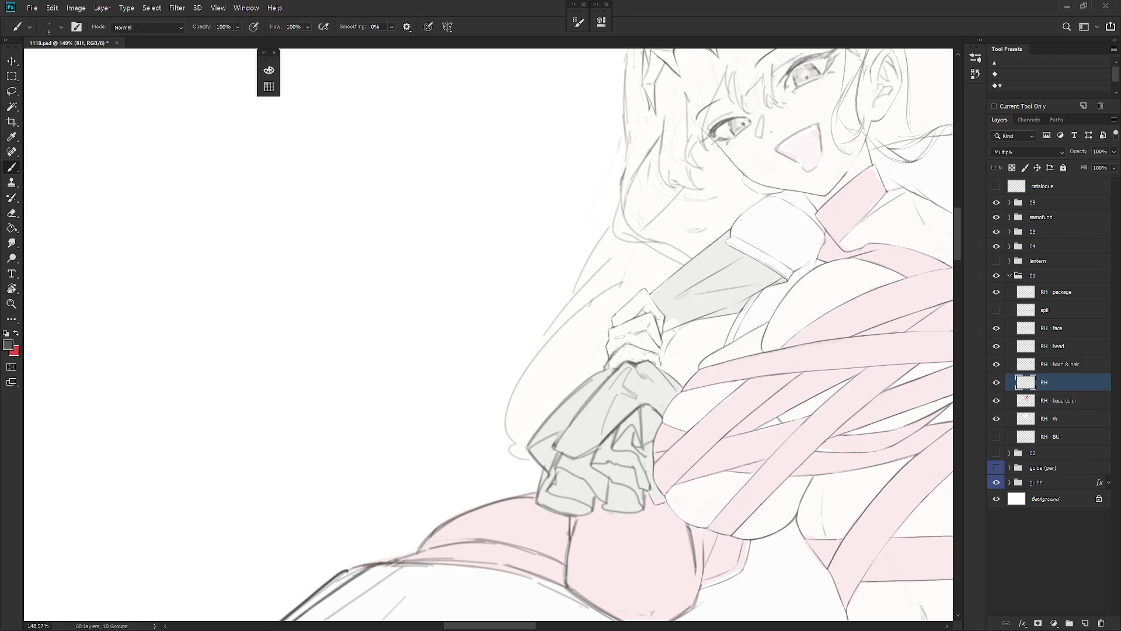
left_click_drag(662, 347, 663, 355)
Step: Rotate the view around the hand and sample the line colour from the drawing
key("e")
key("b")
key("r")
mouse_move(663, 353)
left_mouse_down()
mouse_move(653, 395)
mouse_move(601, 432)
left_mouse_up()
key("e")
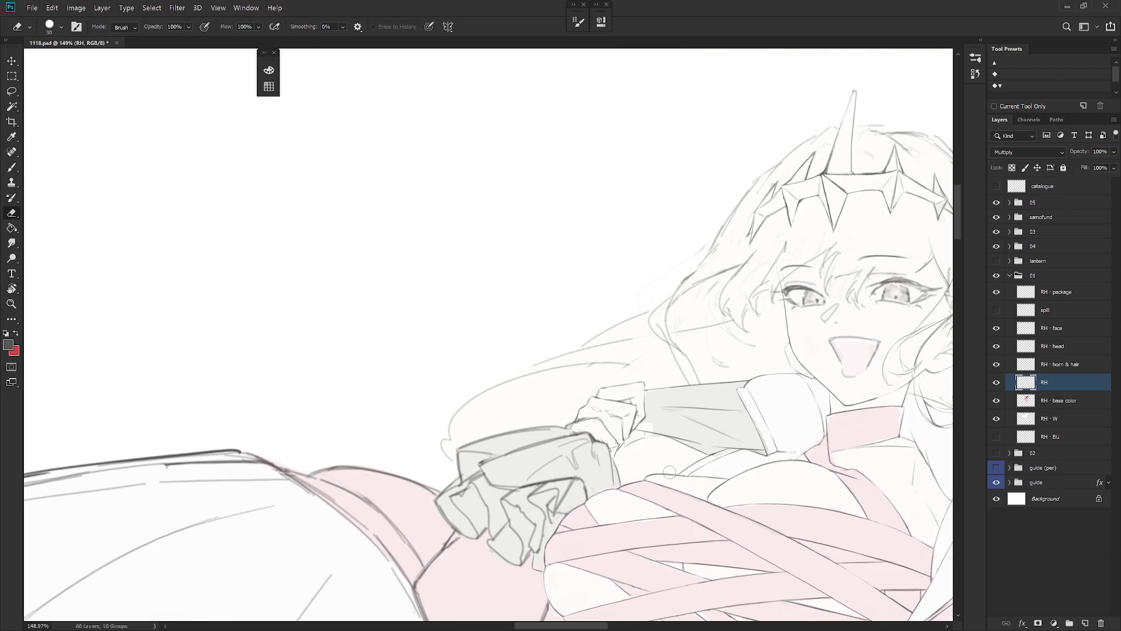
key("r")
mouse_move(669, 472)
left_mouse_down()
mouse_move(678, 427)
mouse_move(620, 345)
left_mouse_up()
key("r")
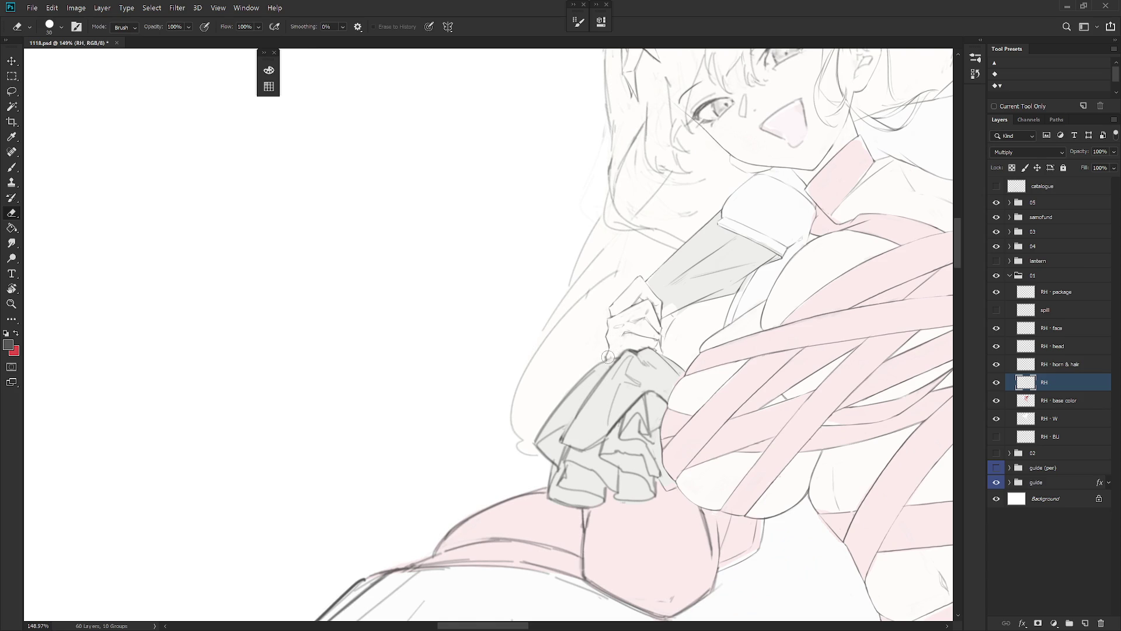
key("b")
left_click(608, 347, "alt")
key("e")
key("b")
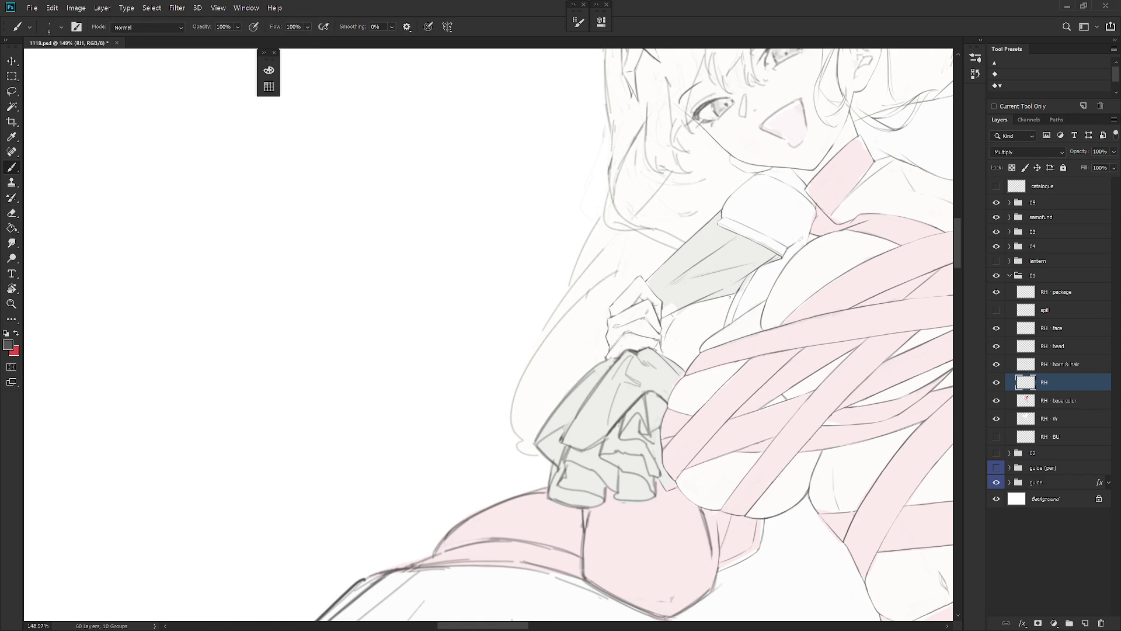
scroll(495, 423, "down", 5)
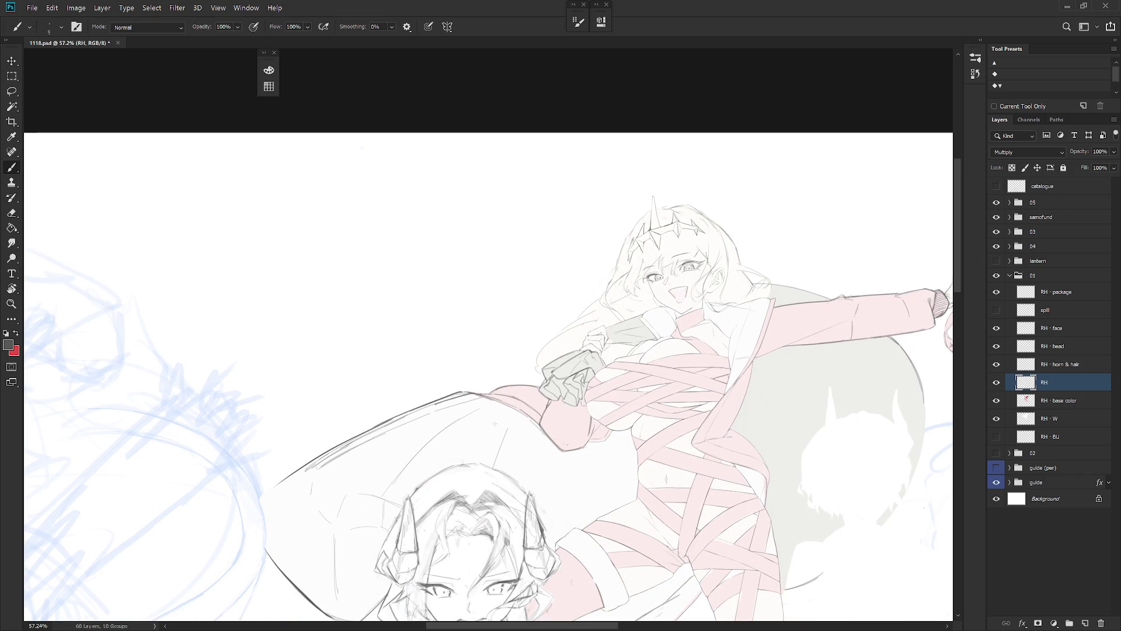
scroll(608, 328, "up", 3)
key("e")
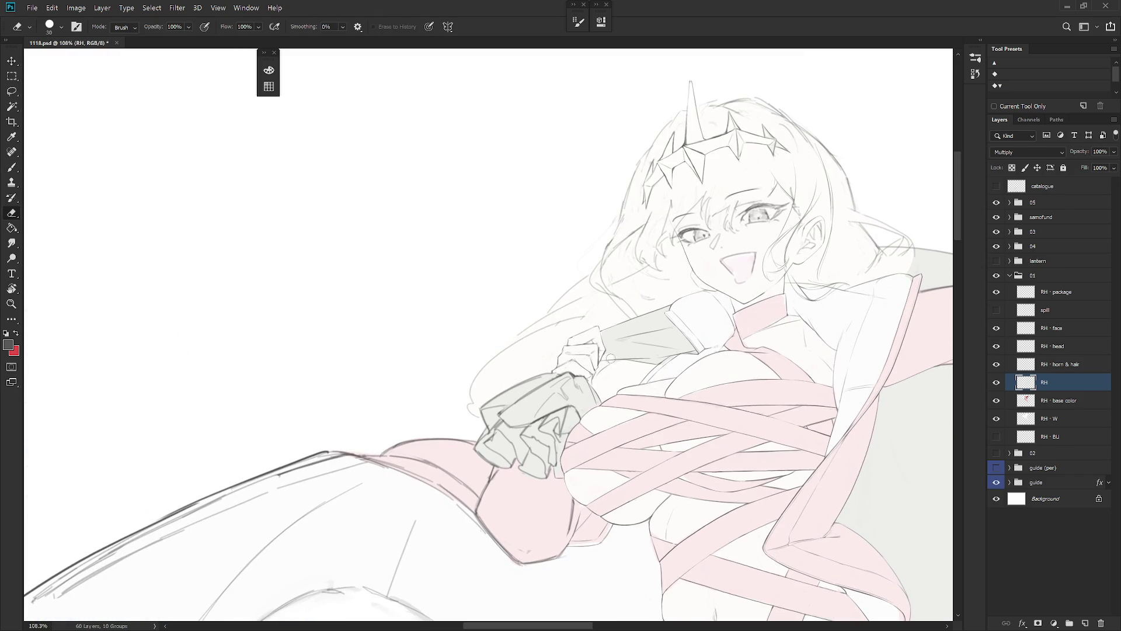
key("b")
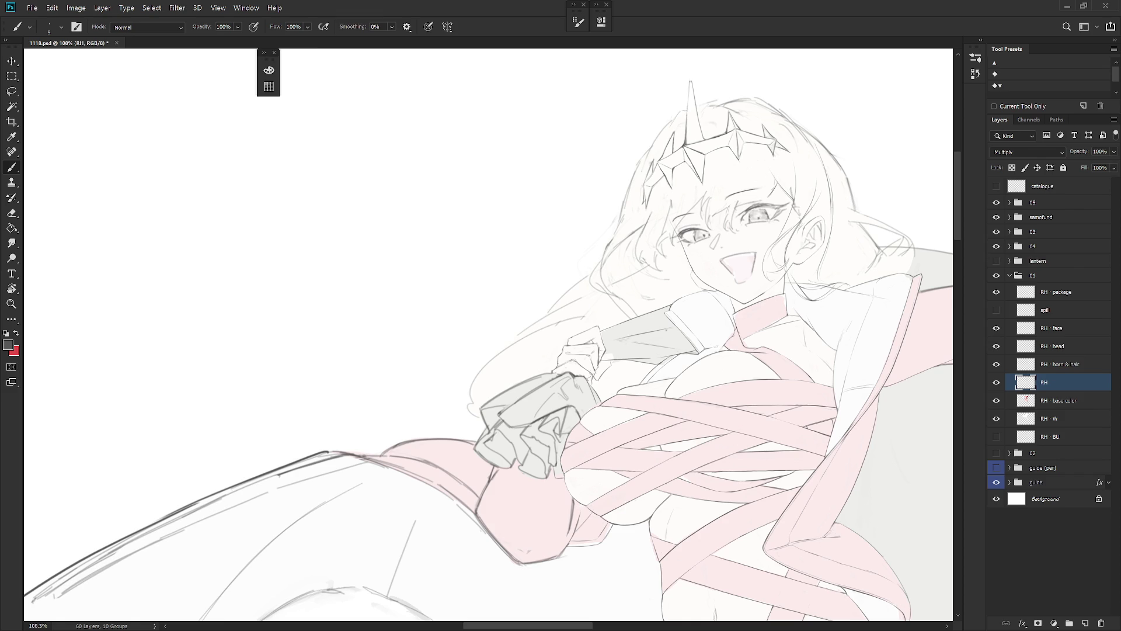
left_click_drag(485, 304, 463, 326)
scroll(565, 286, "up", 3)
key("e")
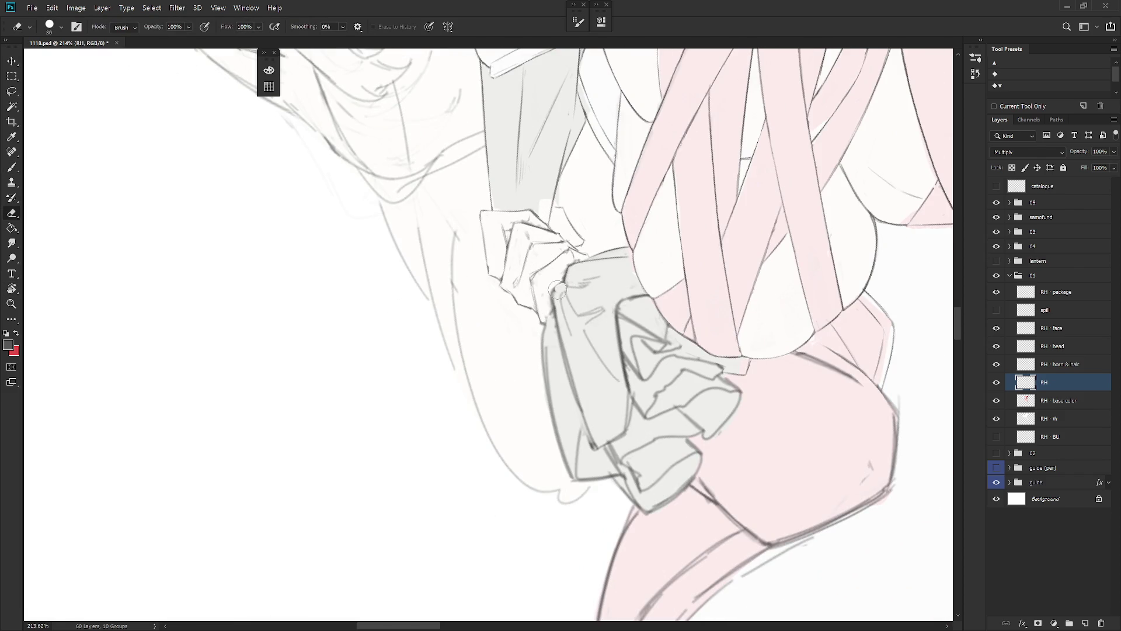
key("b")
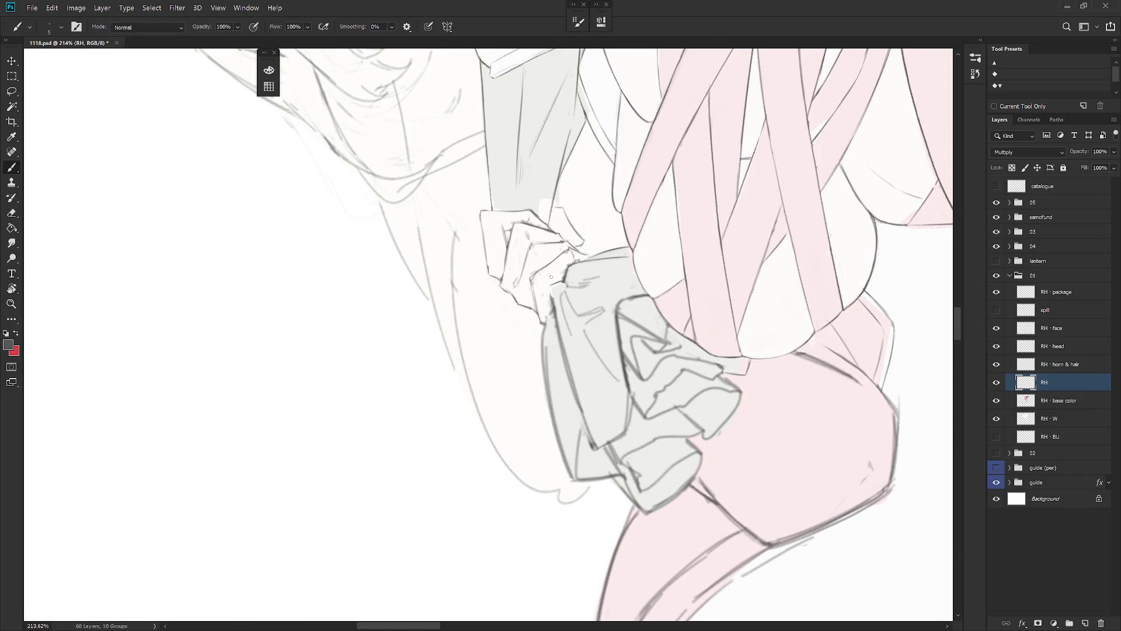
key("e")
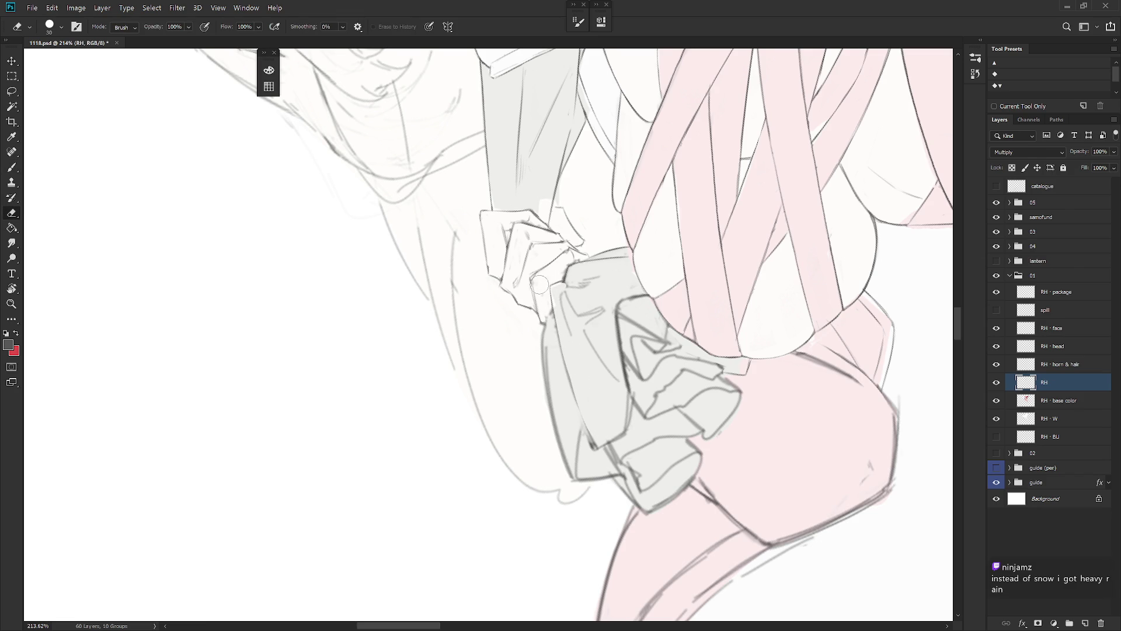
key("b")
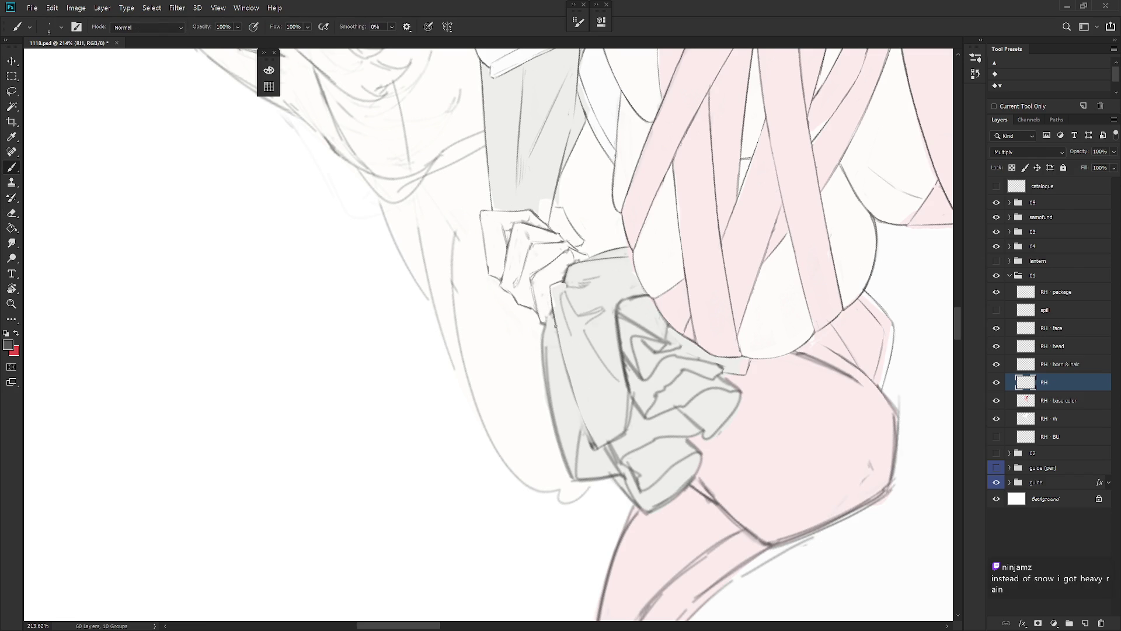
key("e")
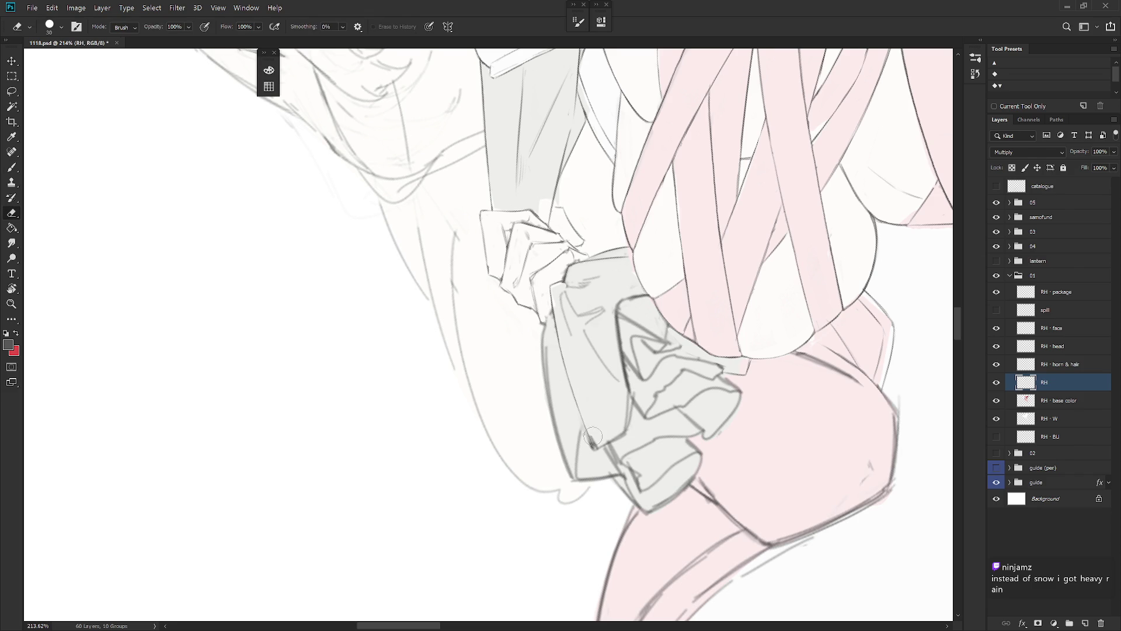
scroll(605, 362, "down", 5)
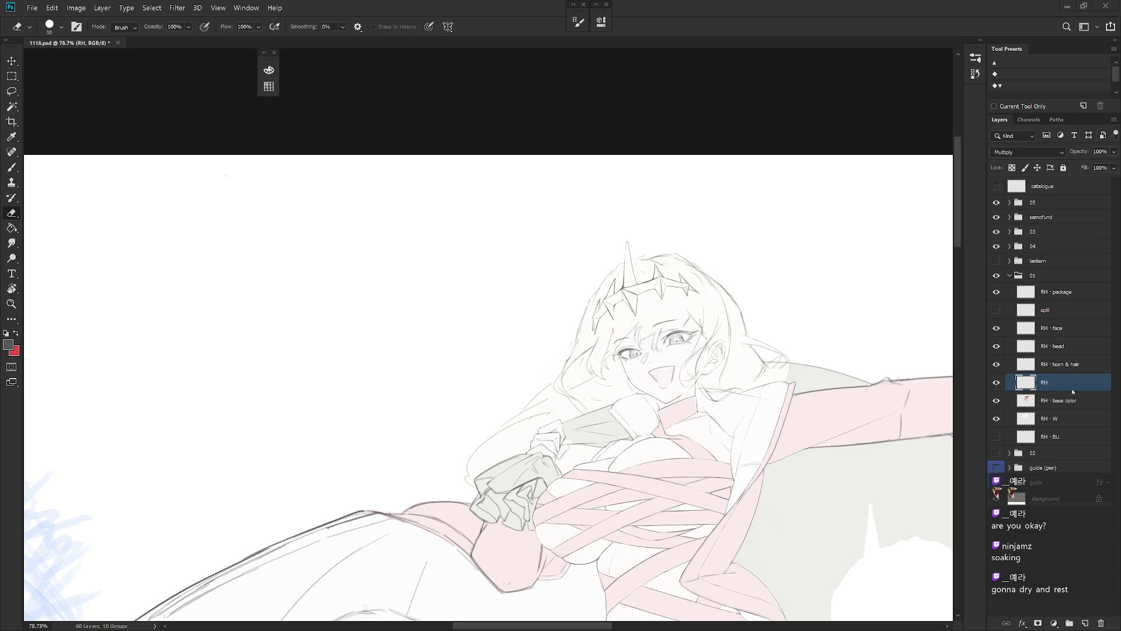
Step: Add a short line at the top knuckle of the hand
scroll(519, 481, "up", 5)
key("b")
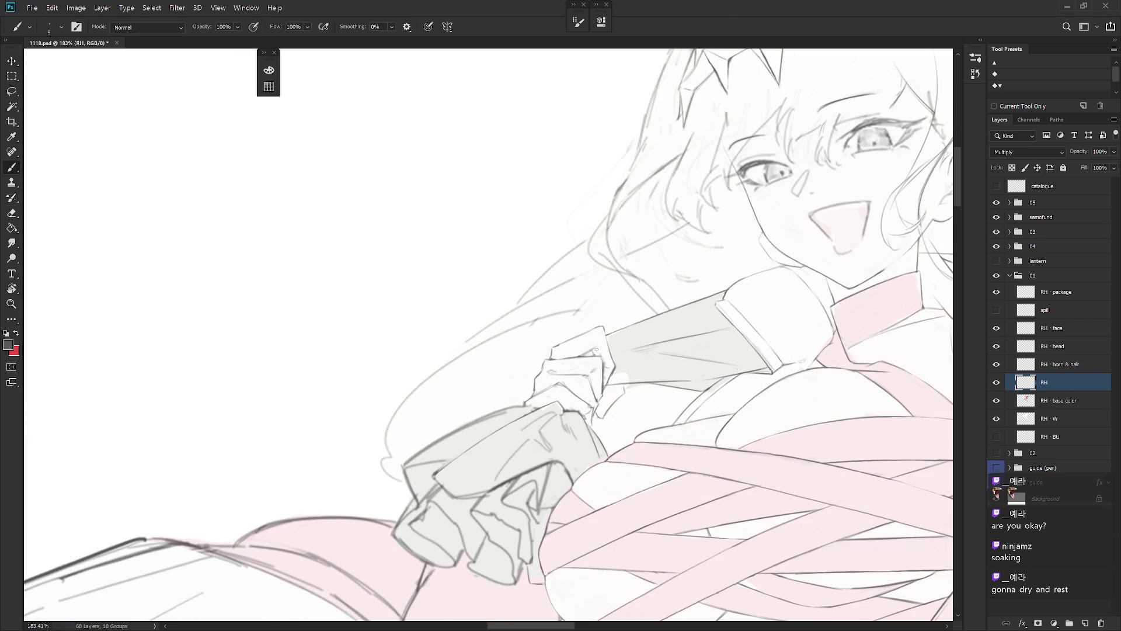
key("r")
left_click_drag(597, 350, 558, 330)
key("e")
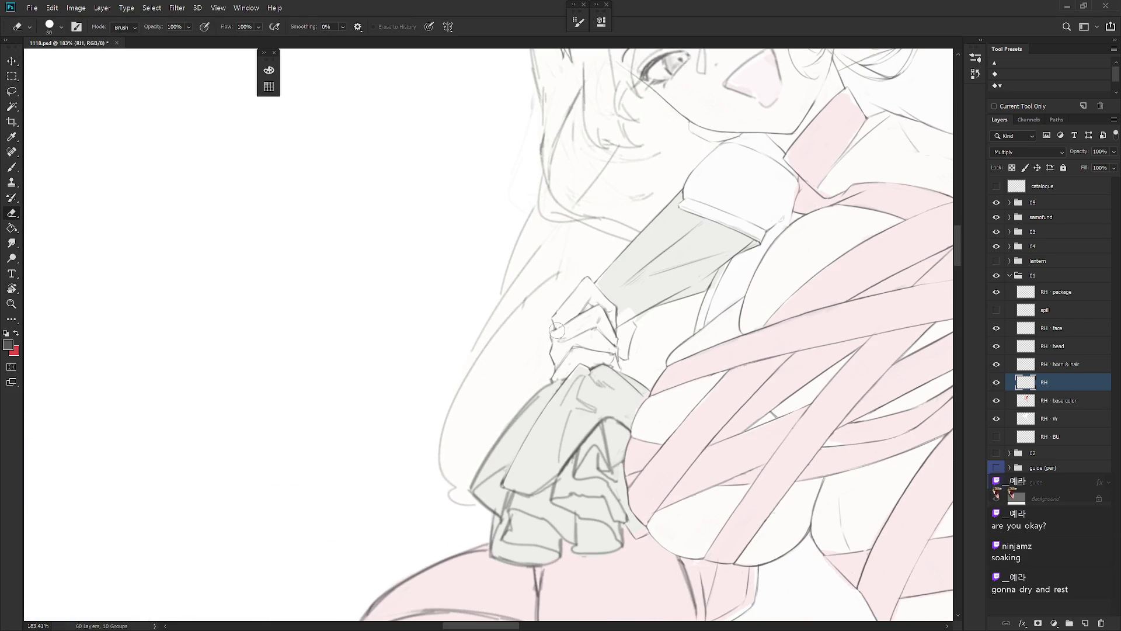
key("b")
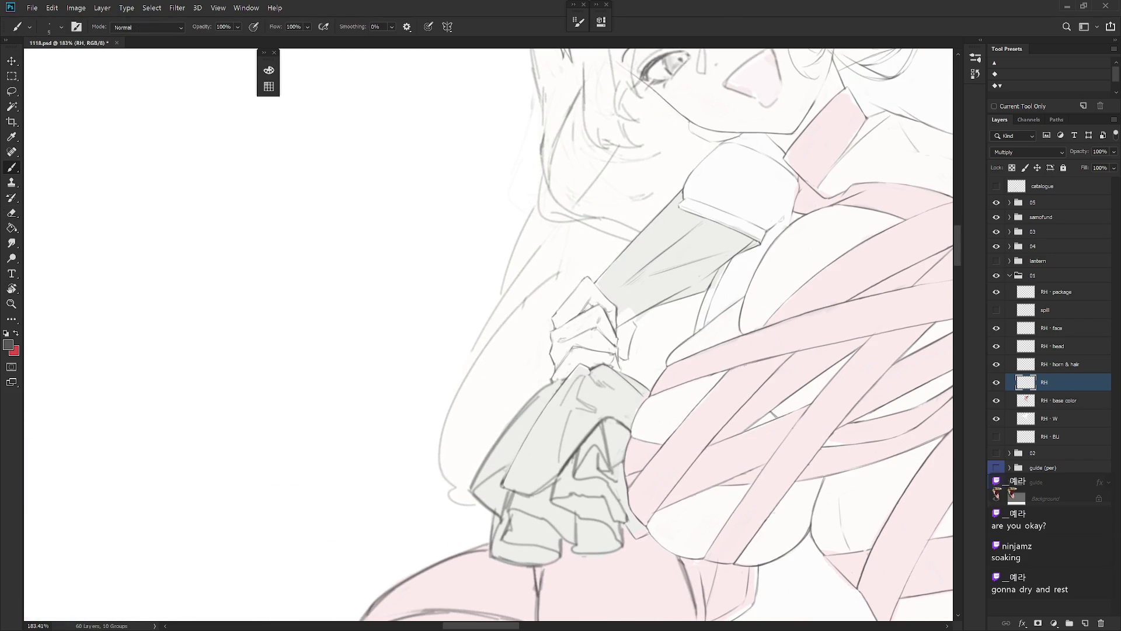
left_click_drag(581, 315, 562, 326)
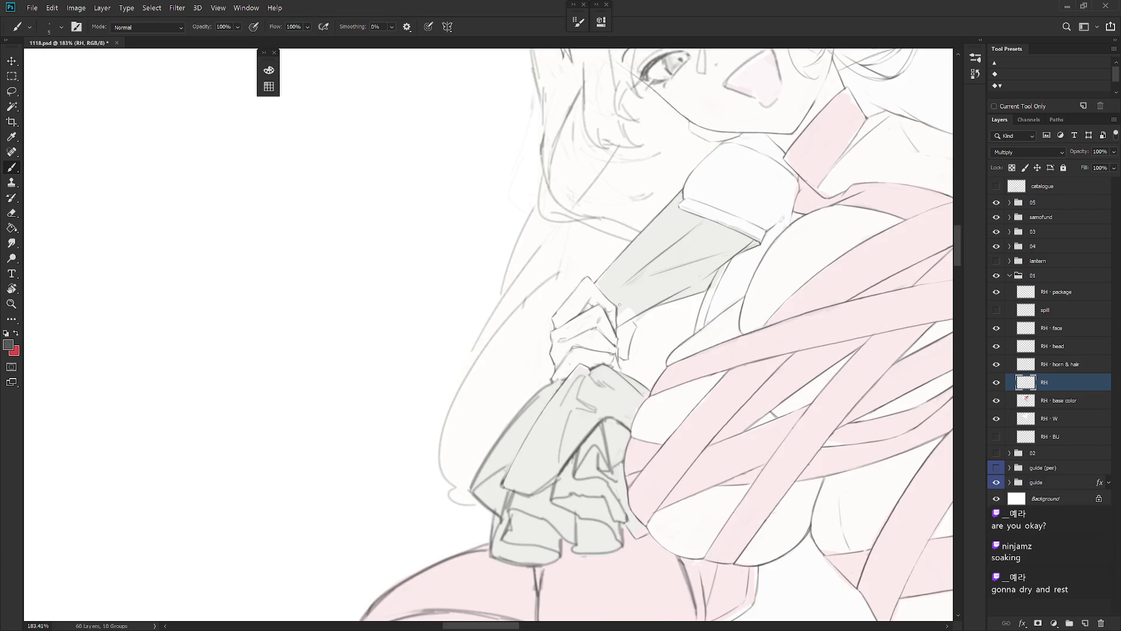
Step: Turn the figure upright and add a short stroke to the hand's fingers
left_click_drag(620, 304, 606, 364)
key("e")
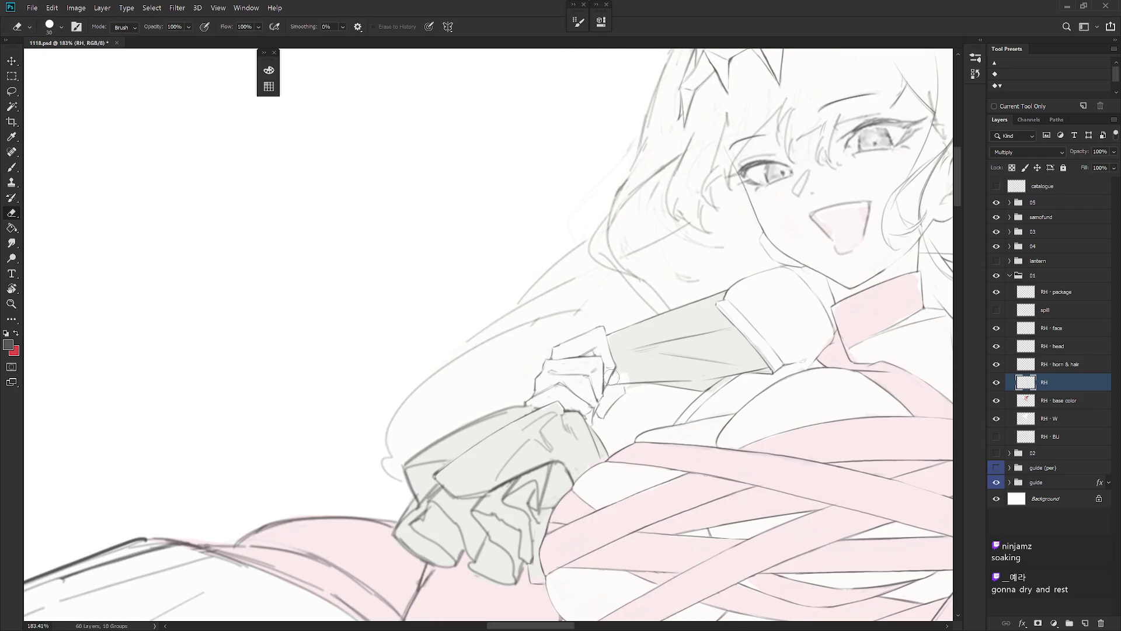
key("b")
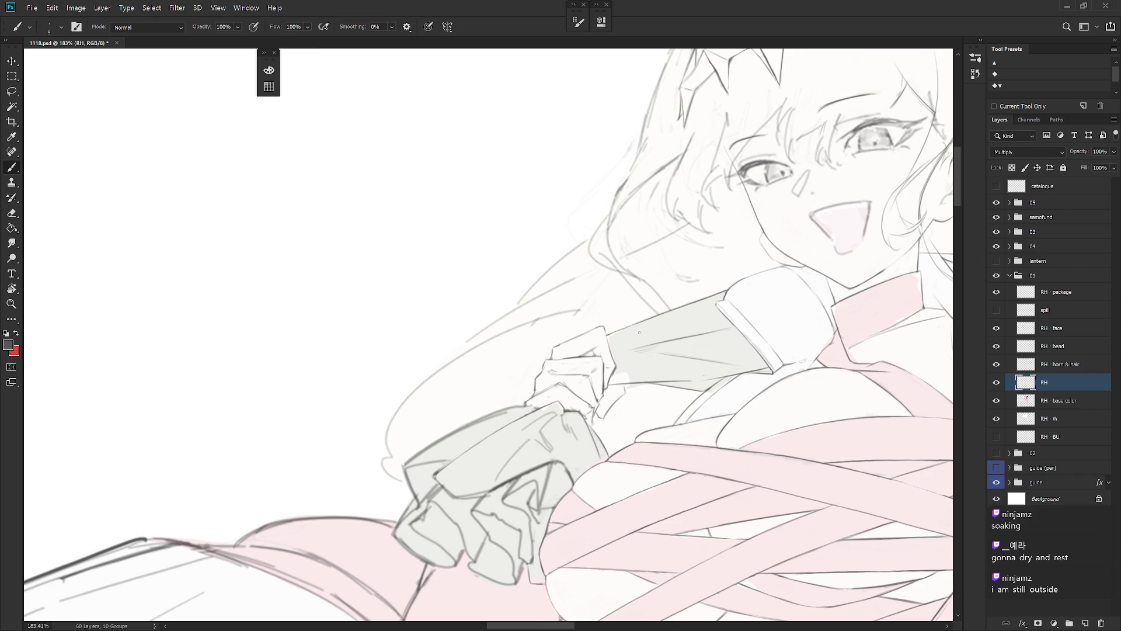
key("e")
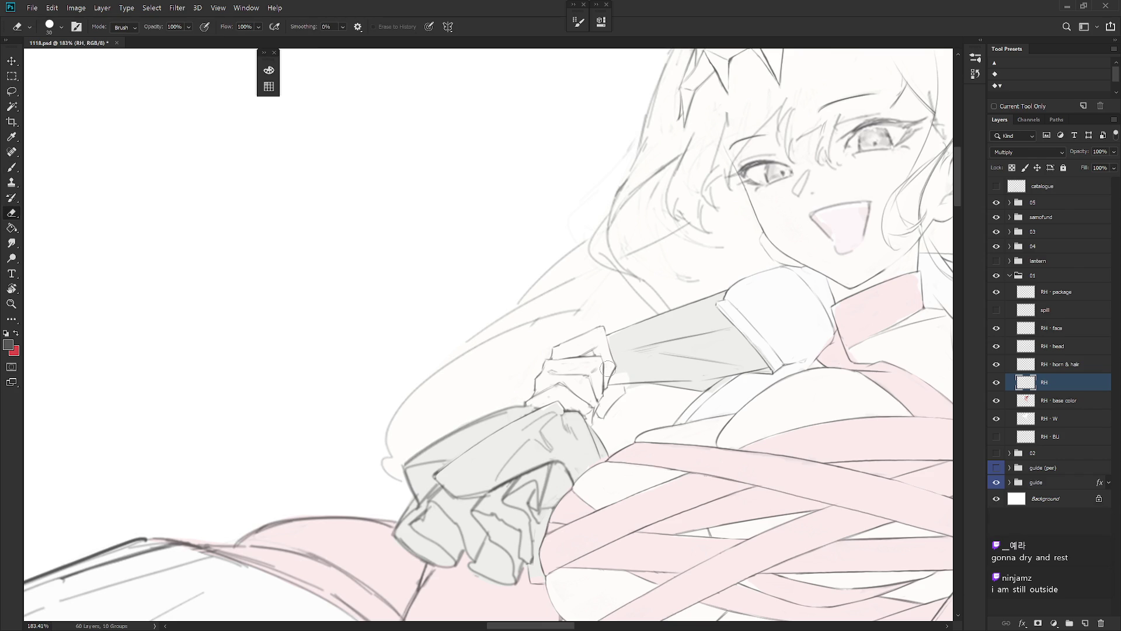
key("b")
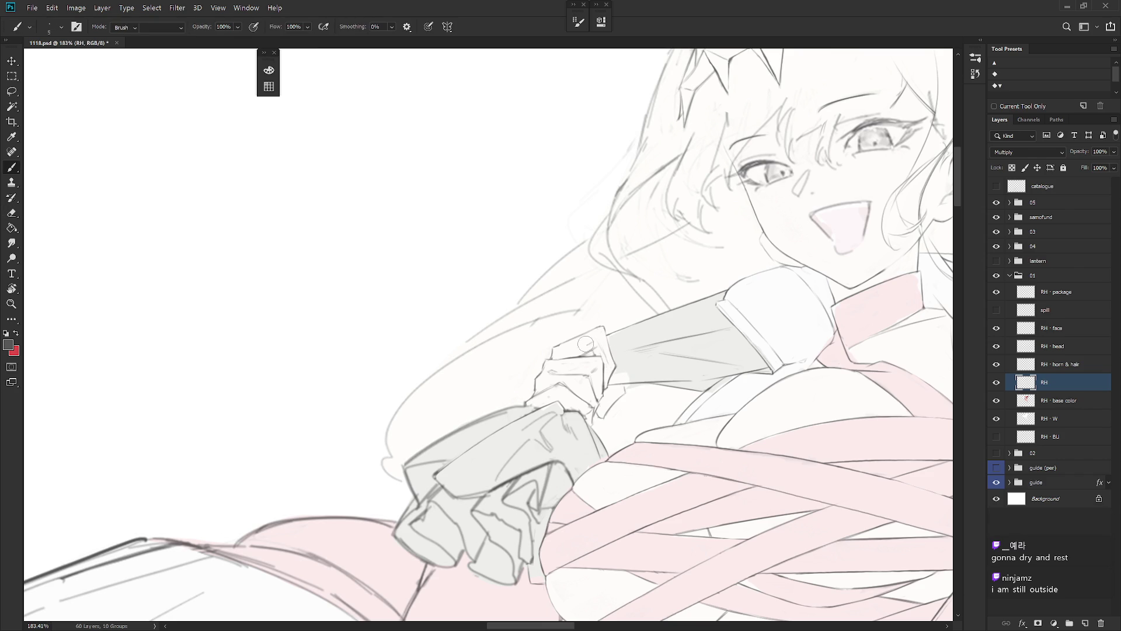
key("e")
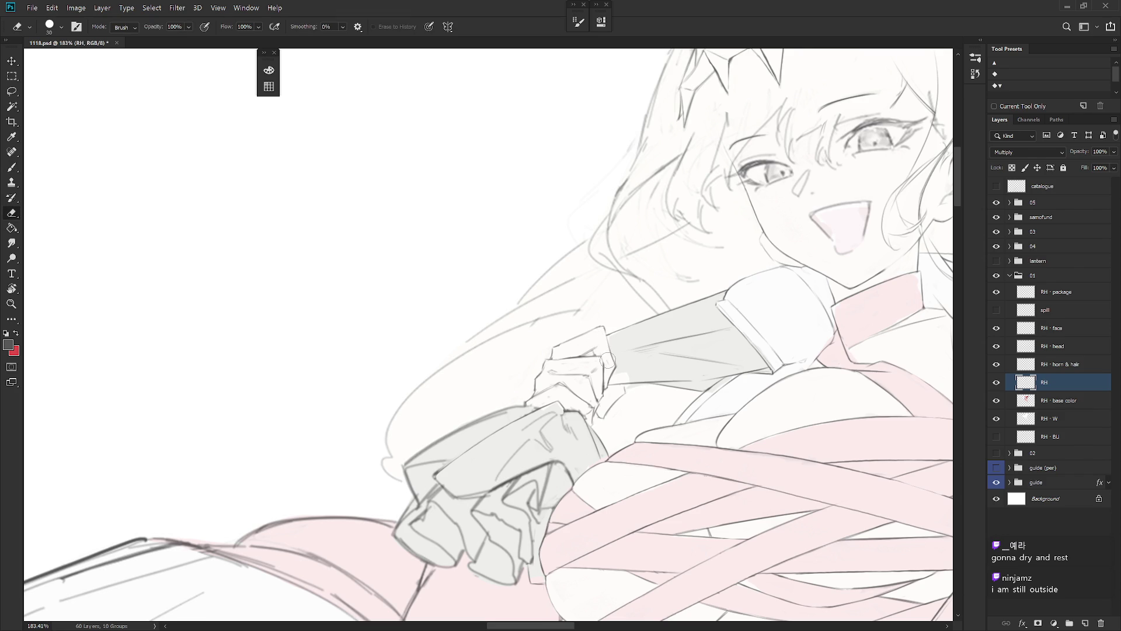
key("b")
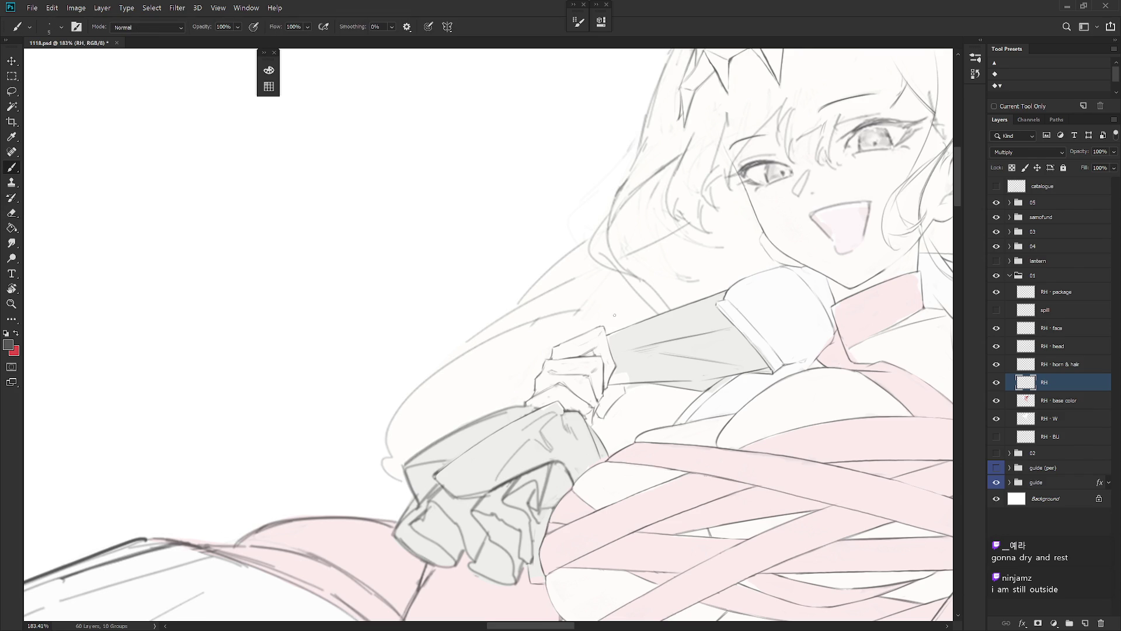
mouse_move(604, 350)
left_mouse_down()
mouse_move(609, 364)
mouse_move(602, 346)
left_mouse_up()
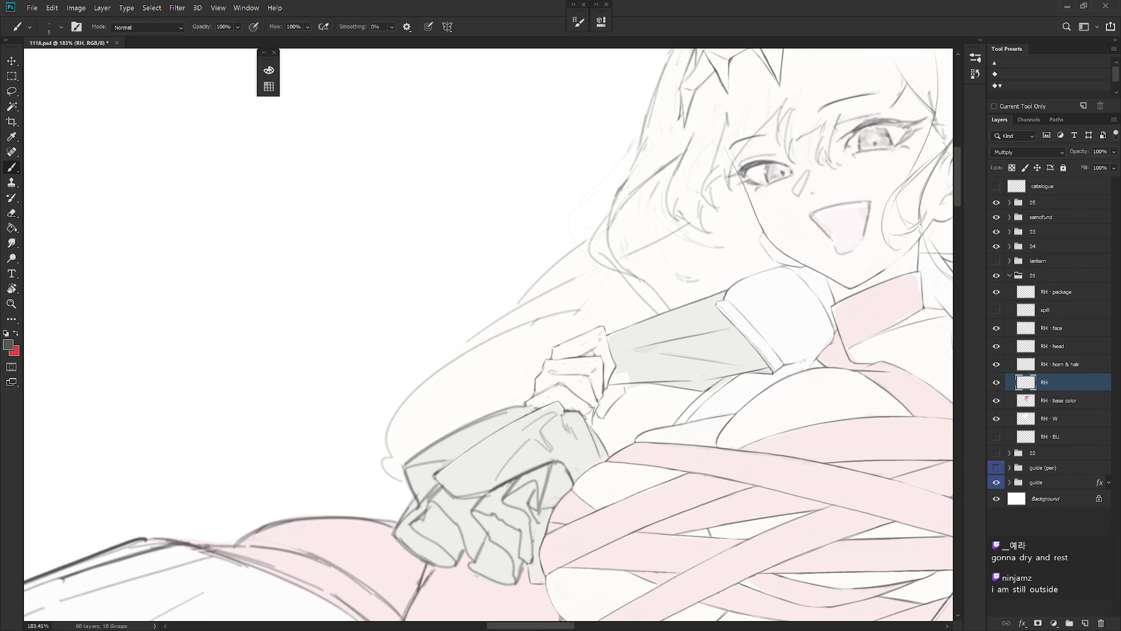
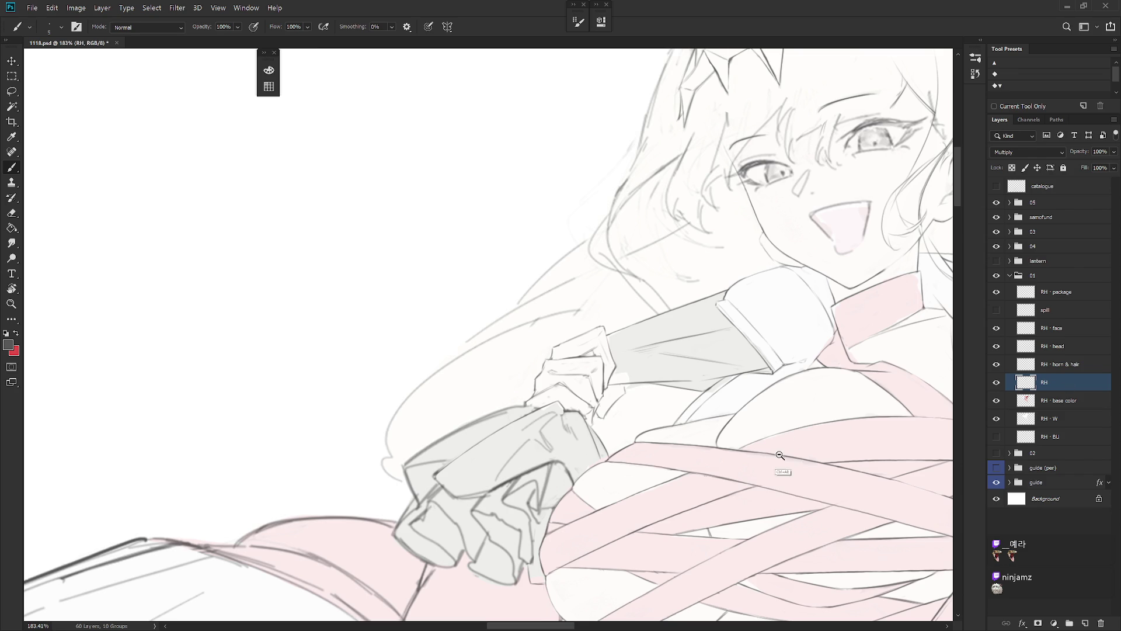
Step: Tilt the view and erase the stray sketch marks on the hand's knuckle
scroll(784, 470, "down", 2)
key("r")
left_click_drag(783, 470, 650, 424)
key("e")
scroll(538, 283, "up", 5)
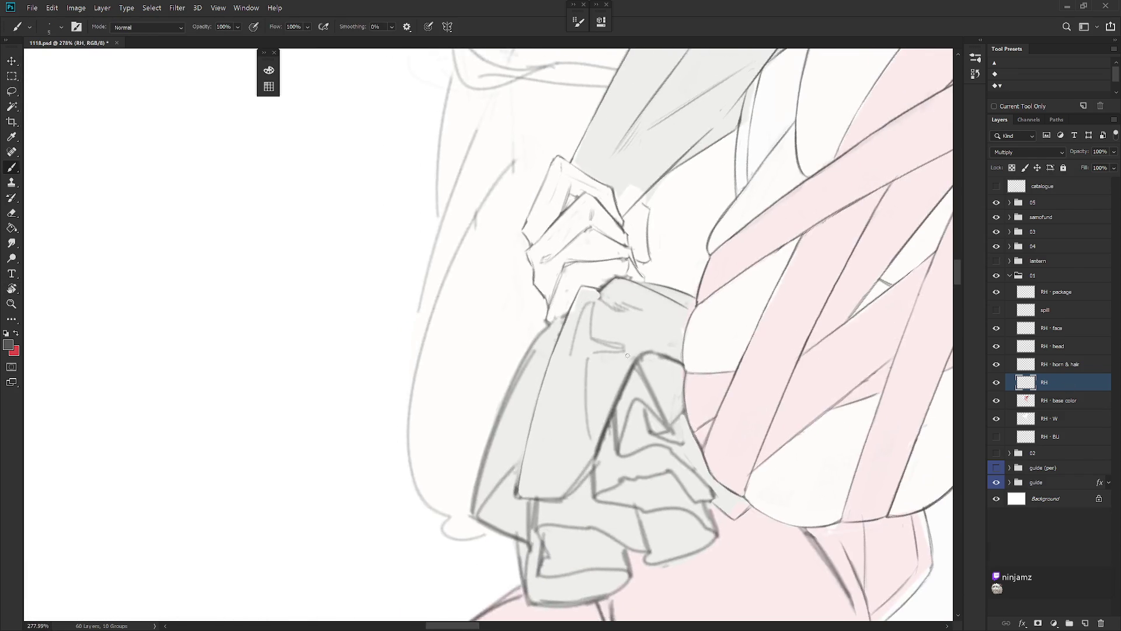
mouse_move(538, 283)
left_mouse_down()
mouse_move(538, 263)
mouse_move(539, 272)
left_mouse_up()
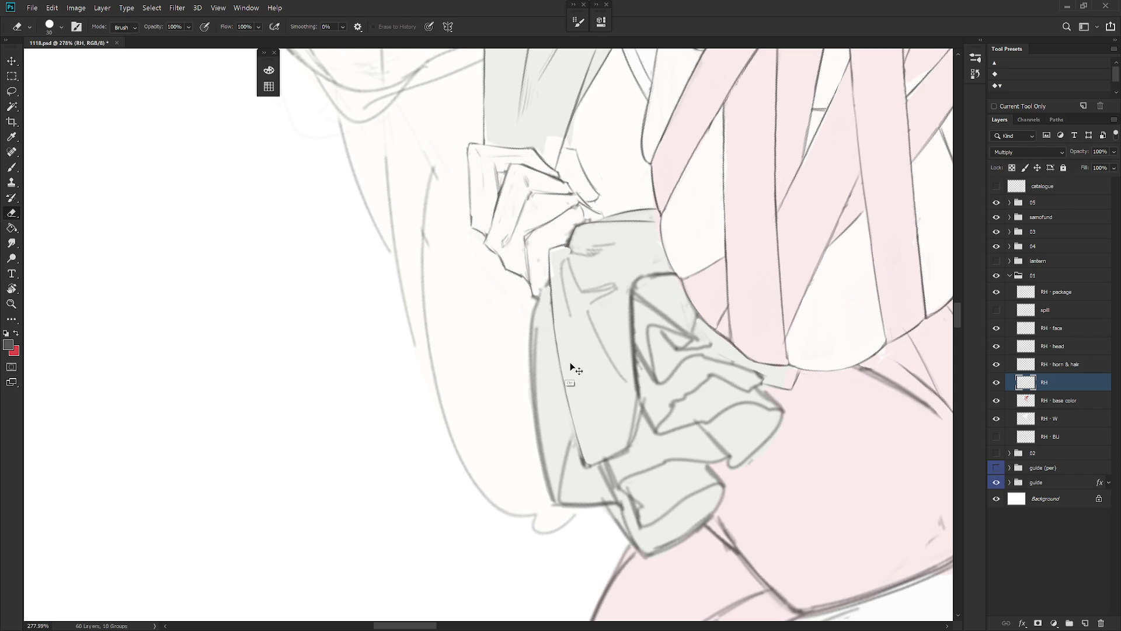
Step: Compare with the RH · horn & hair layer, lasso around the hand, deselect, and return to RH
scroll(839, 403, "down", 2)
left_click(997, 364)
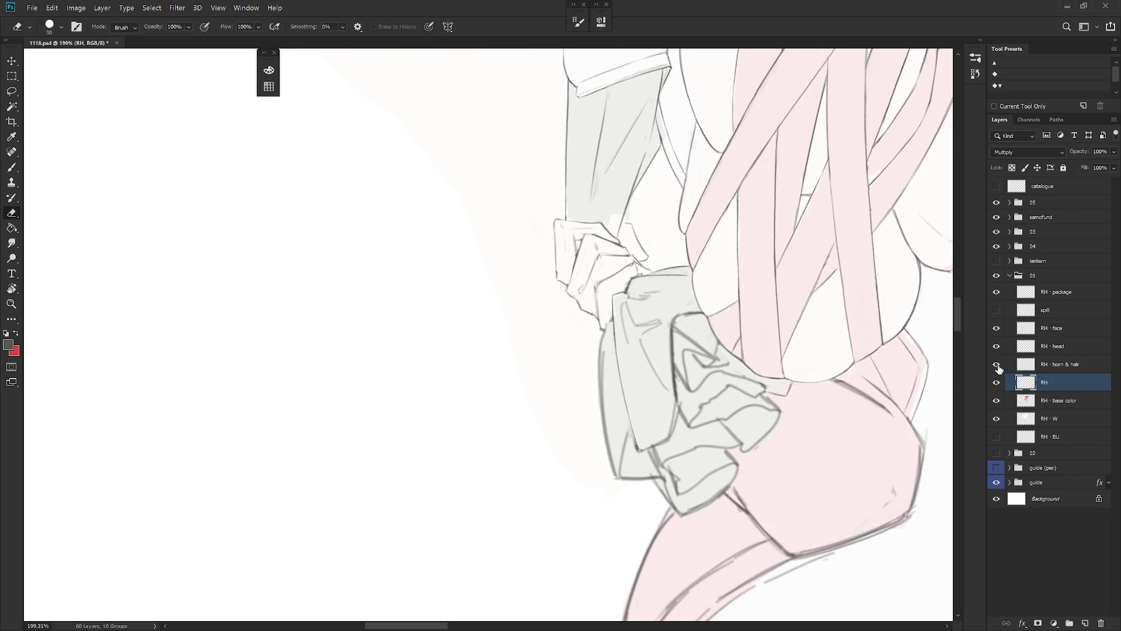
left_click(996, 364)
left_click(1051, 365)
key("l")
mouse_move(636, 352)
left_mouse_down()
mouse_move(553, 220)
mouse_move(602, 358)
left_mouse_up()
key("ctrl+d")
left_click(1081, 383)
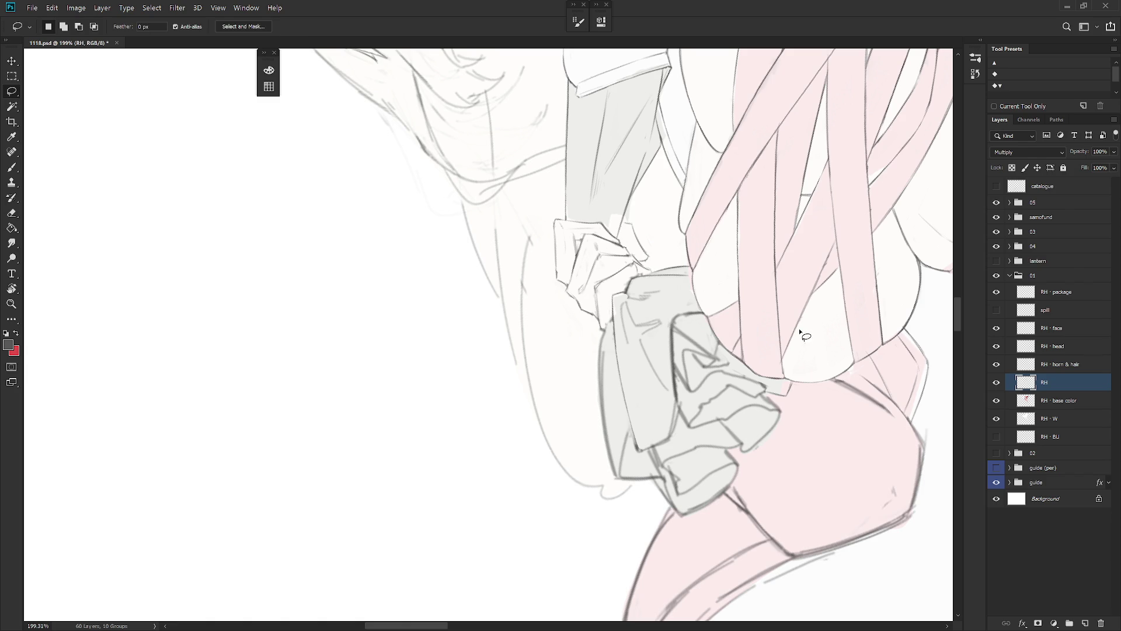
Step: Erase the rough left edge of the grey cloth
key("e")
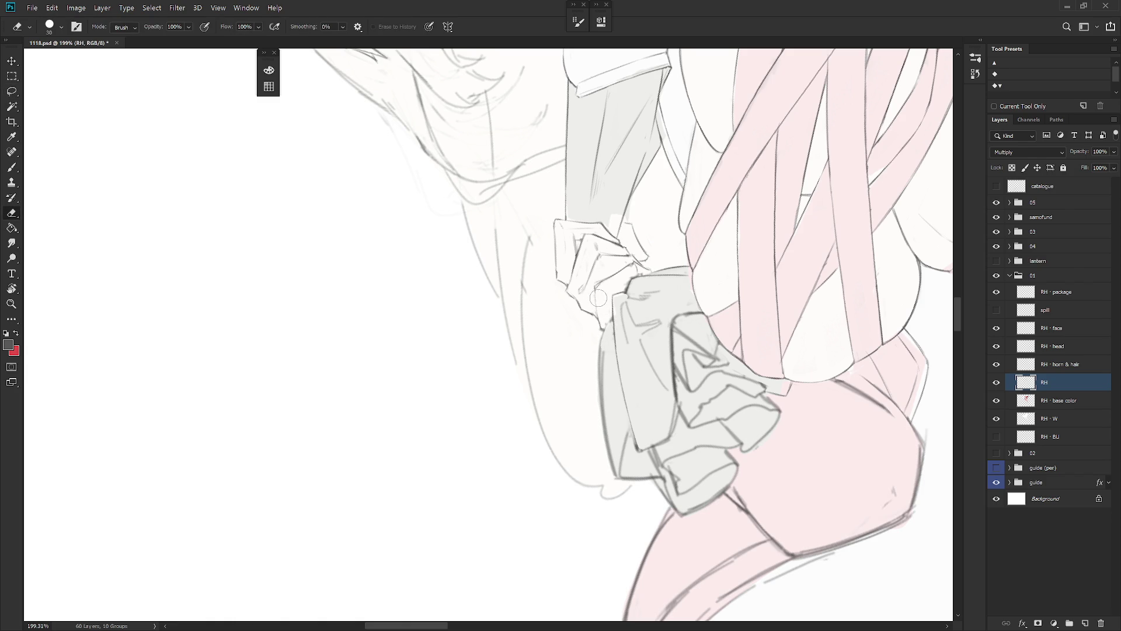
key("b")
key("e")
key("b")
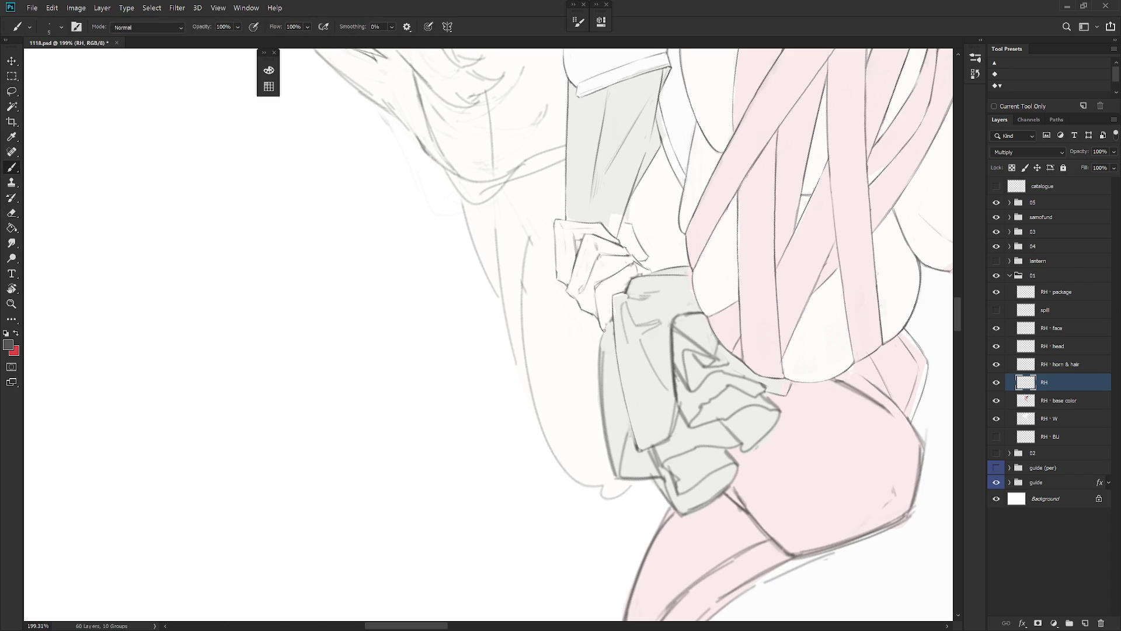
key("e")
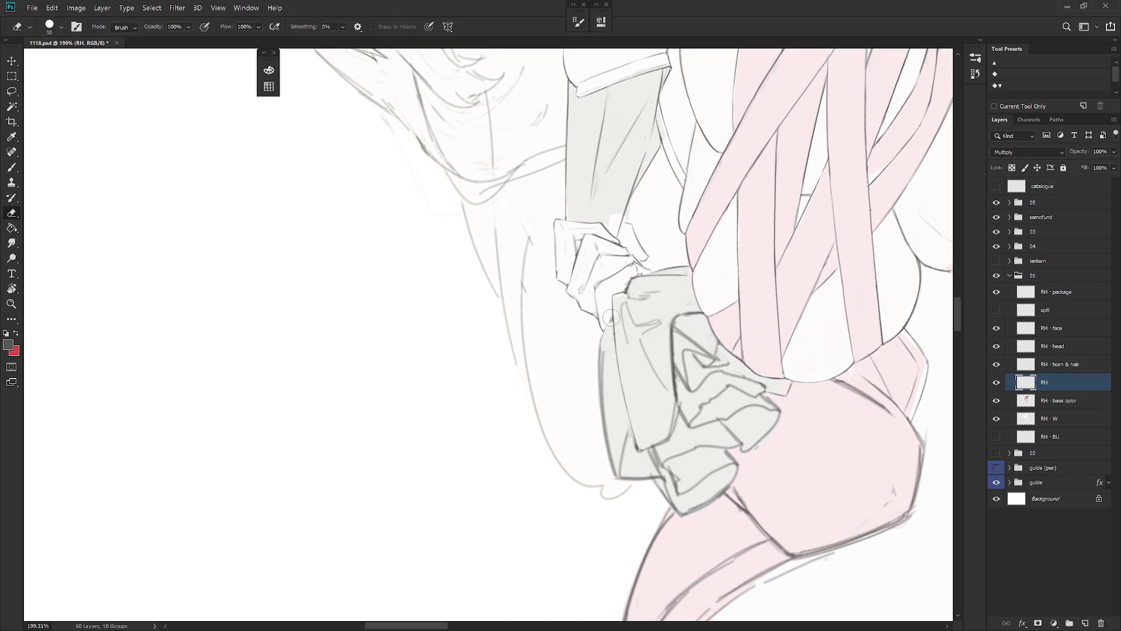
key("b")
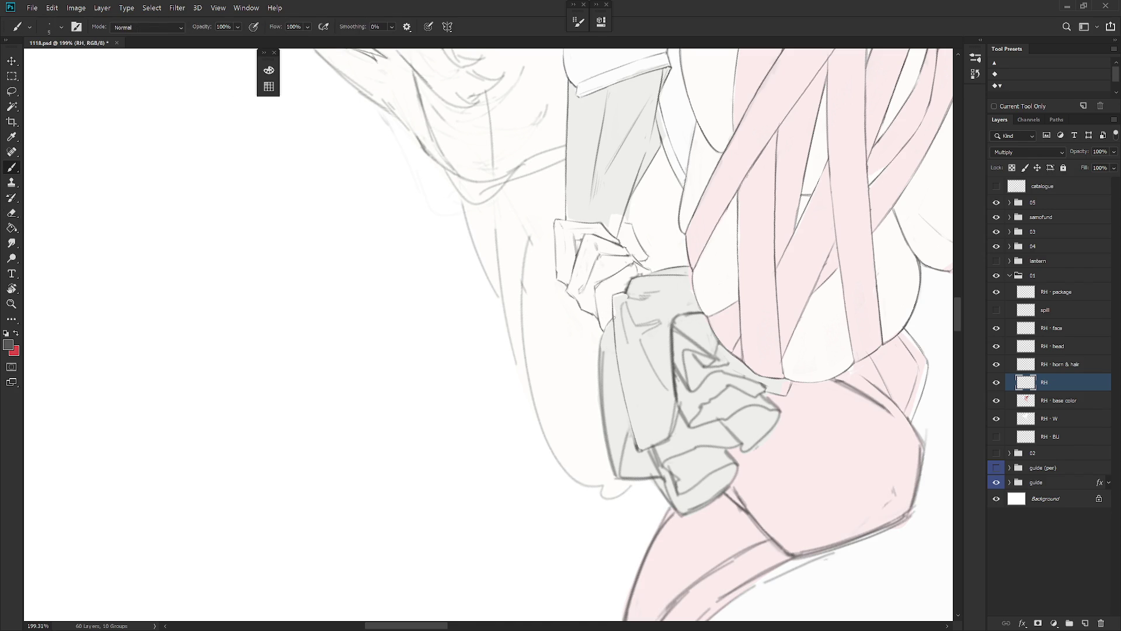
key("e")
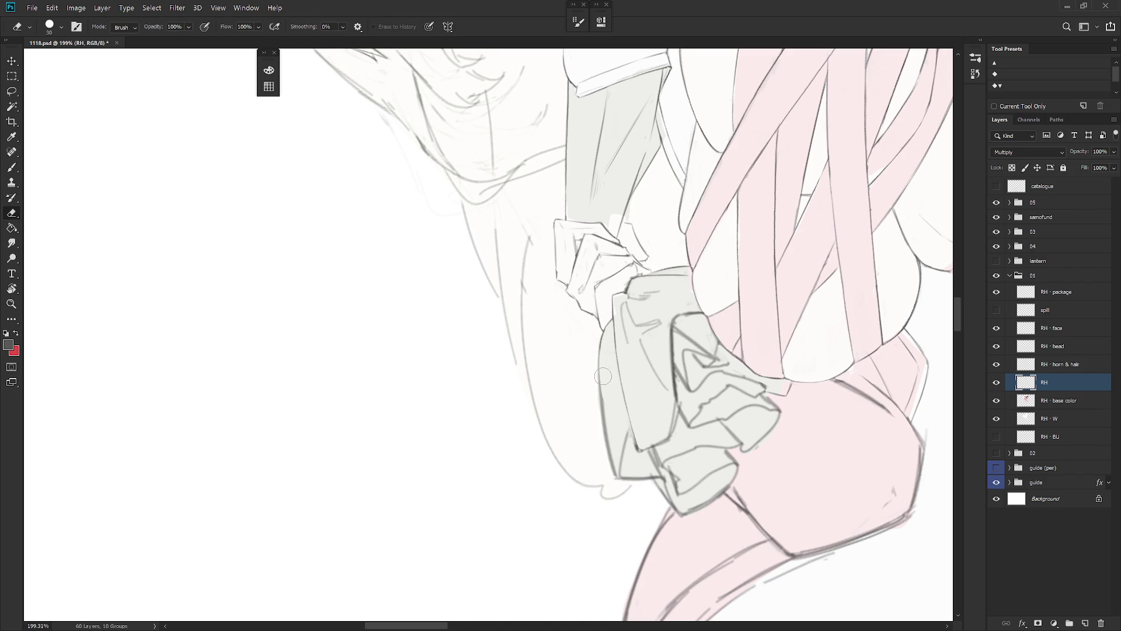
mouse_move(609, 442)
left_mouse_down()
mouse_move(598, 345)
mouse_move(600, 442)
mouse_move(599, 344)
mouse_move(613, 472)
left_mouse_up()
Step: Draw a thin brush line down the cloth's left edge, undoing and redrawing it
key("b")
left_click_drag(600, 338, 613, 469)
key("ctrl+z")
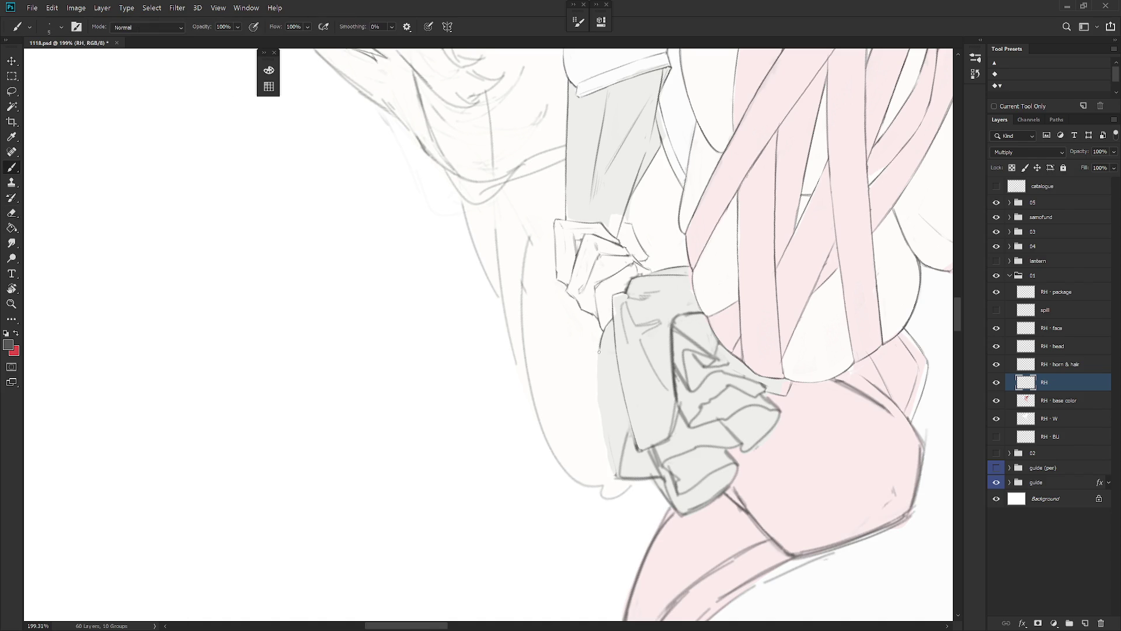
left_click_drag(600, 353, 614, 477)
Step: Re-angle the view around the cloth and erase the short stray line at its left edge
key("e")
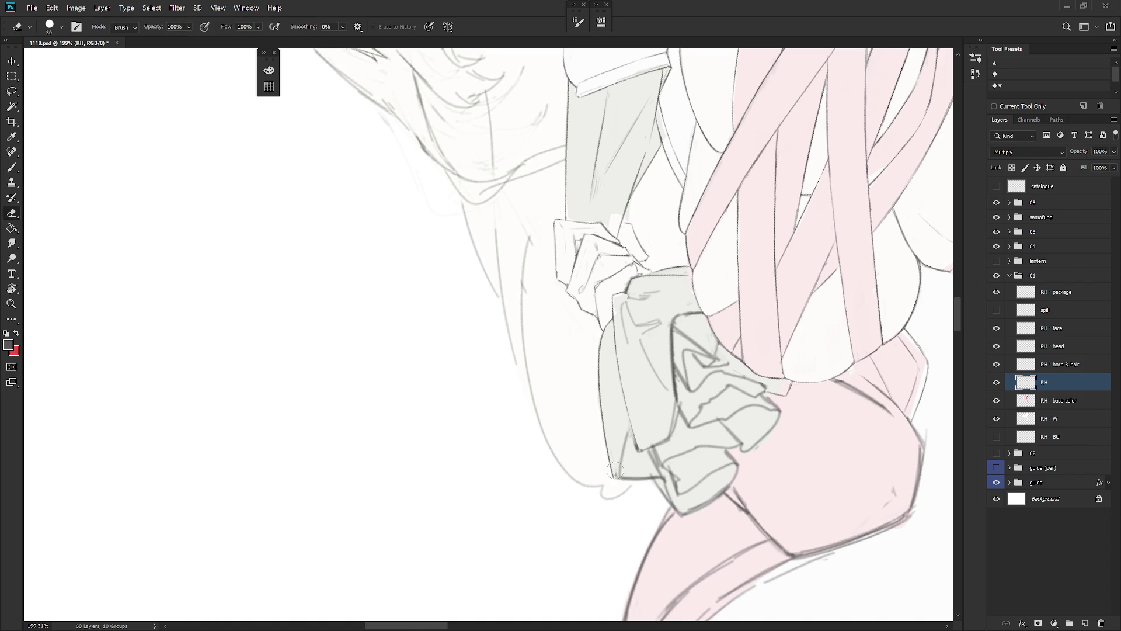
scroll(701, 435, "down", 4)
mouse_move(663, 444)
left_mouse_down()
mouse_move(599, 288)
mouse_move(584, 315)
left_mouse_up()
key("r")
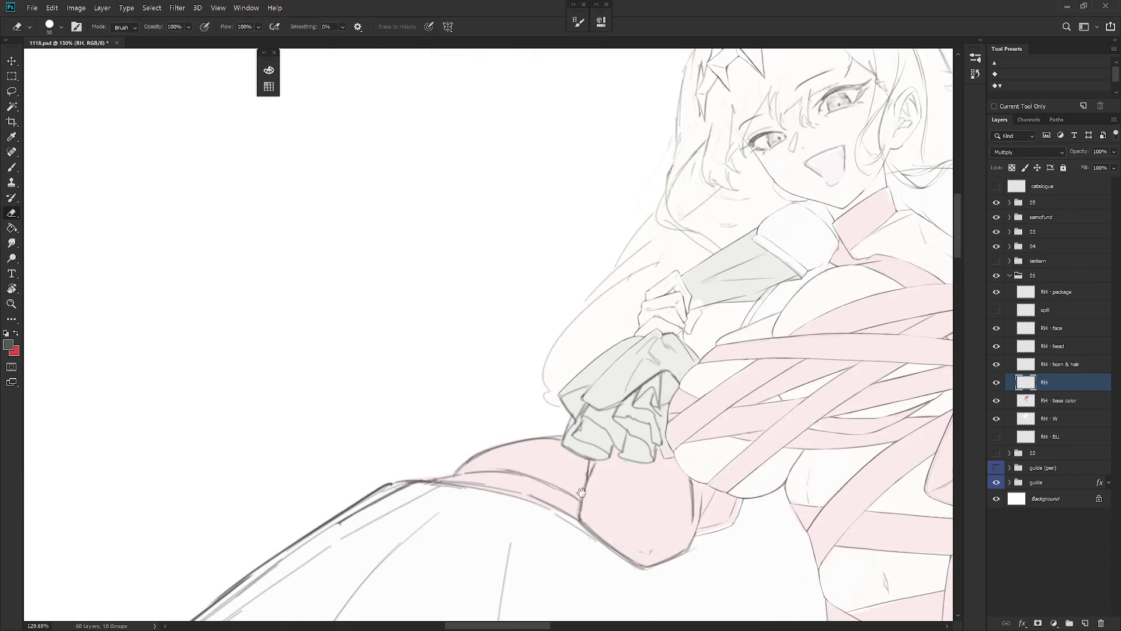
scroll(545, 351, "up", 3)
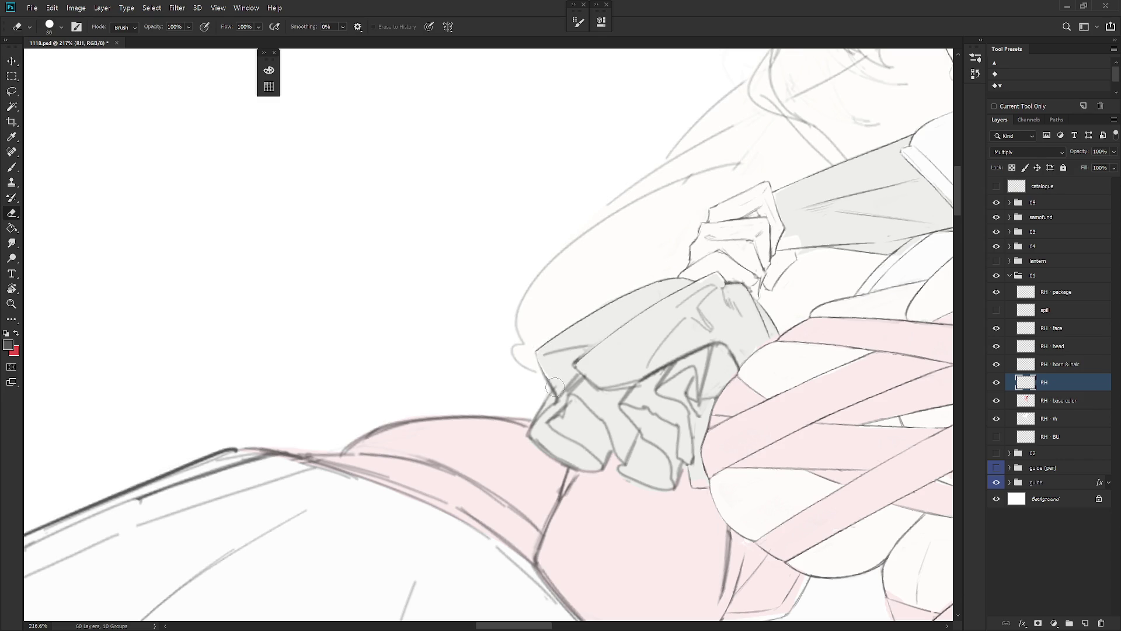
key("b")
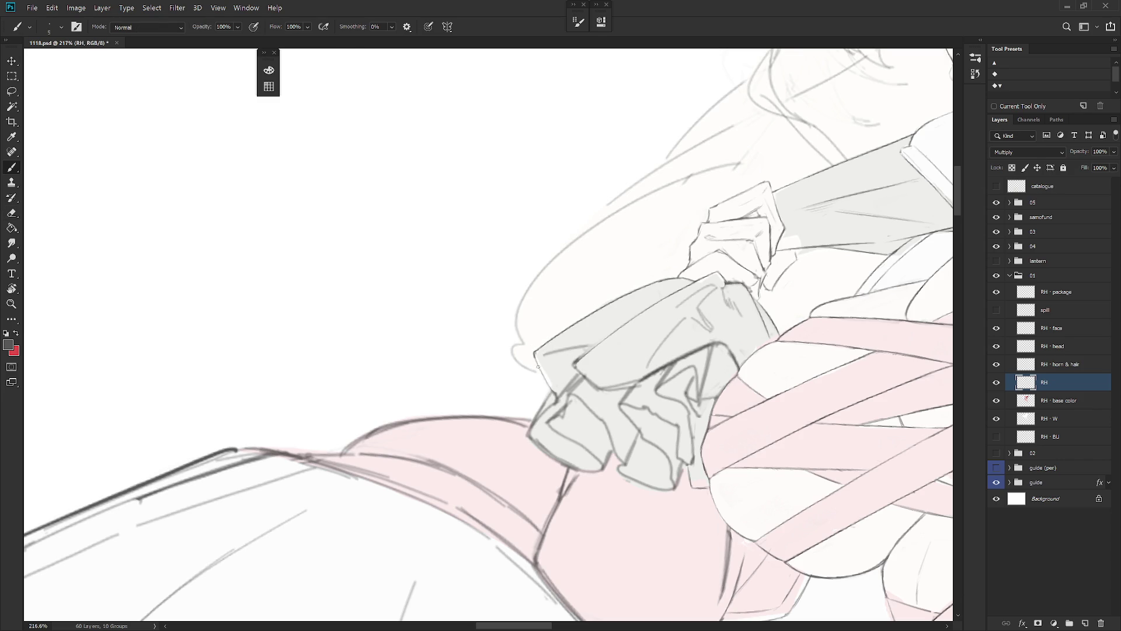
key("r")
left_click_drag(538, 367, 538, 316)
key("e")
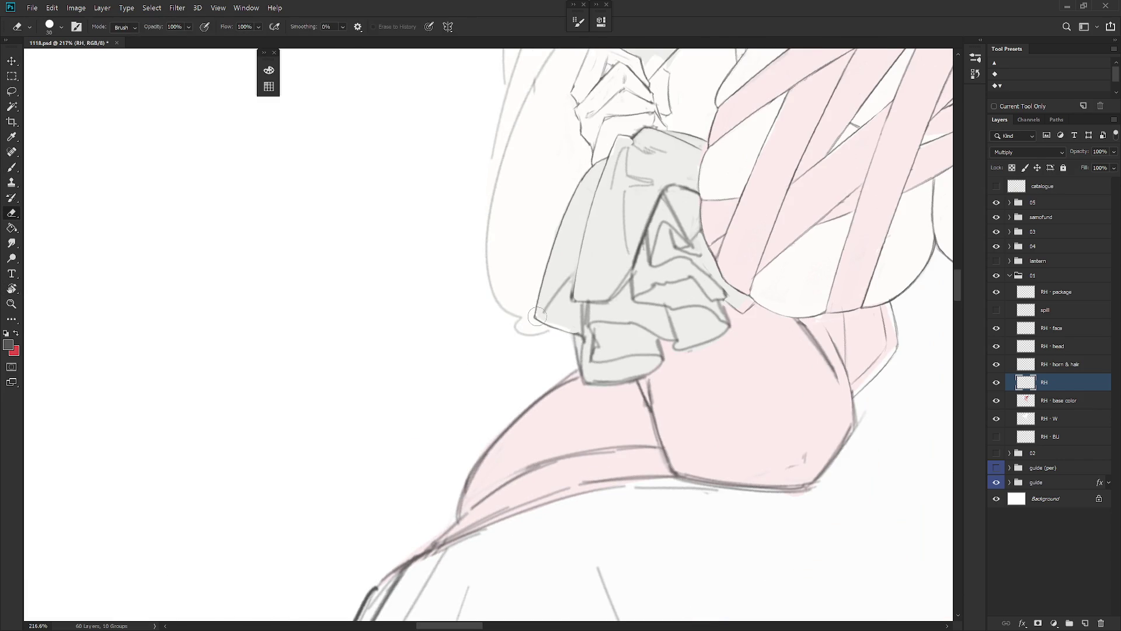
key("b")
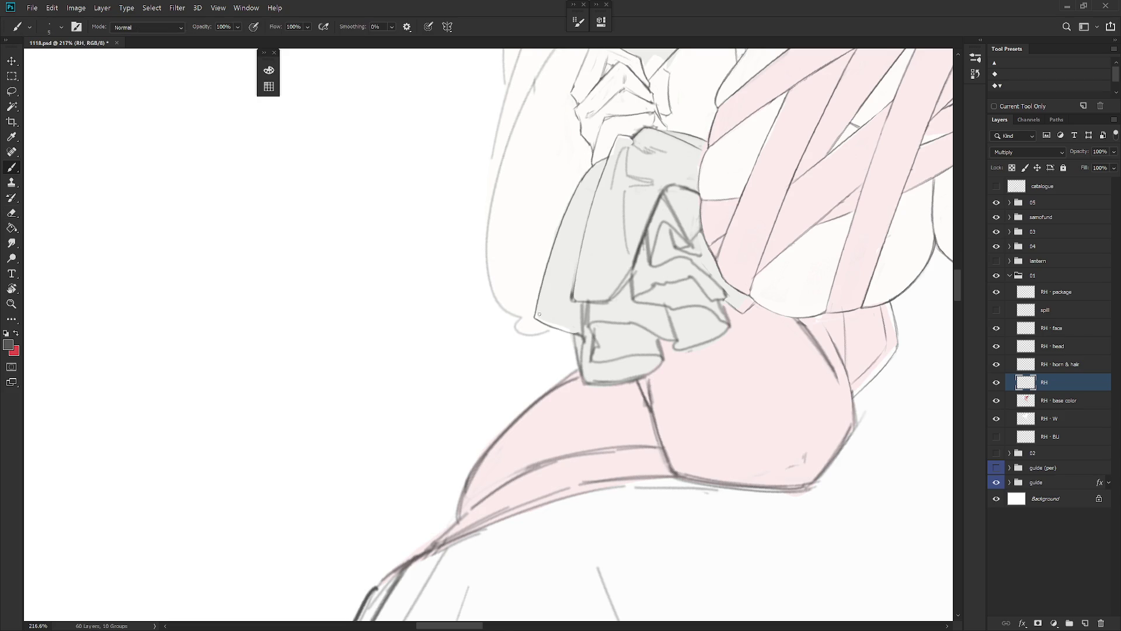
key("e")
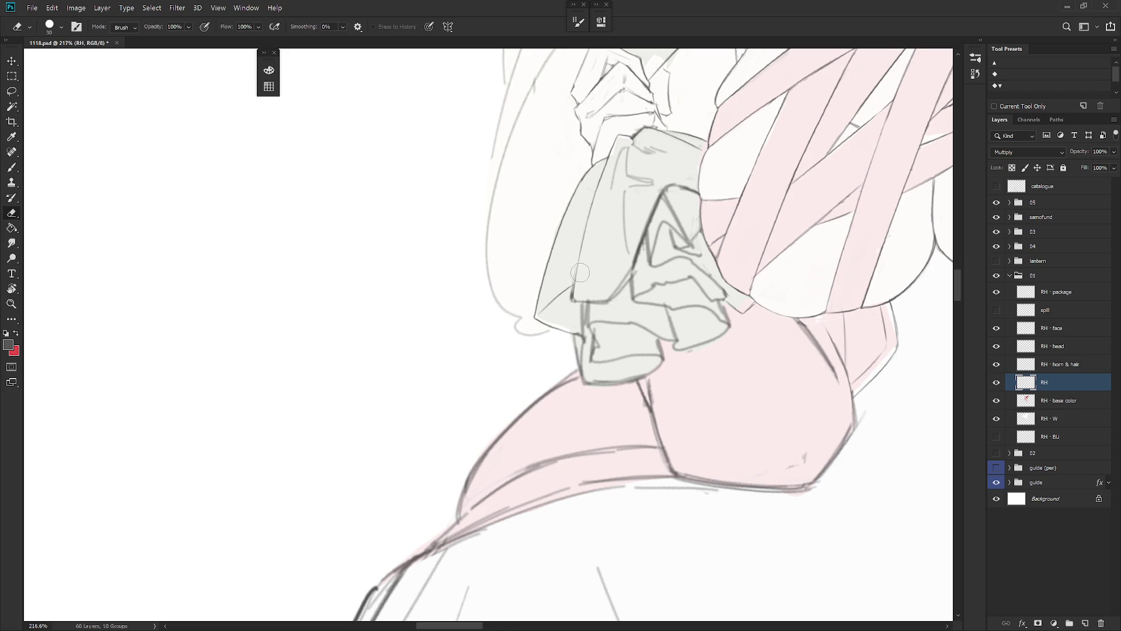
left_click_drag(573, 277, 574, 292)
Step: Turn the view to re-angle the cloth and check the tidied lower-left corner
key("r")
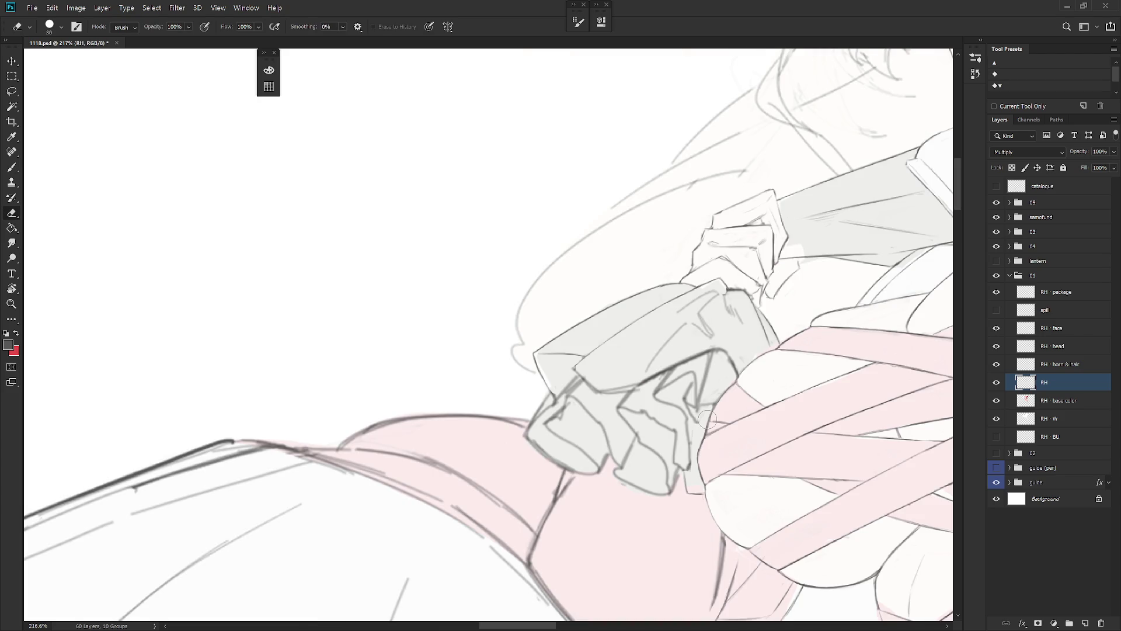
key("r")
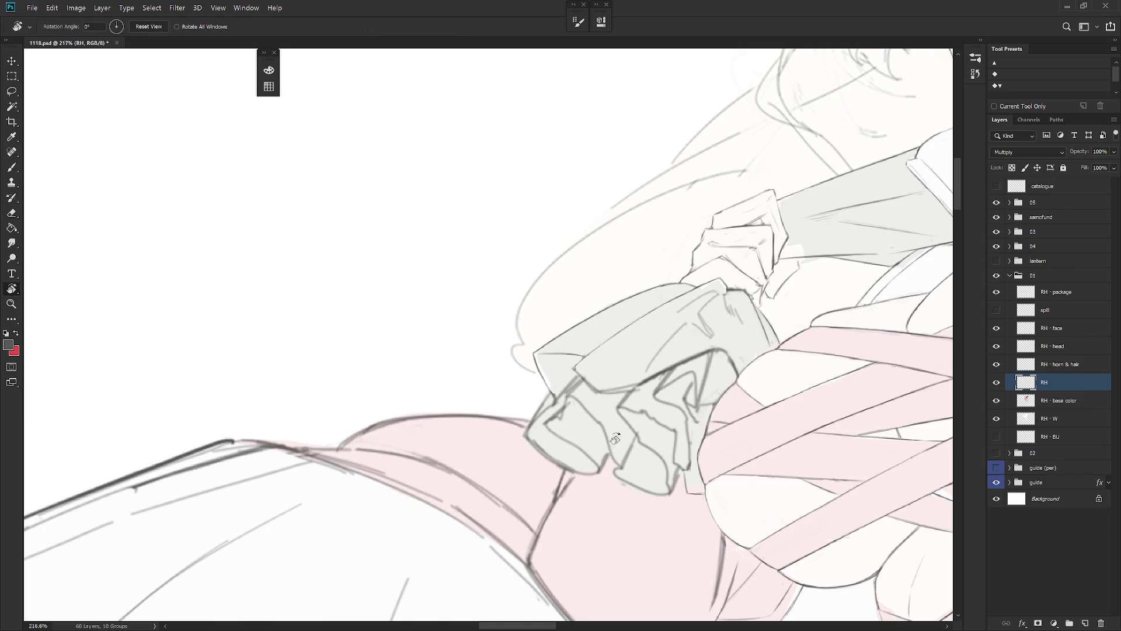
left_click_drag(707, 419, 582, 295)
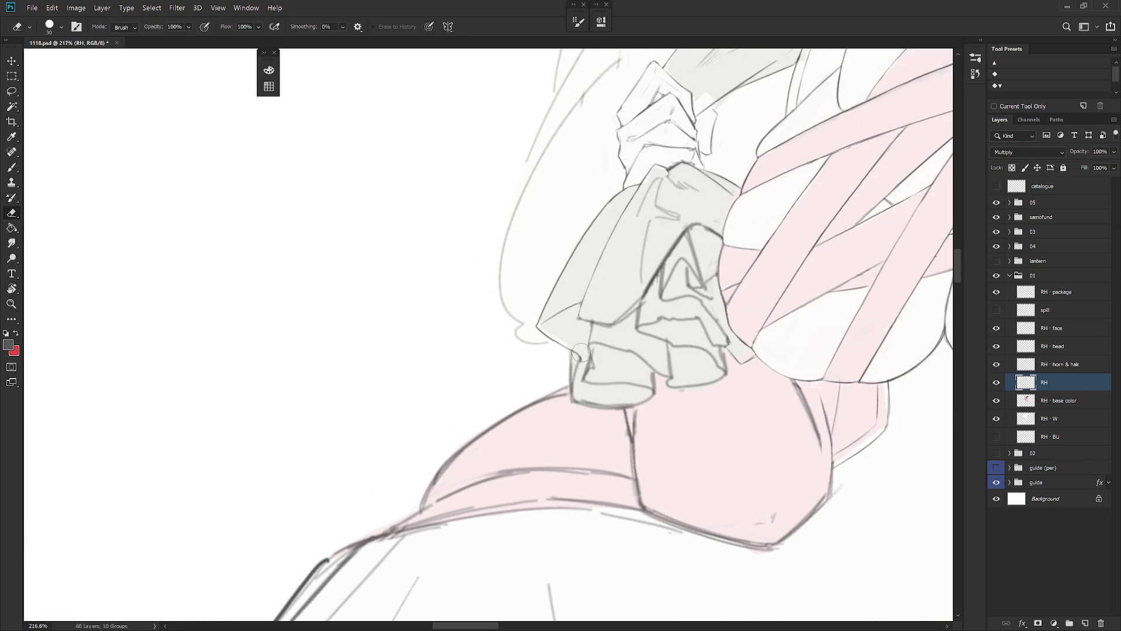
key("b")
key("e")
Step: Rotate and centre the view on the ruffle while alternating brush and eraser on its lines
key("b")
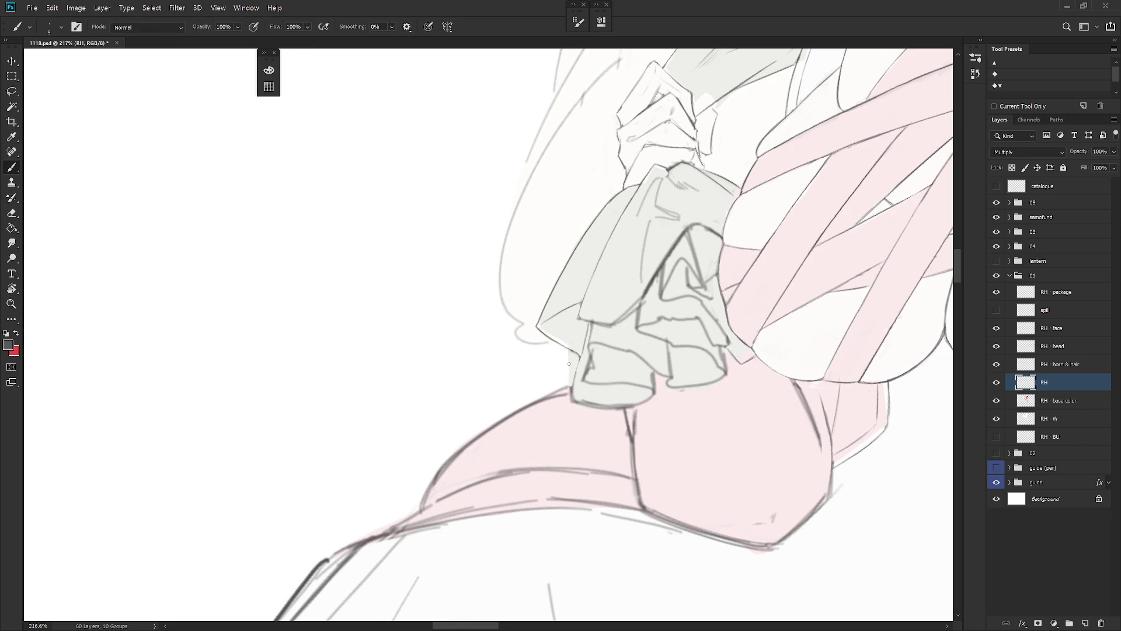
key("e")
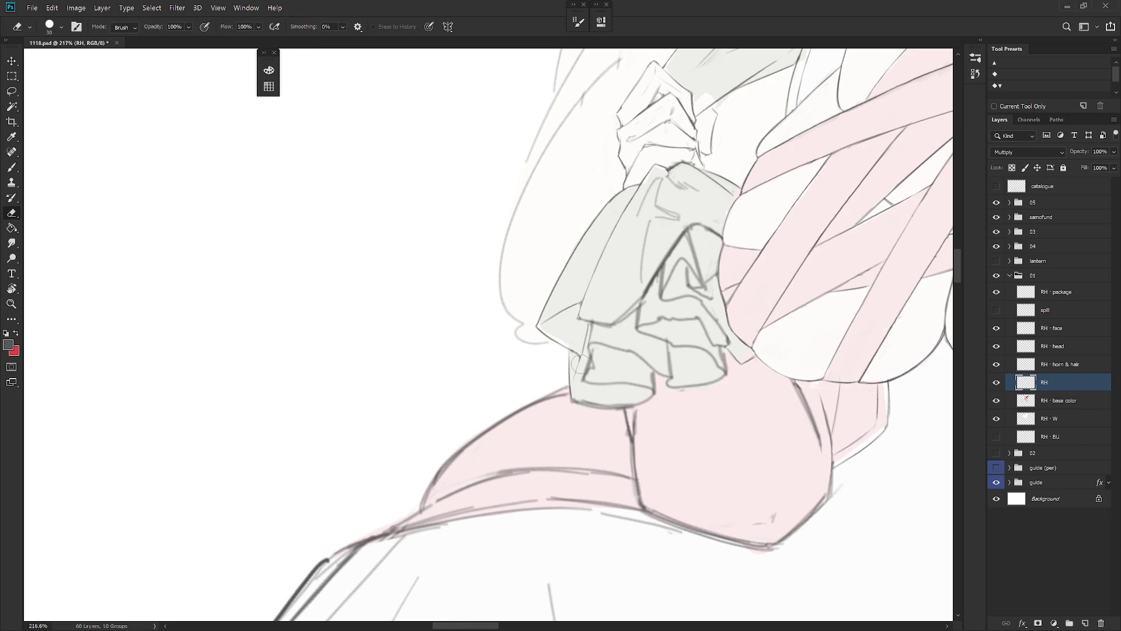
key("b")
scroll(573, 389, "down", 5)
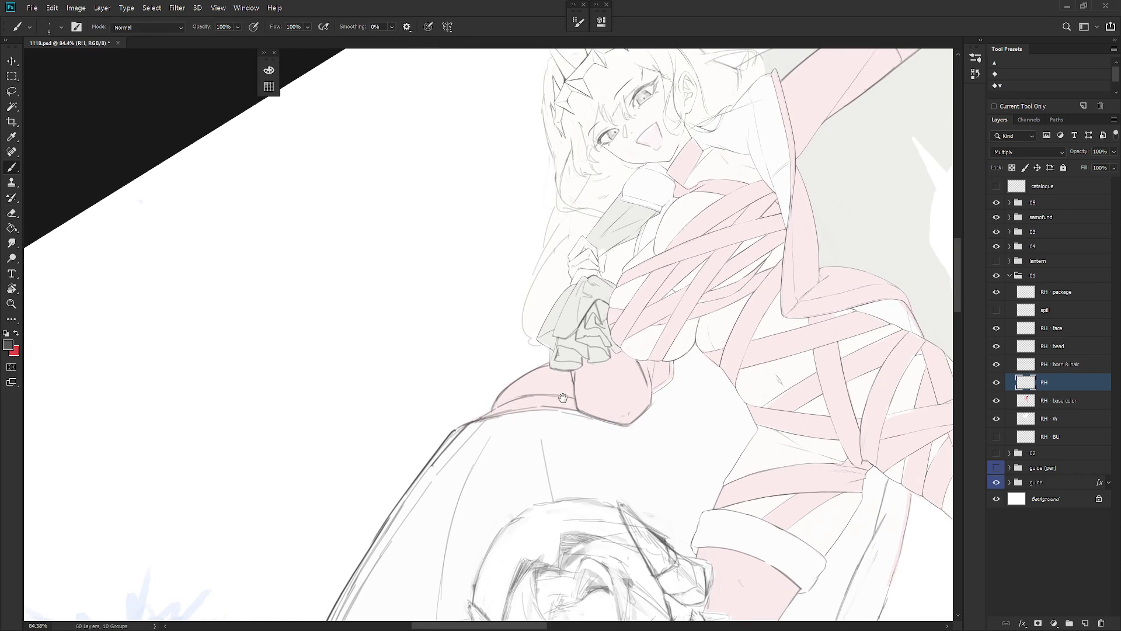
scroll(571, 353, "up", 5)
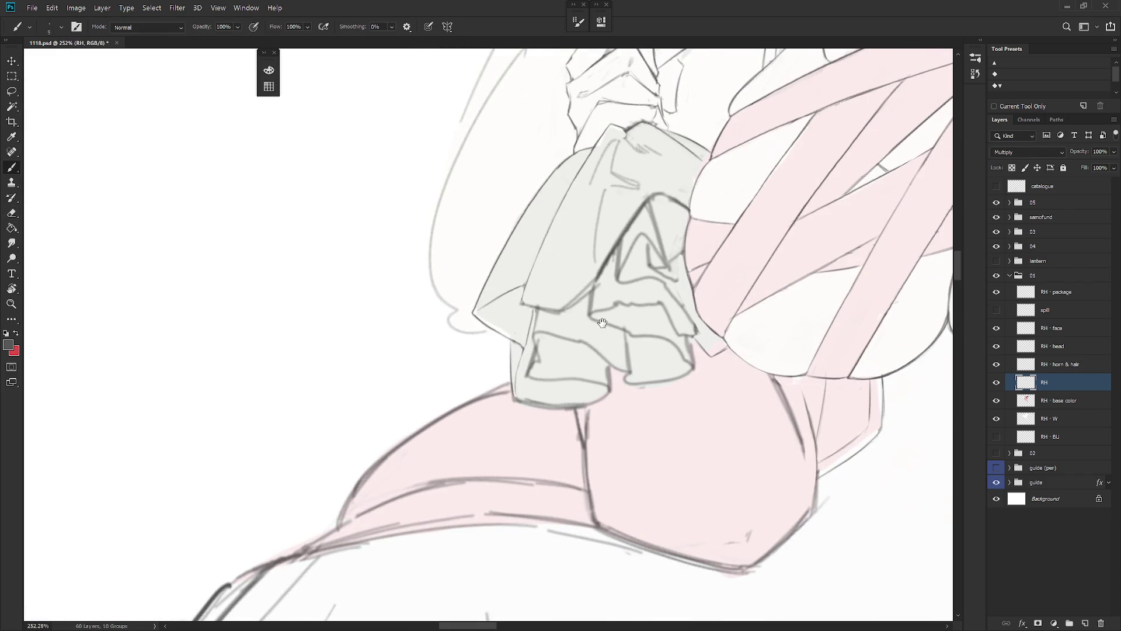
key("e")
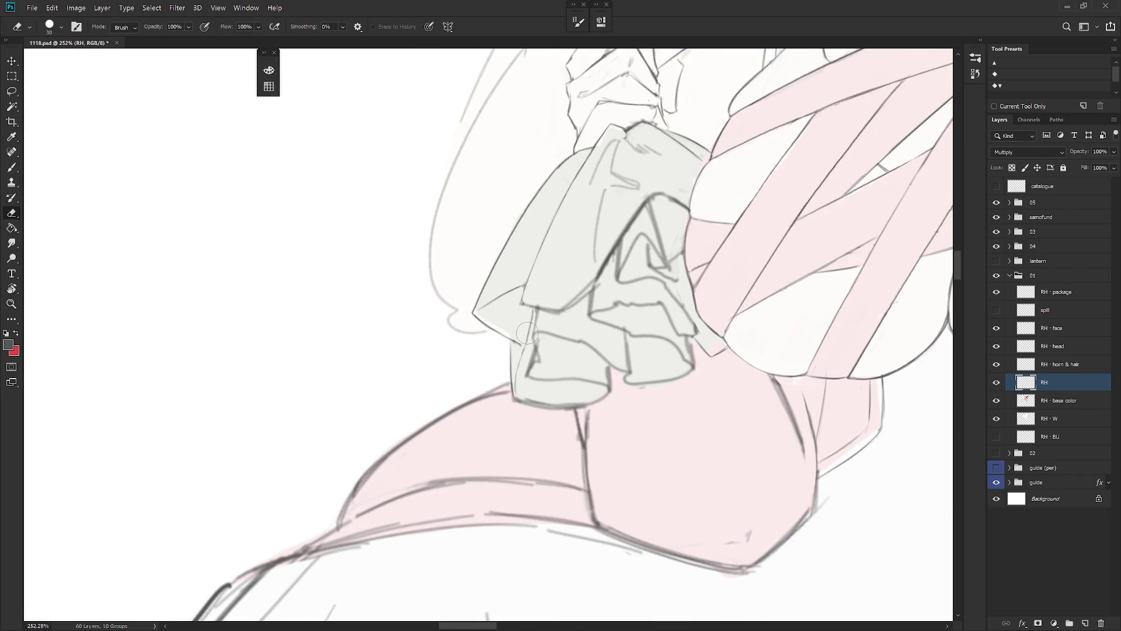
key("b")
key("r")
left_click_drag(522, 344, 498, 358)
key("e")
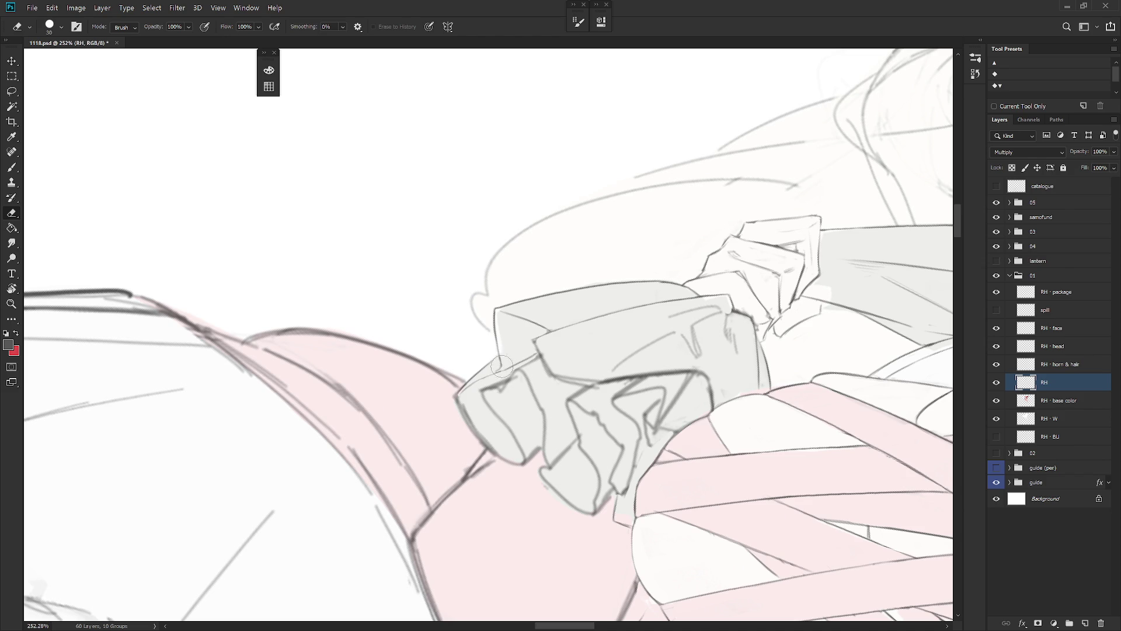
left_click_drag(458, 396, 508, 366)
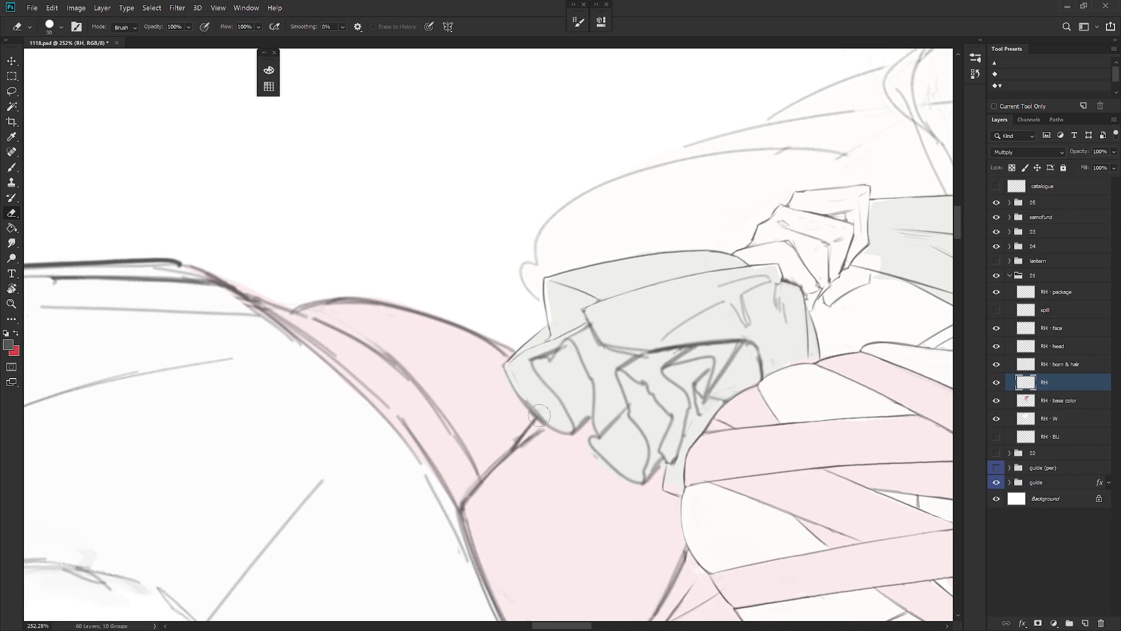
left_click_drag(576, 409, 535, 439)
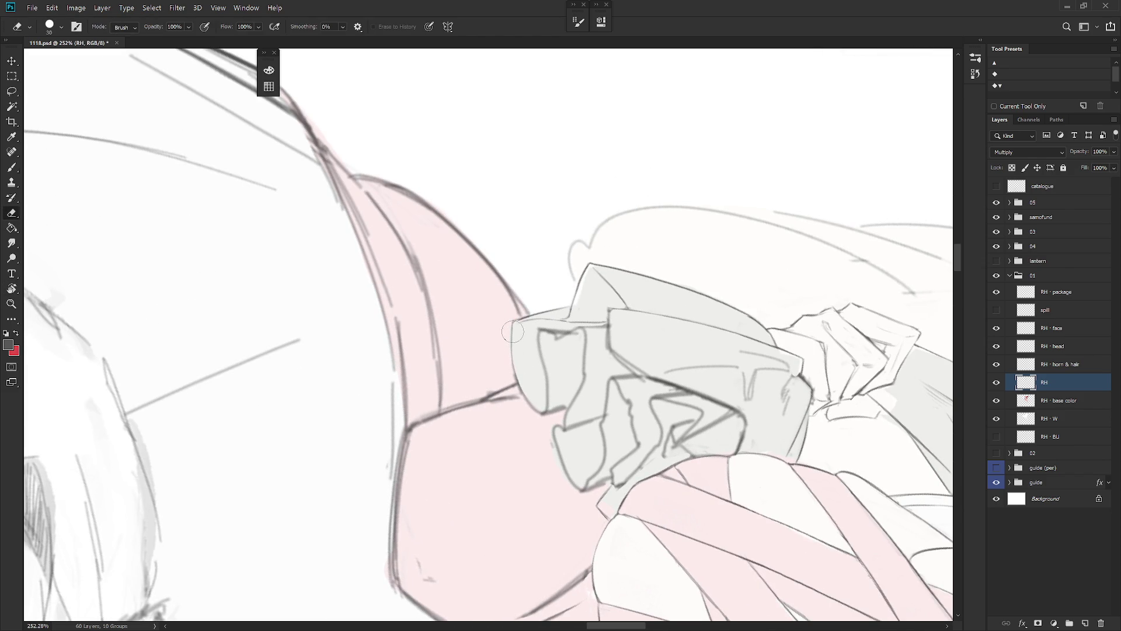
key("b")
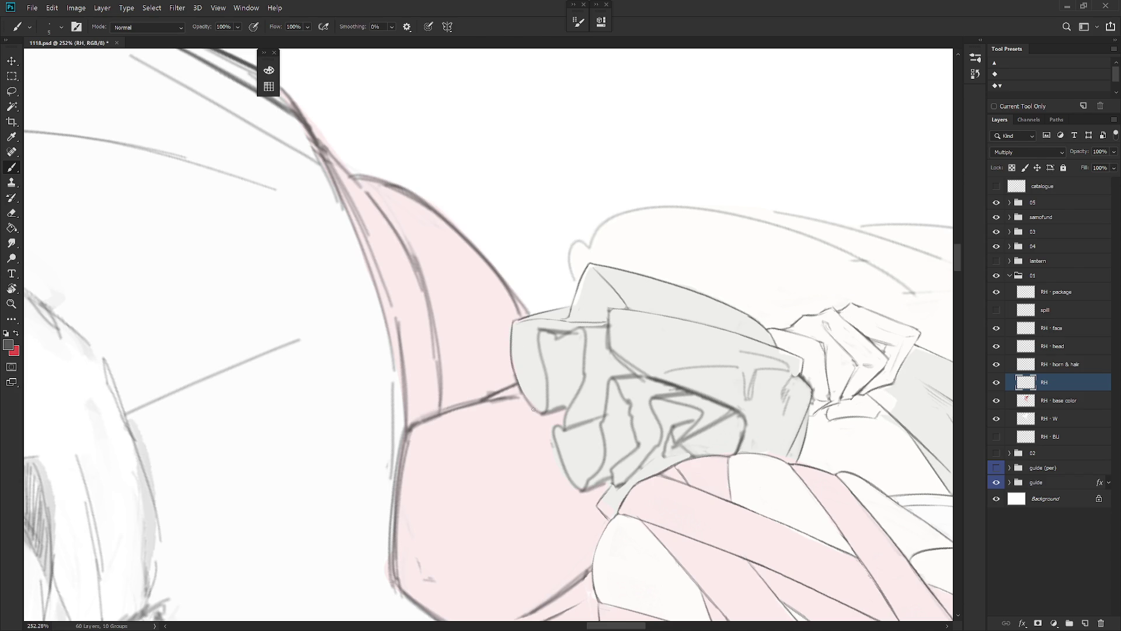
key("e")
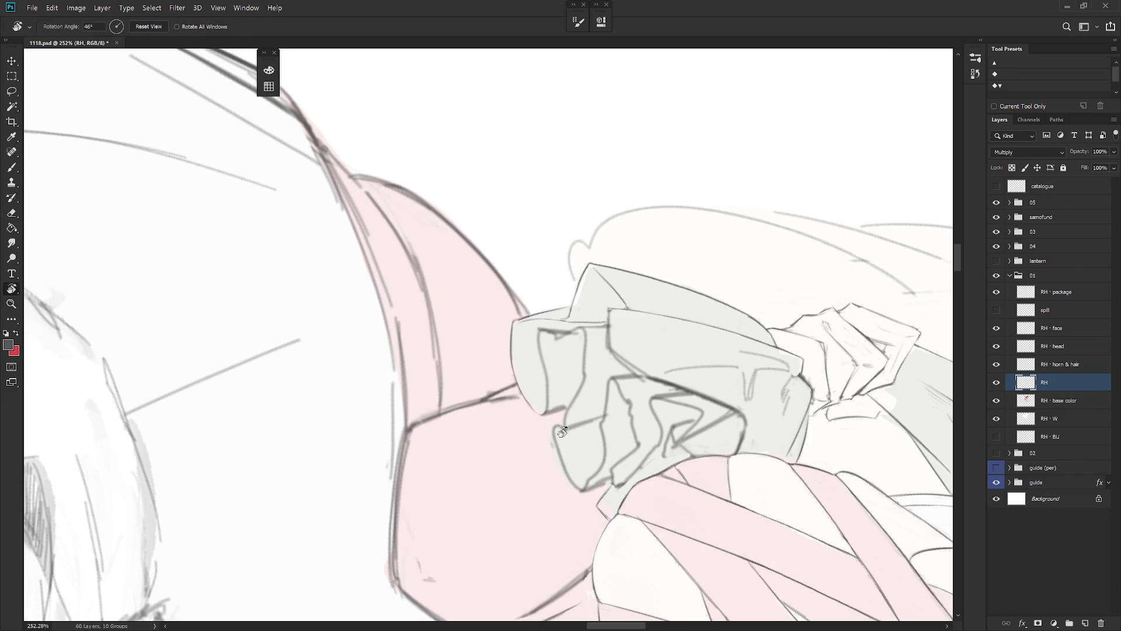
mouse_move(544, 331)
left_mouse_down()
mouse_move(567, 334)
mouse_move(514, 374)
left_mouse_up()
Step: Redraw the cloth's inner fold lines, erasing stray strokes and re-angling the canvas to follow the folds
key("b")
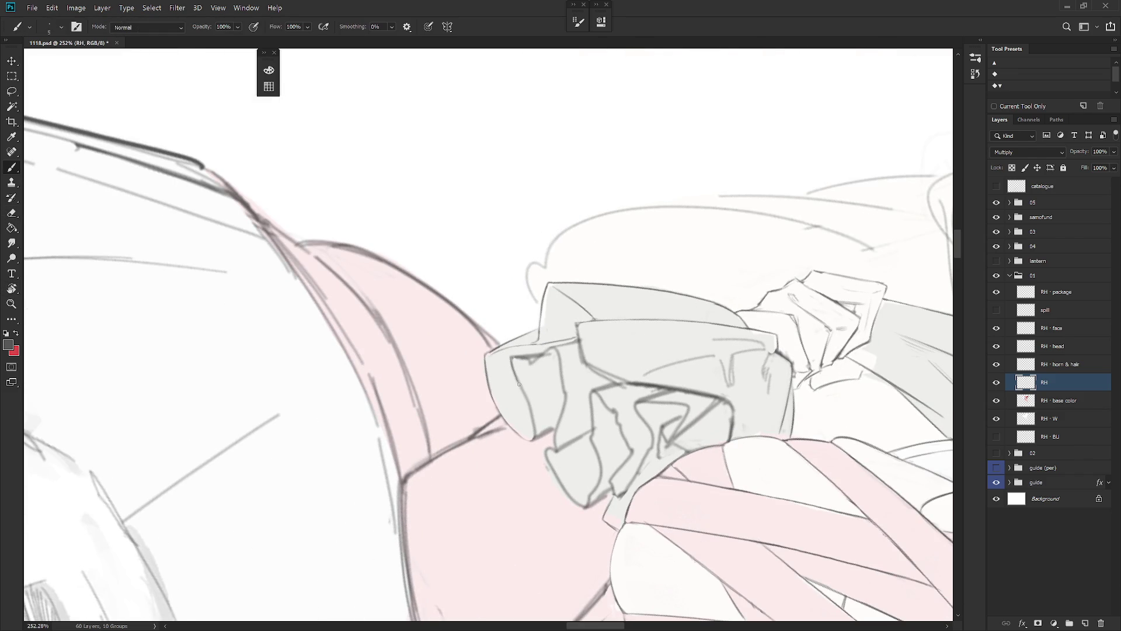
key("e")
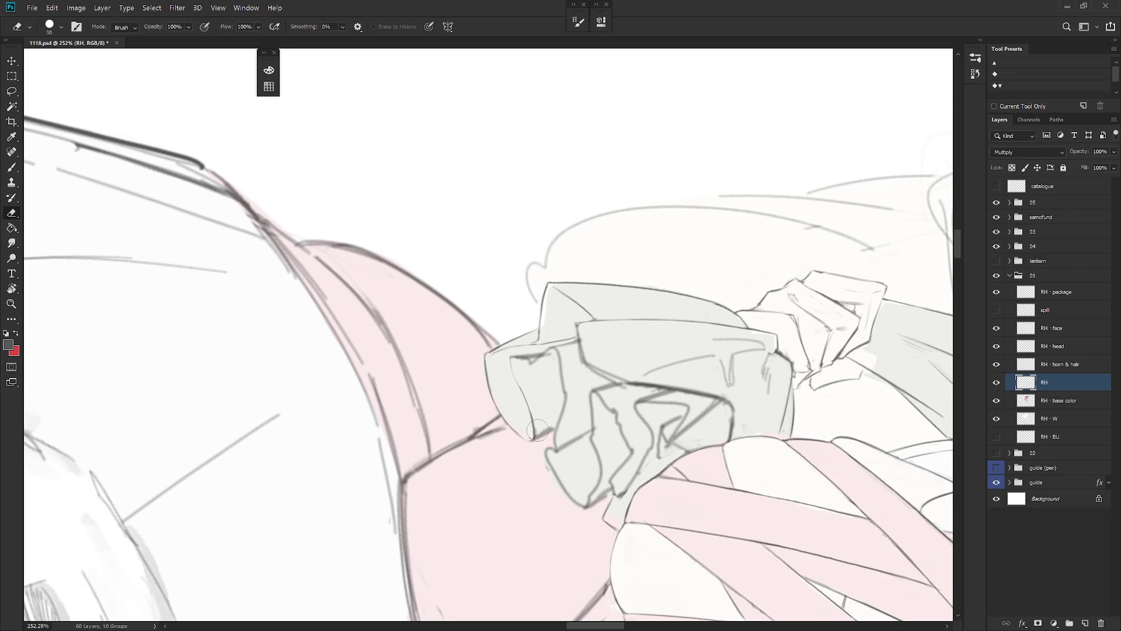
key("r")
mouse_move(540, 420)
left_mouse_down()
mouse_move(566, 406)
mouse_move(570, 418)
left_mouse_up()
key("r")
left_click_drag(582, 373, 603, 349)
key("b")
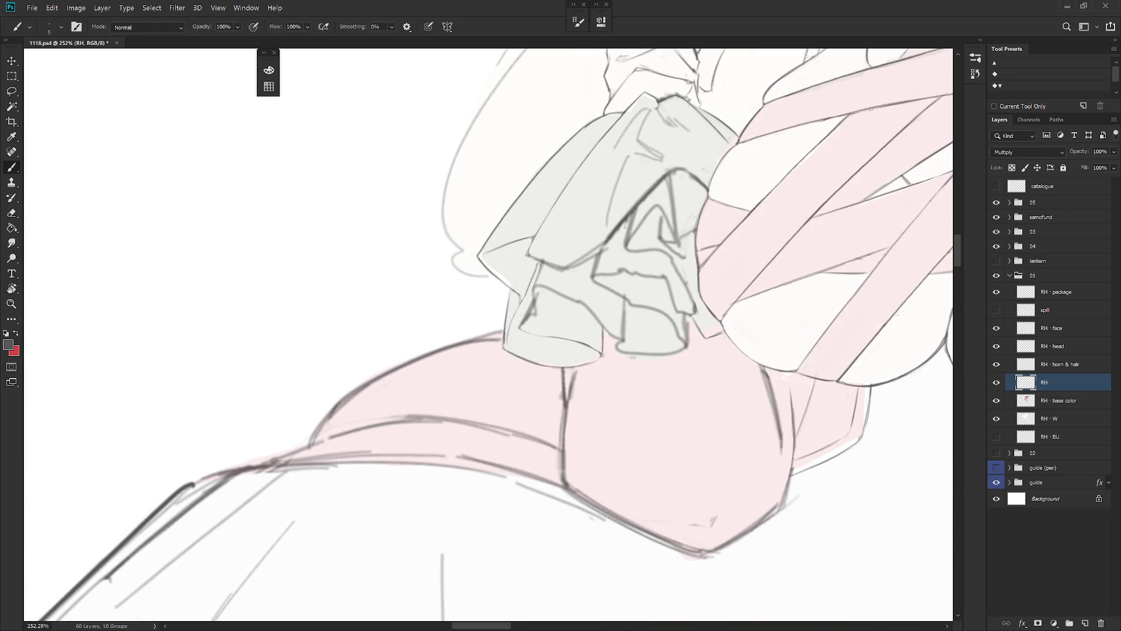
scroll(603, 350, "down", 5)
scroll(626, 387, "up", 2)
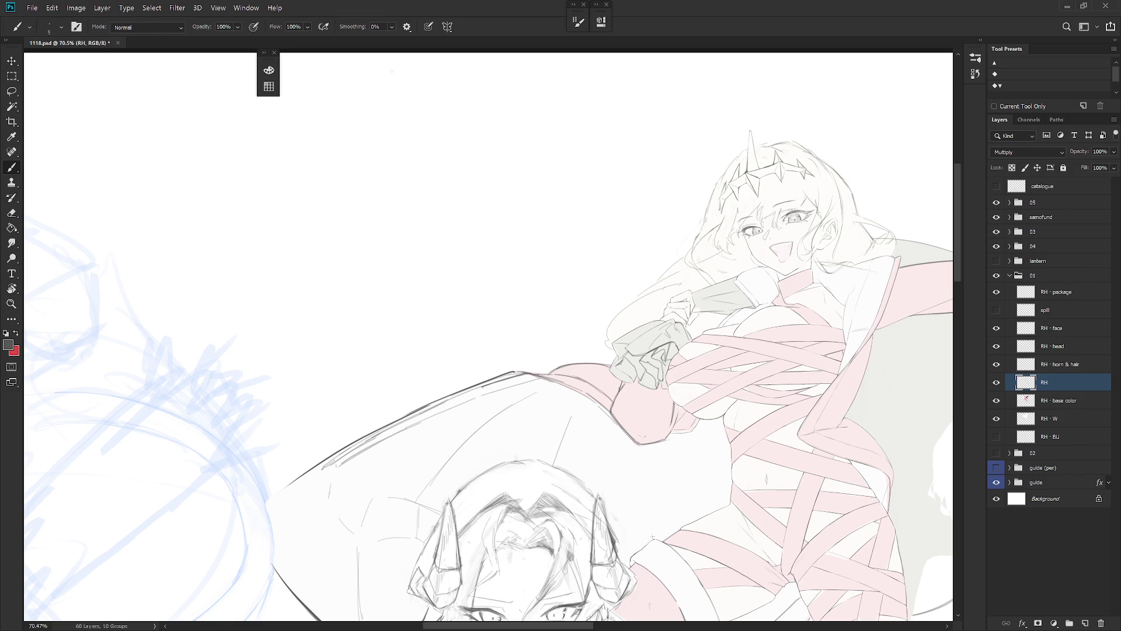
scroll(631, 364, "up", 3)
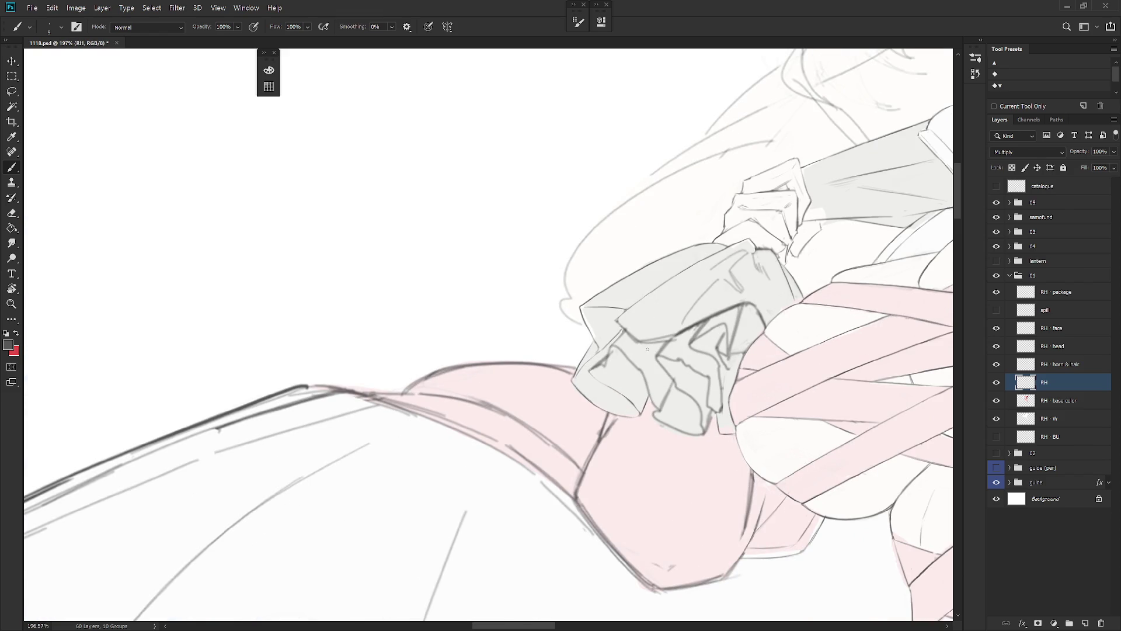
scroll(616, 365, "up", 1)
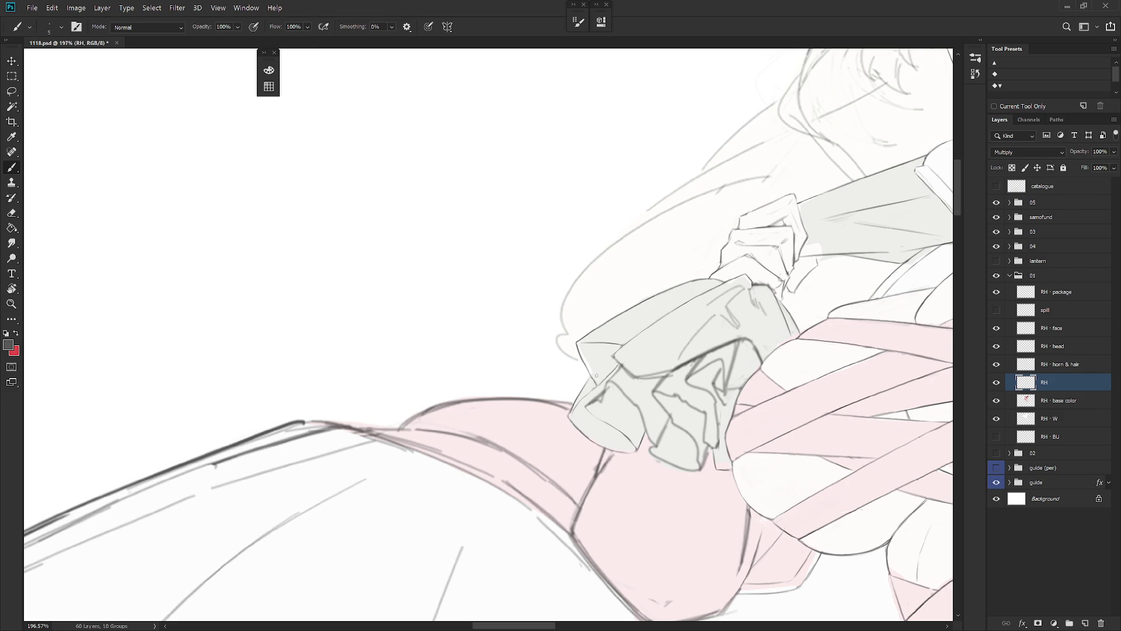
left_click_drag(596, 375, 608, 318)
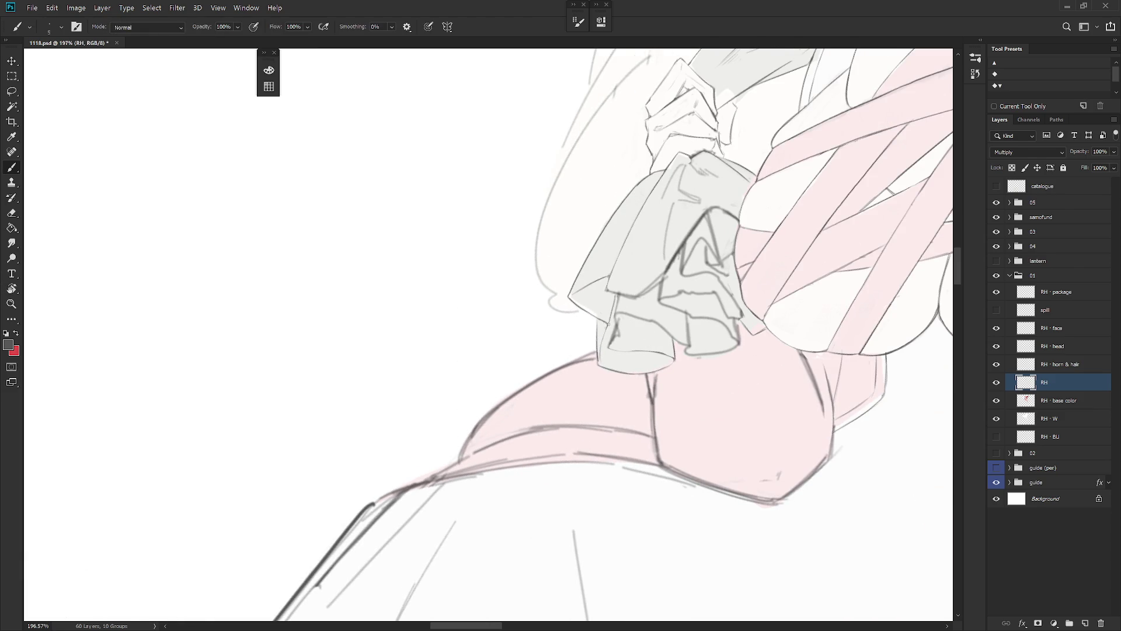
Step: Move to the cloth's lower edge and tidy its lines, rotating the canvas to new angles
key("e")
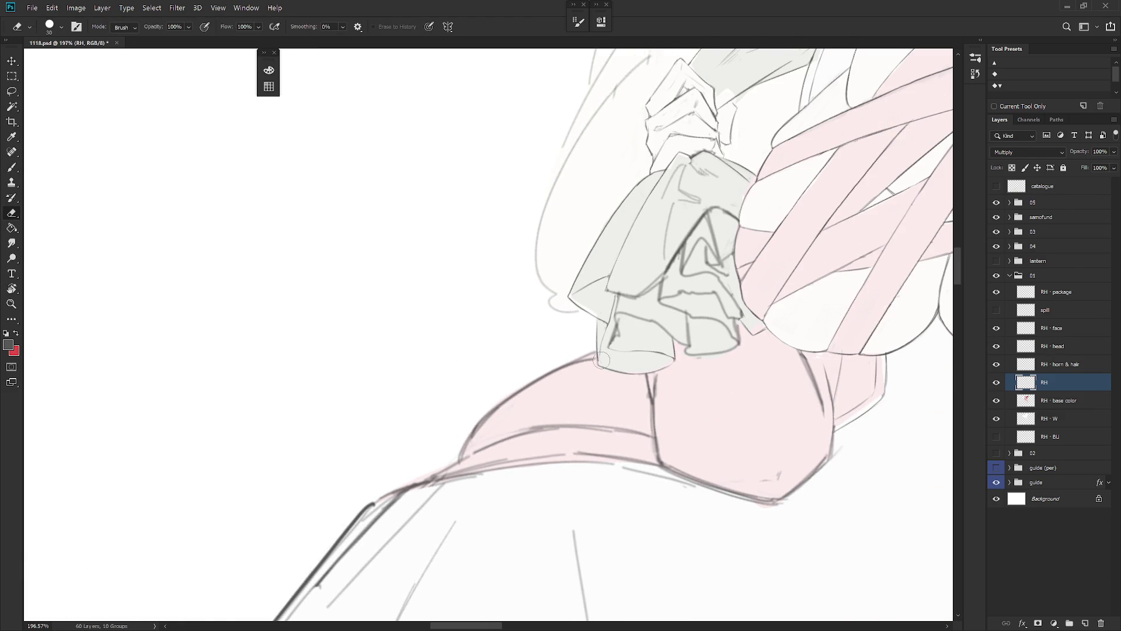
key("b")
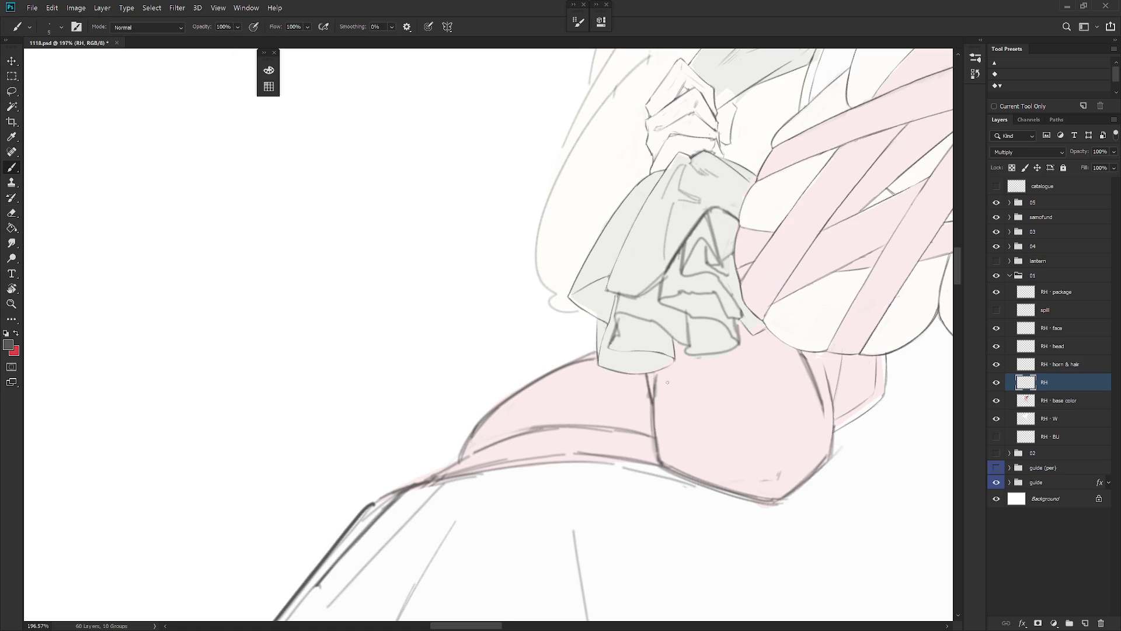
left_click_drag(668, 383, 638, 429)
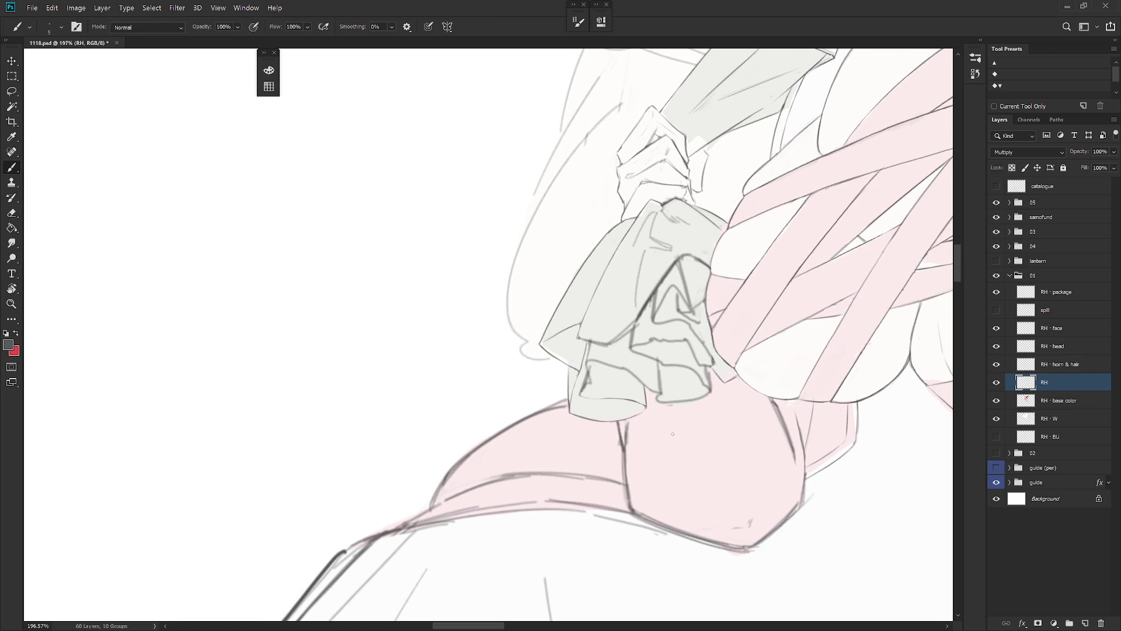
key("r")
mouse_move(673, 434)
left_mouse_down()
mouse_move(631, 408)
mouse_move(576, 343)
left_mouse_up()
key("e")
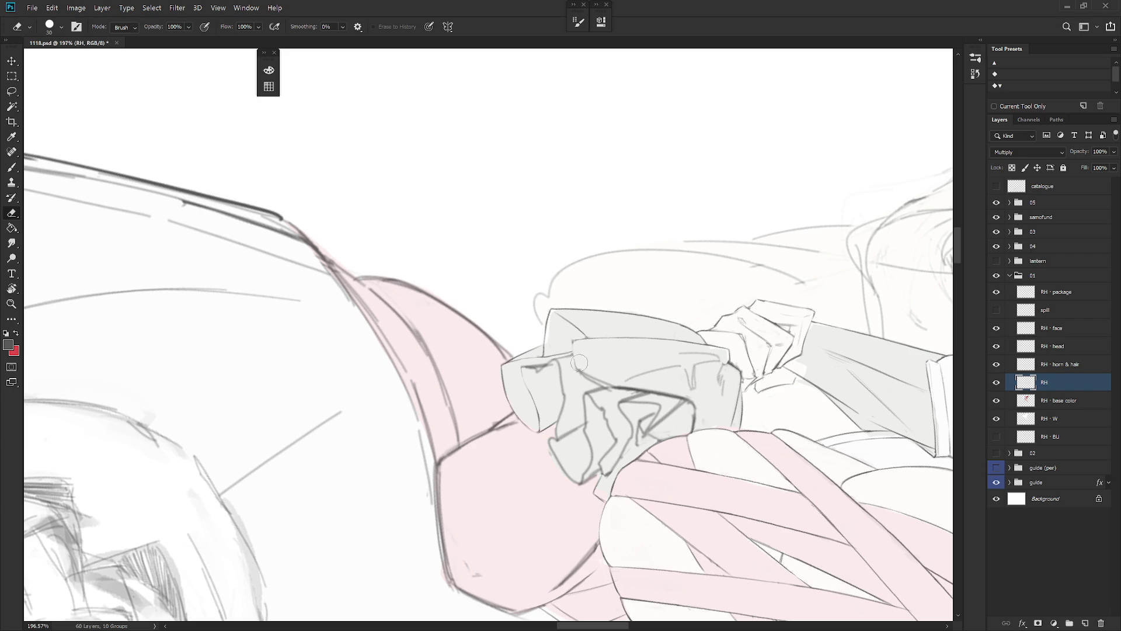
key("b")
key("r")
left_click_drag(608, 374, 556, 274)
key("e")
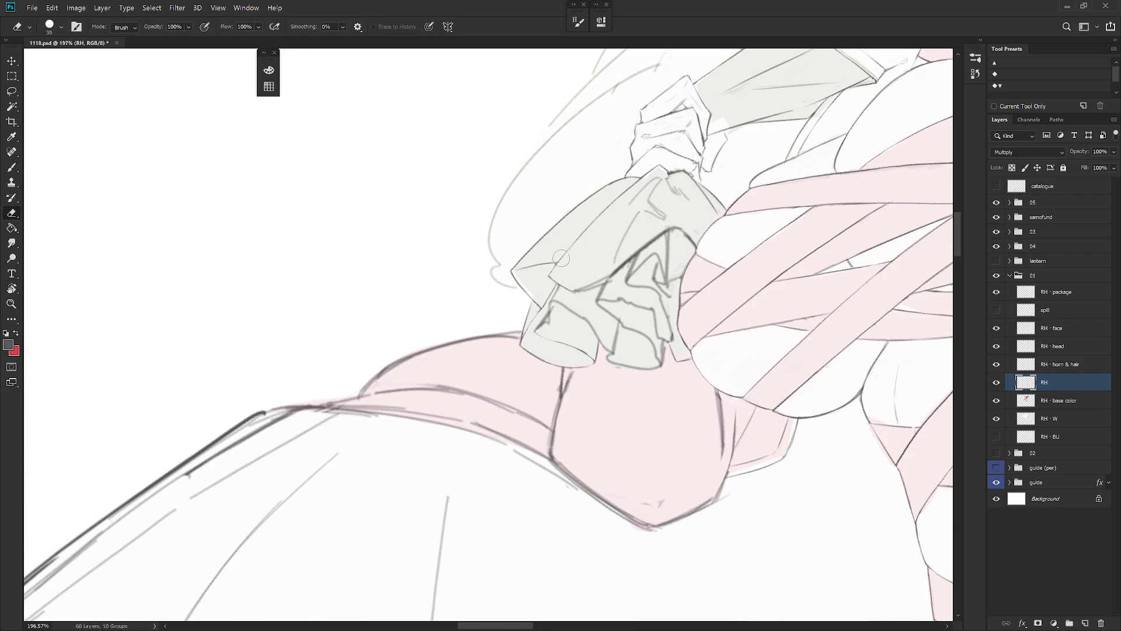
key("b")
scroll(643, 219, "down", 5)
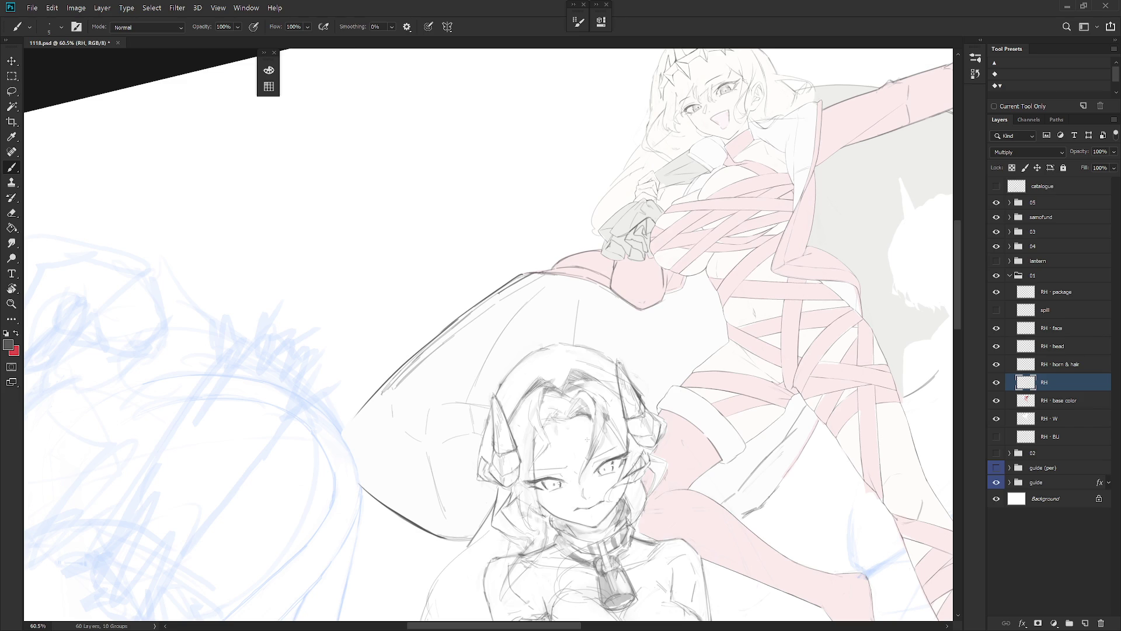
Step: Reset rotation, zoom out, unhide the 02 and lantern groups, and select RH - base color
key("Escape")
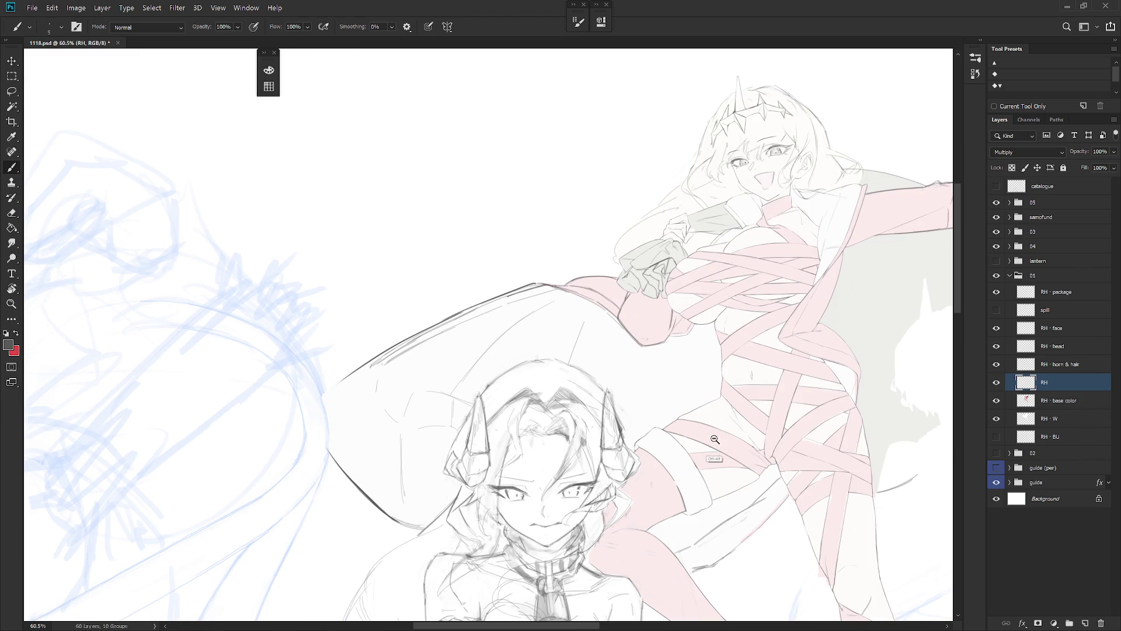
scroll(713, 438, "down", 3)
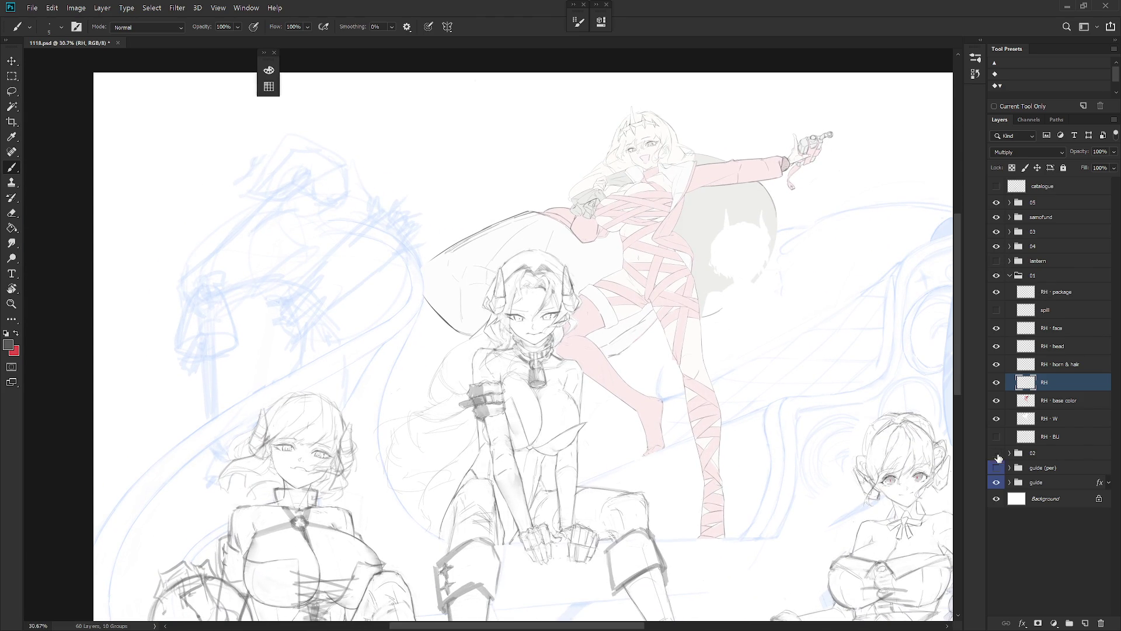
left_click(997, 454)
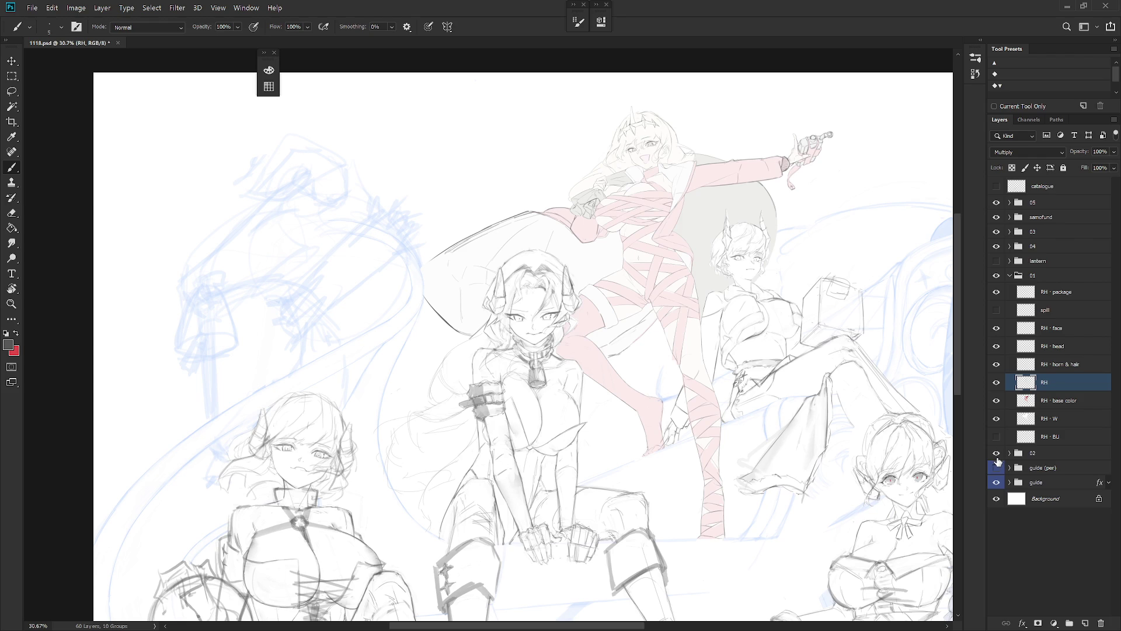
left_click(997, 261)
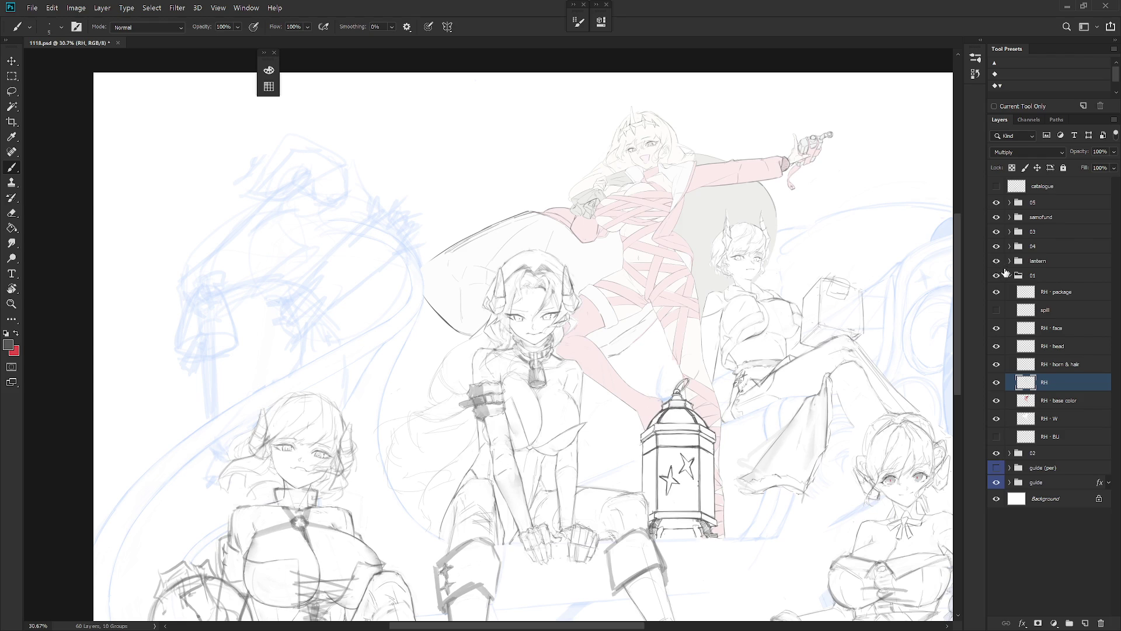
left_click(1060, 403)
Step: Raise RH - base color opacity to 100%, load its shape as a selection to inspect, then deselect
left_click(1113, 152)
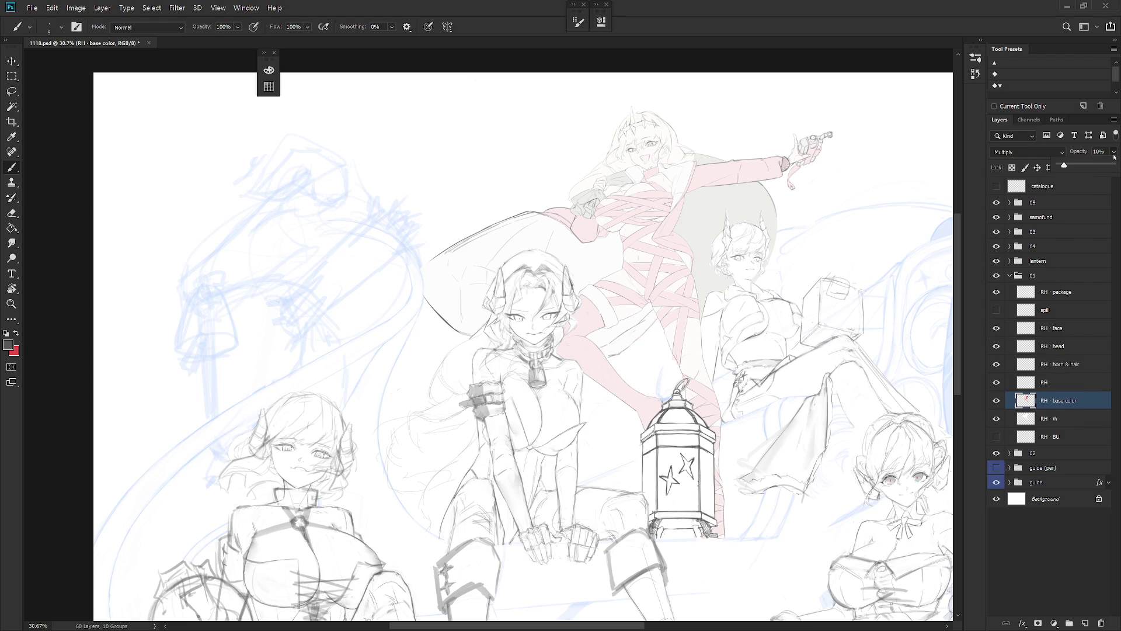
left_click_drag(1114, 156, 1113, 165)
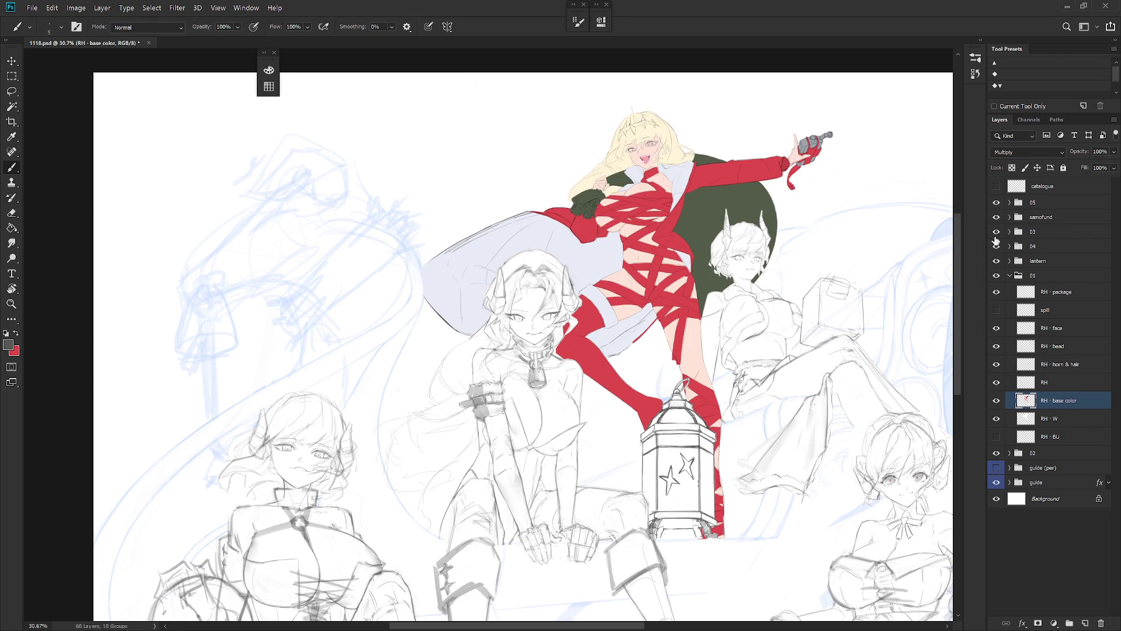
scroll(691, 316, "up", 5)
left_click_drag(691, 316, 696, 520)
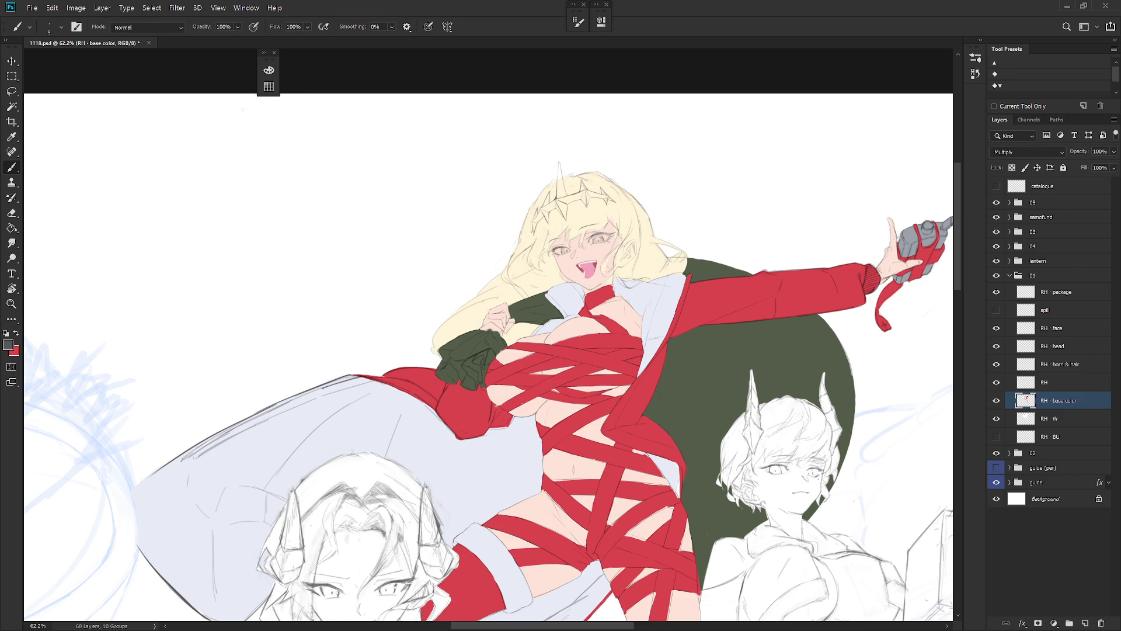
left_click(1026, 400, "ctrl")
scroll(730, 491, "down", 2)
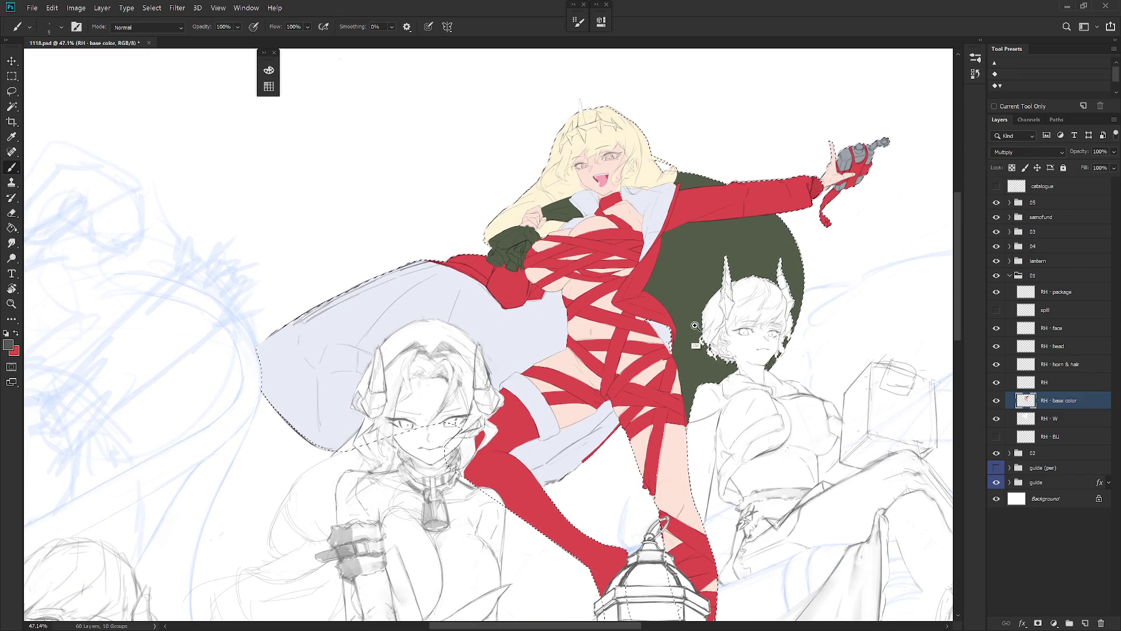
scroll(710, 336, "up", 5)
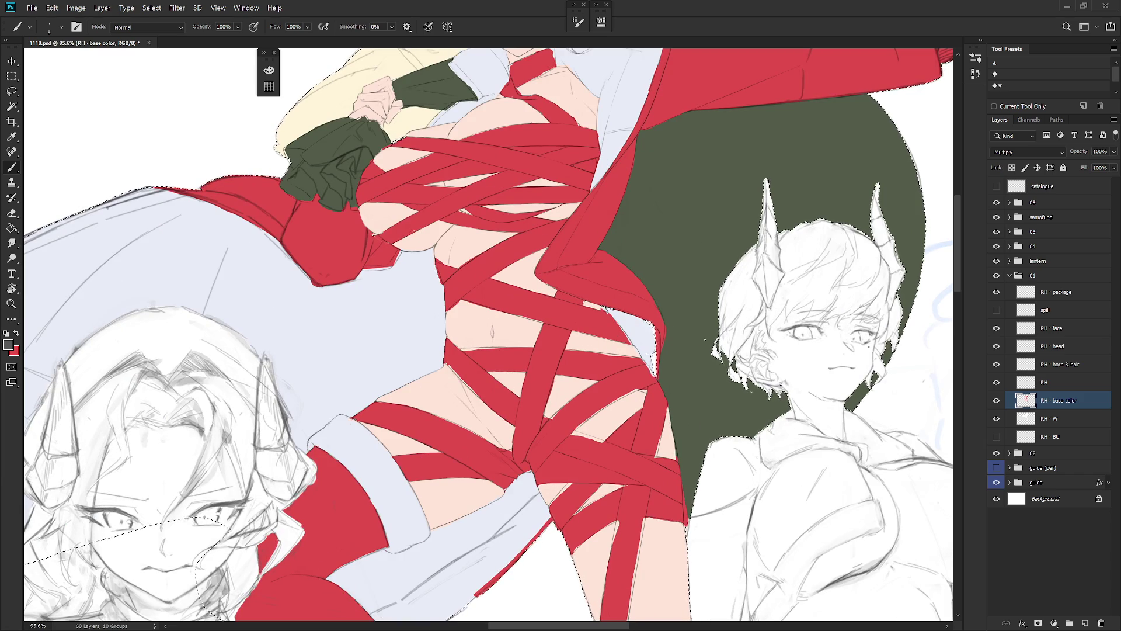
key("ctrl+d")
scroll(704, 340, "down", 5)
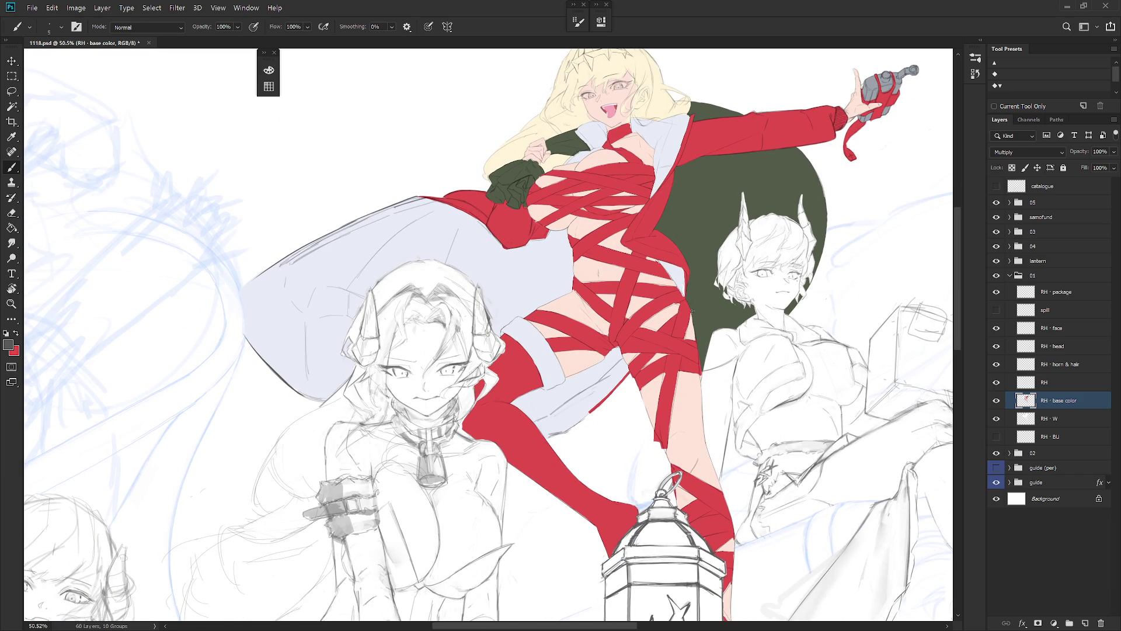
scroll(721, 476, "down", 2)
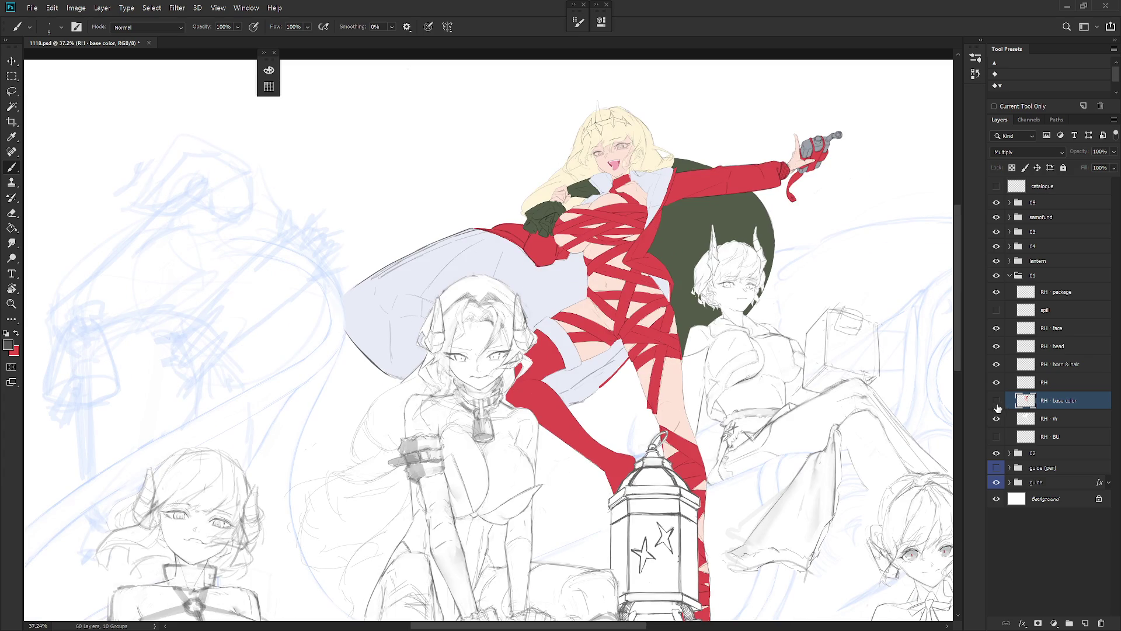
Step: Hide base color, 04 and lantern, then add a Stroke layer style to RH - W
left_click(997, 400)
left_click(997, 246)
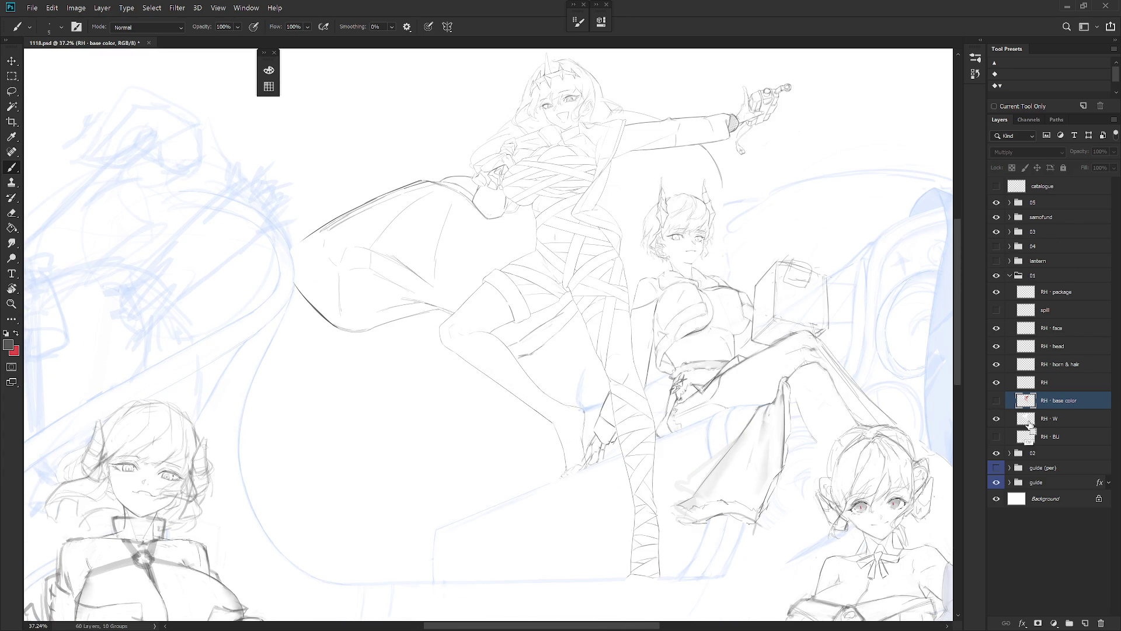
left_click(1026, 419, "ctrl")
right_click(1068, 424)
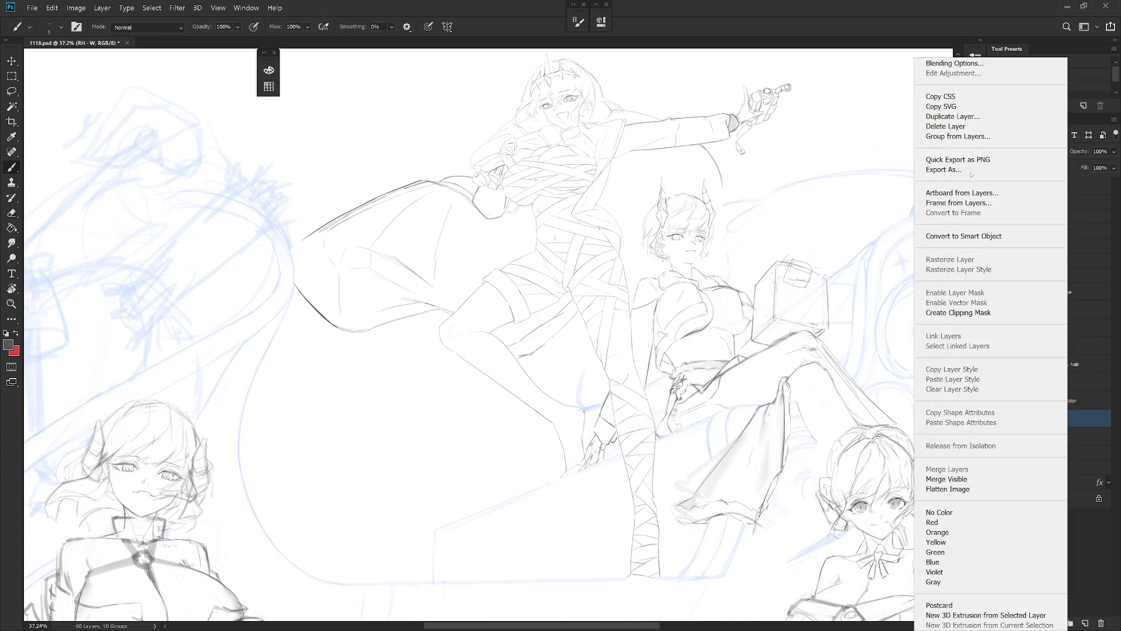
left_click(963, 63)
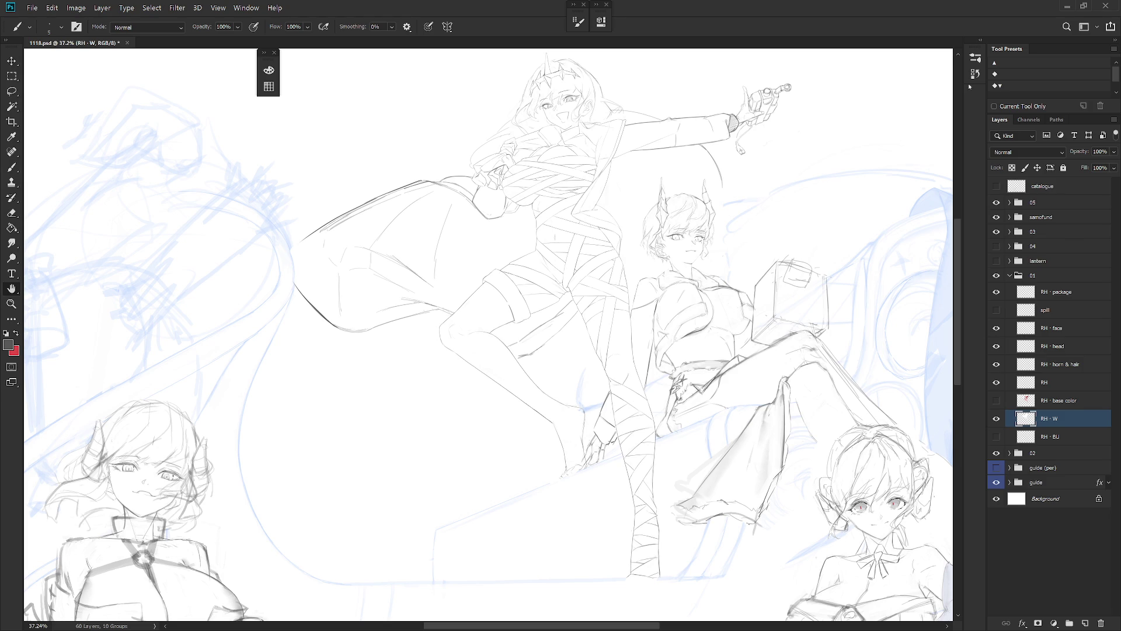
left_click(616, 298)
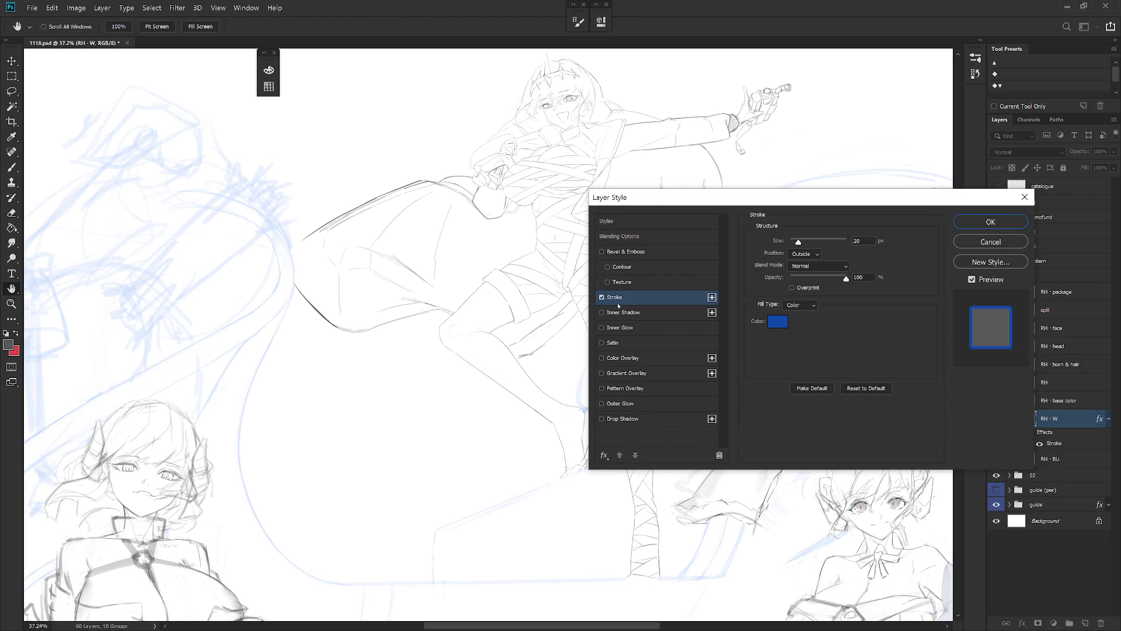